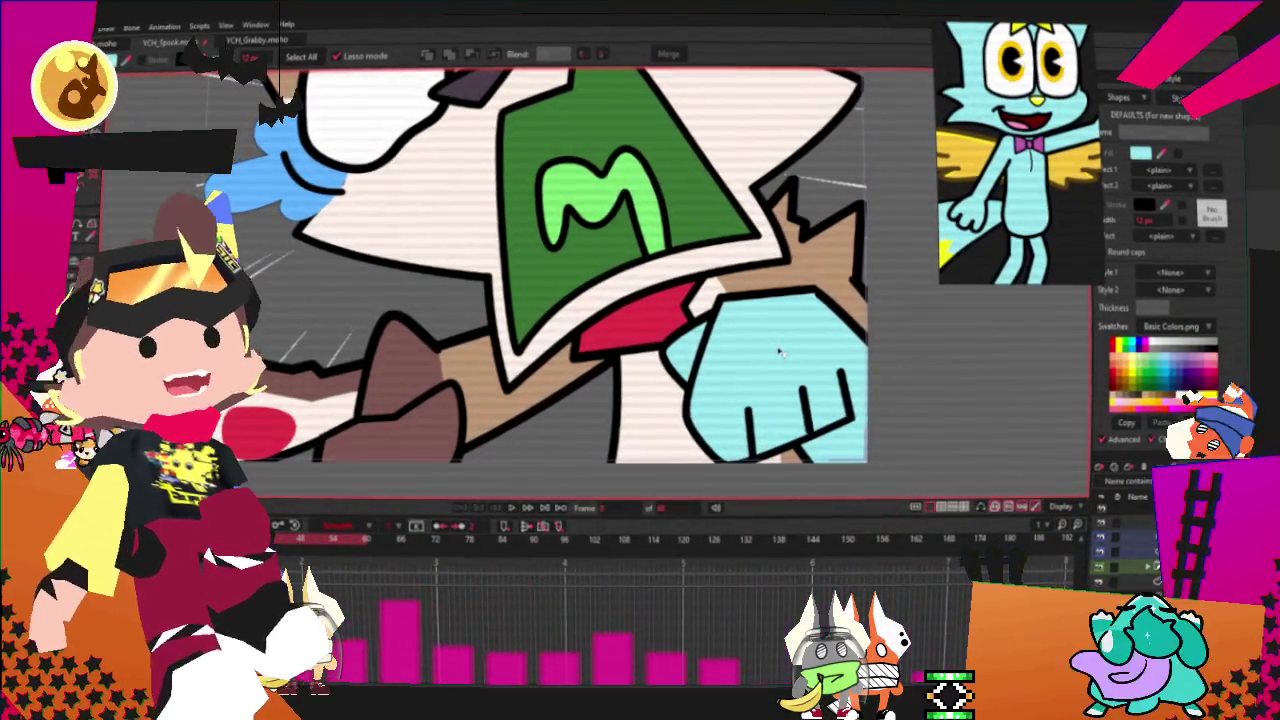
- Fill the brown shape beside the paw with light cyan
scroll(633, 340, "down", 3)
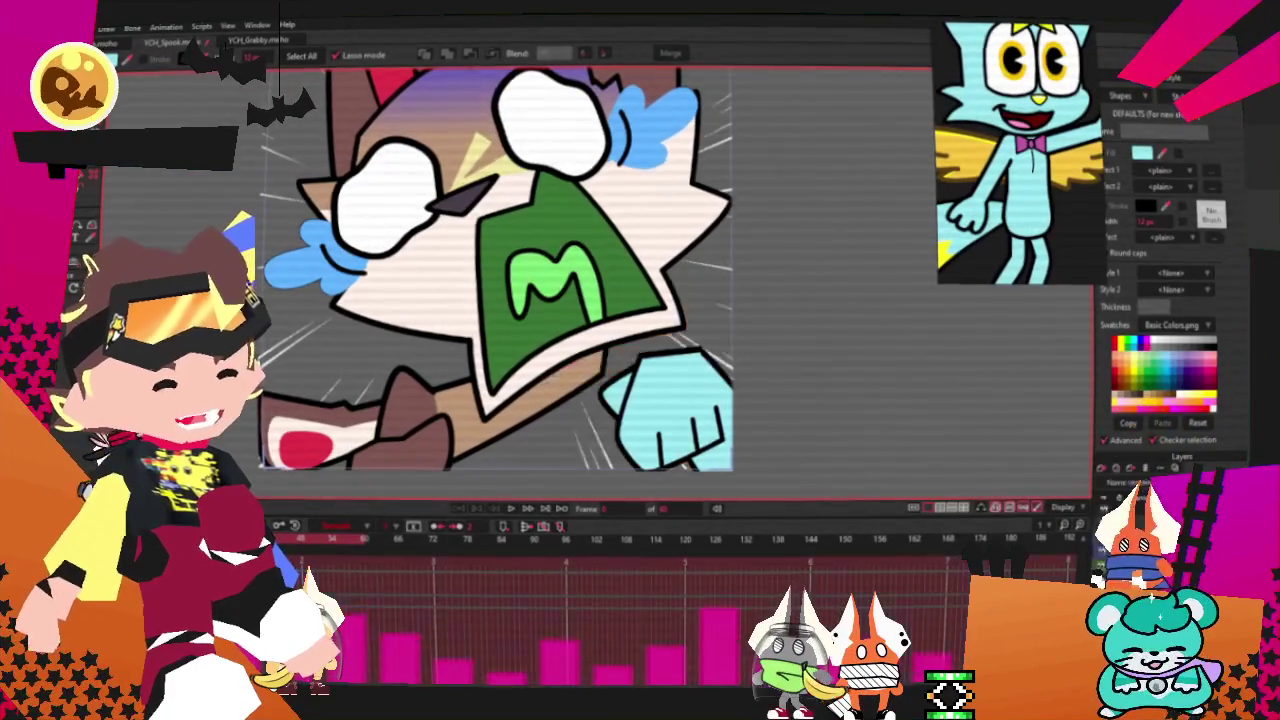
scroll(697, 345, "up", 3)
left_click(697, 345)
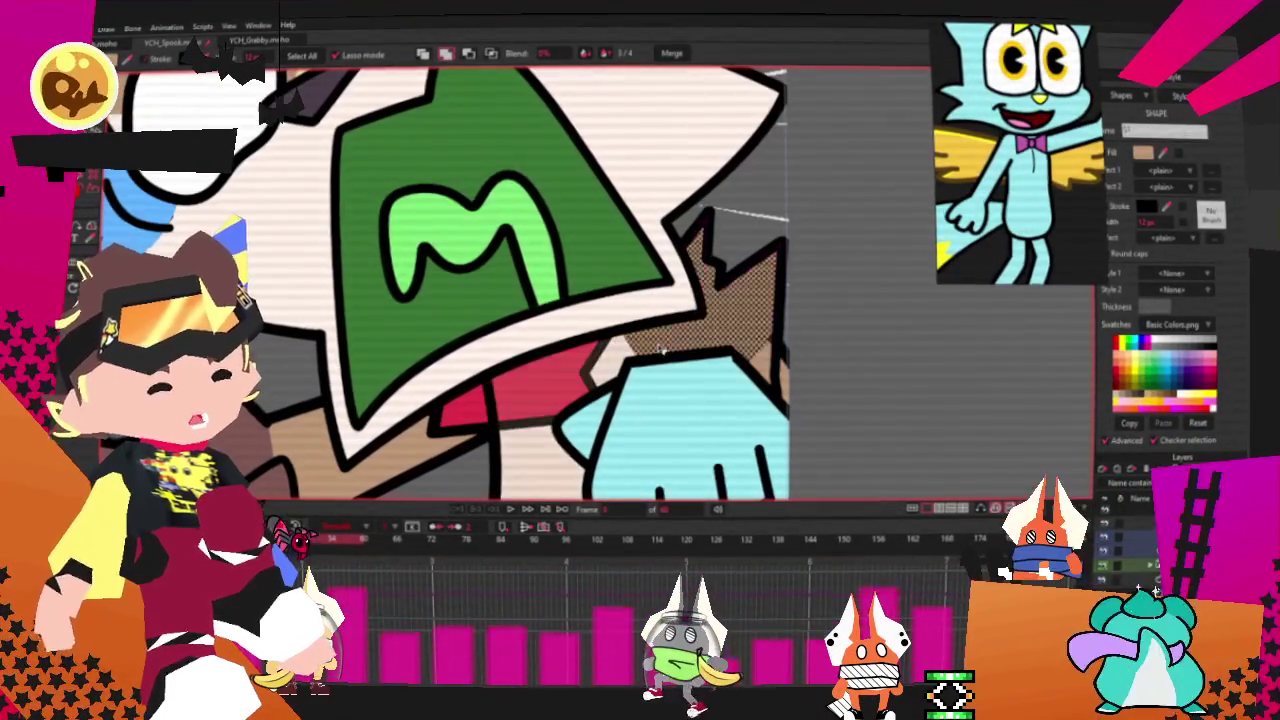
left_click(1170, 380)
- Turn the lavender region left of the paw light cyan to match the arm
scroll(922, 374, "down", 3)
scroll(940, 306, "up", 3)
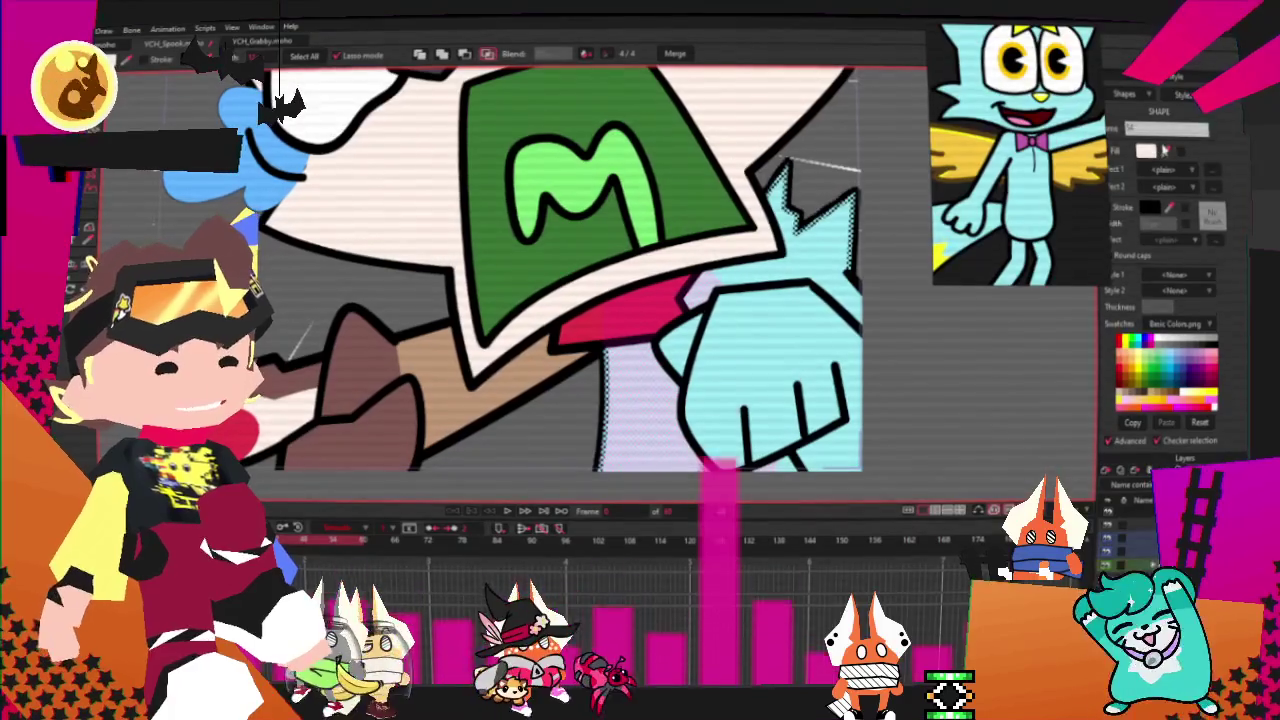
left_click(825, 408)
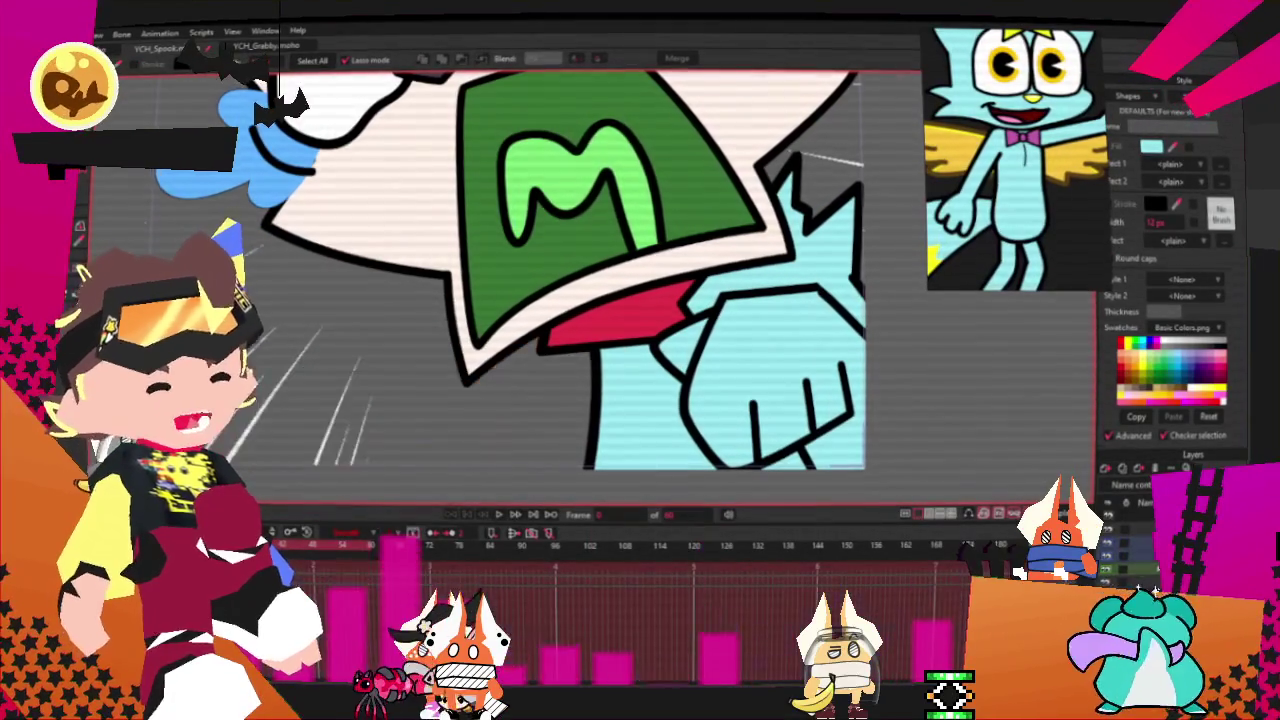
left_click(855, 290)
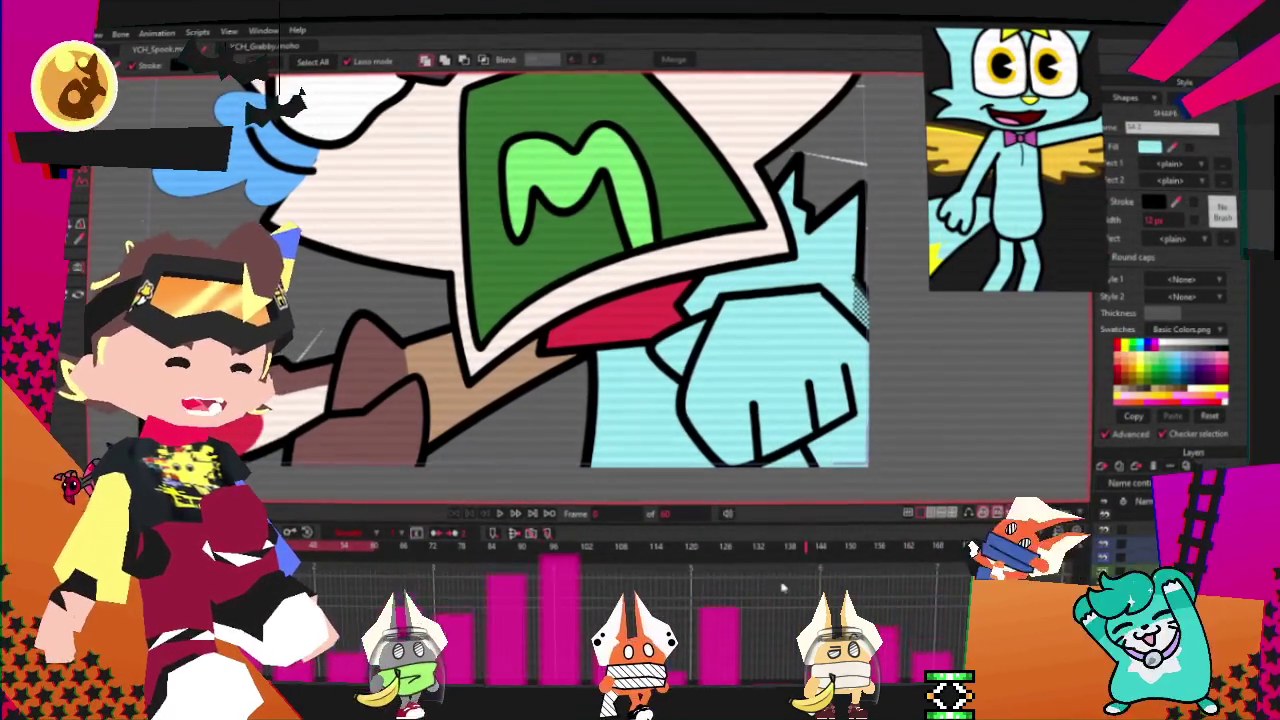
- Refill the red piece beneath the mouth with the bow tie's pink
left_click(648, 335)
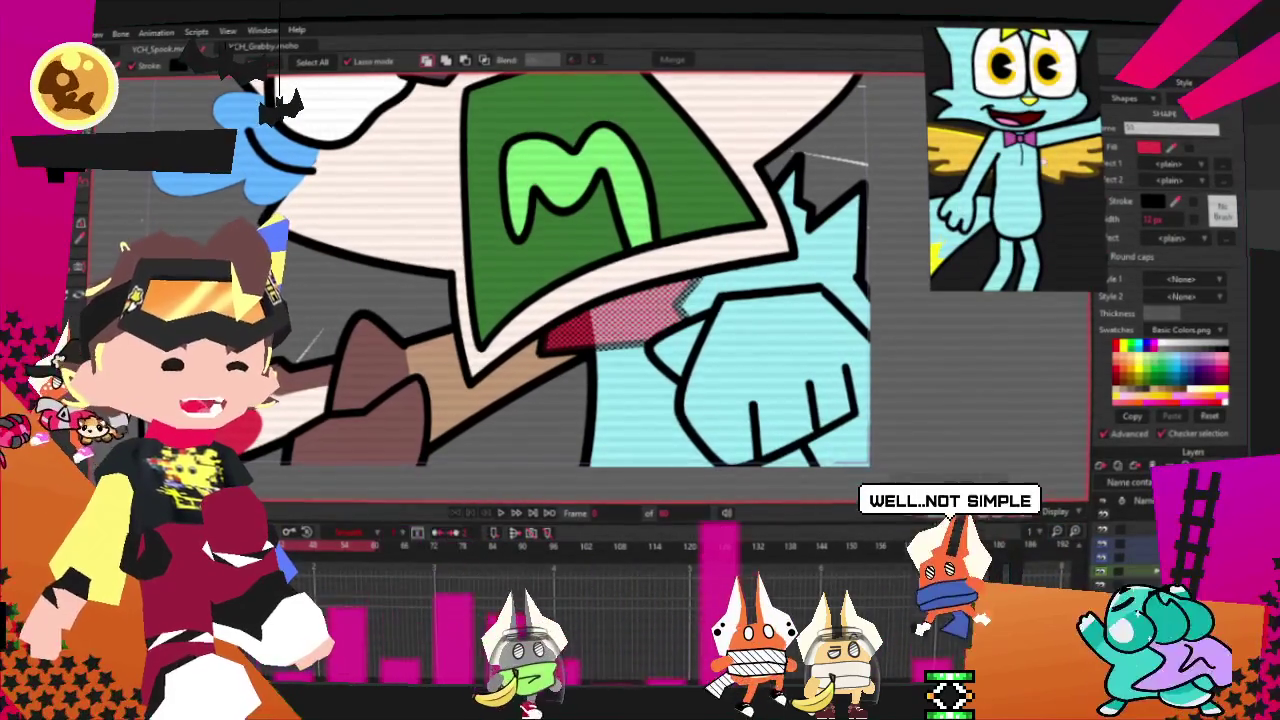
left_click(1063, 172)
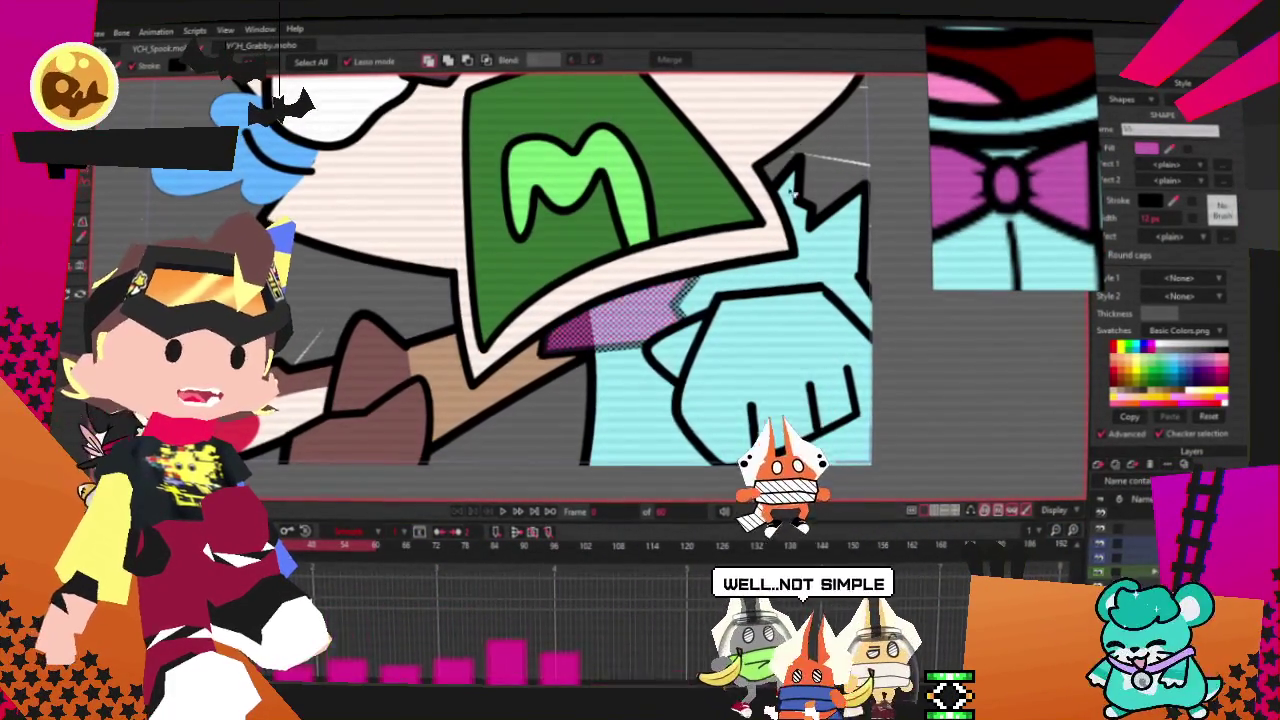
scroll(633, 205, "down", 3)
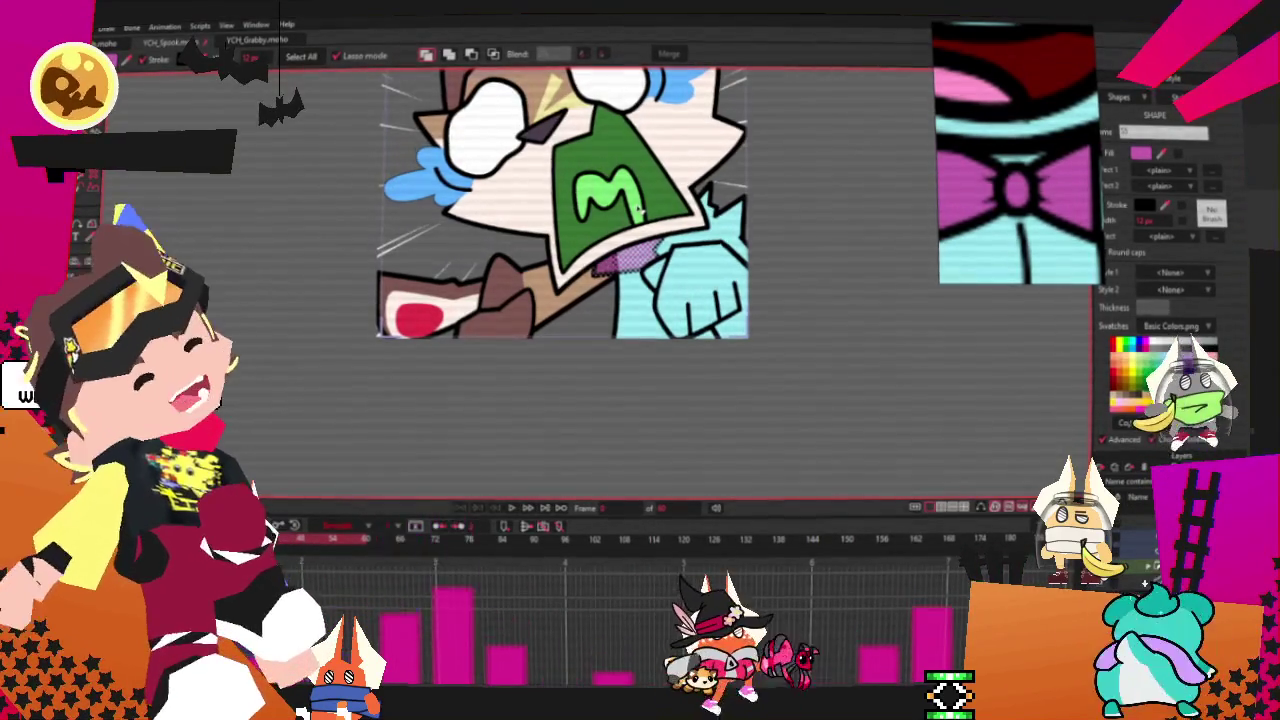
- Drag the pink shape's corner up-left and its edge point right with Transform Points
scroll(697, 277, "up", 3)
key("t")
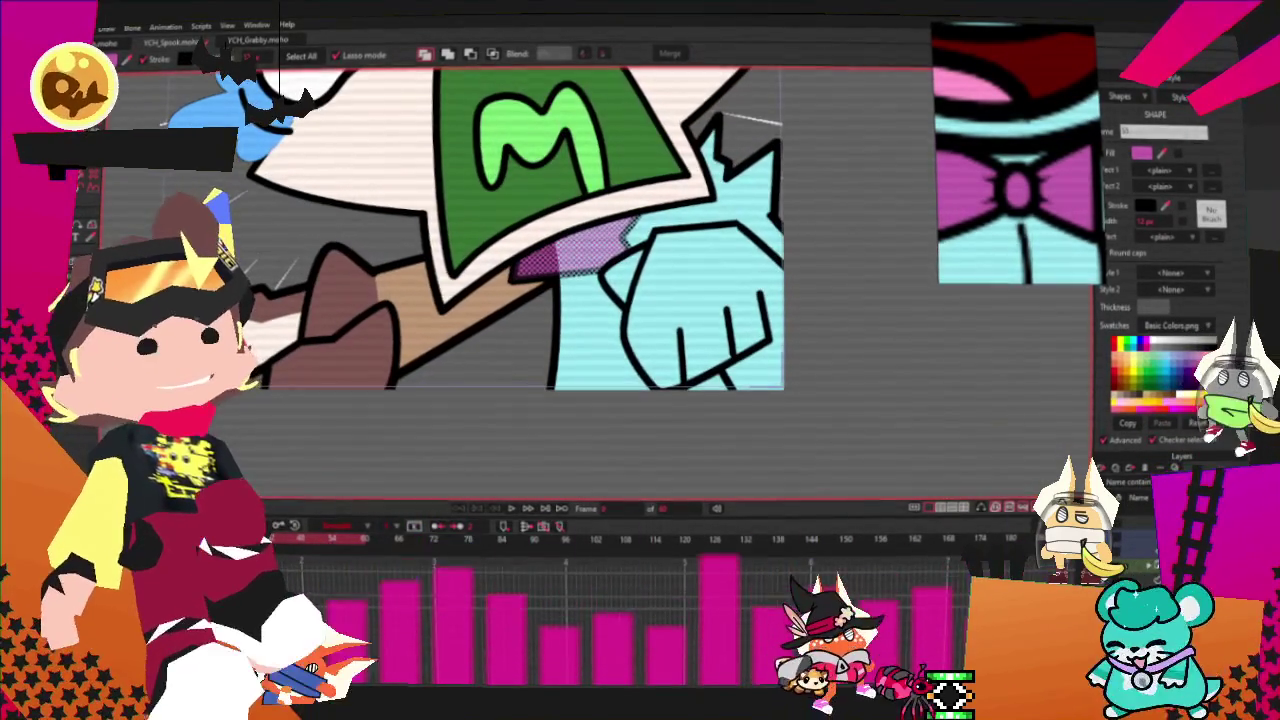
scroll(636, 250, "up", 2)
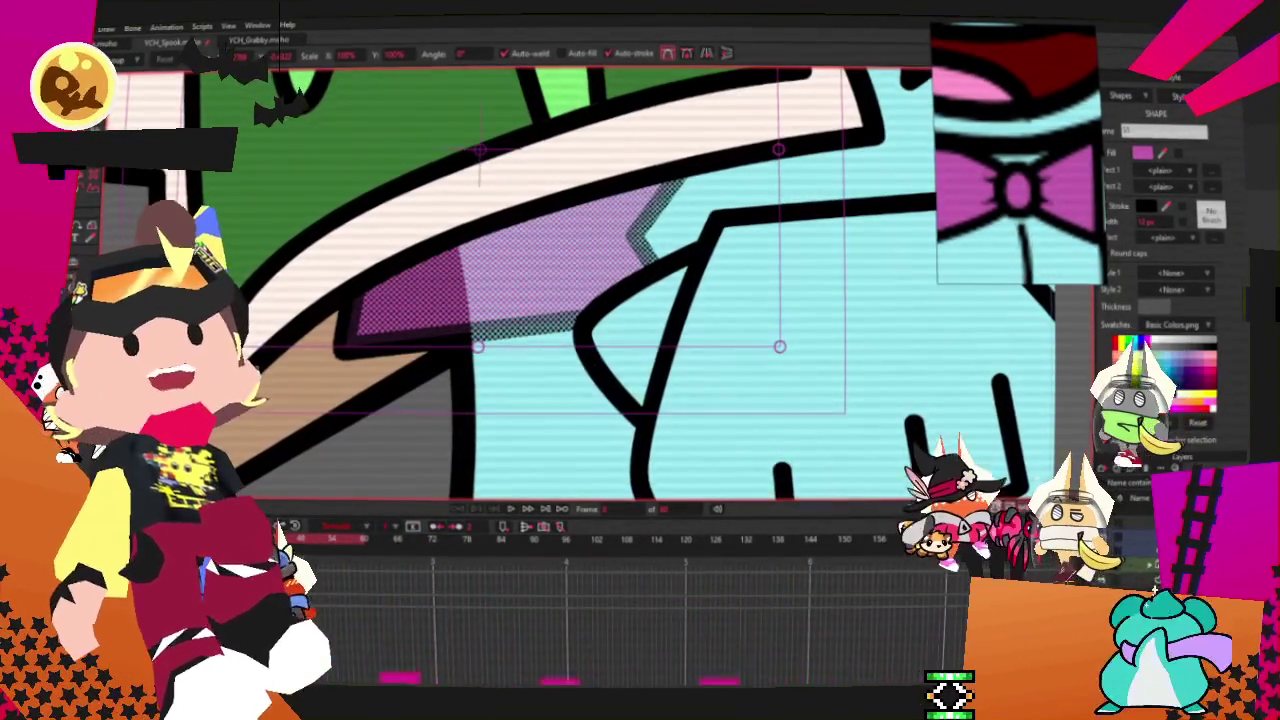
scroll(705, 320, "up", 1)
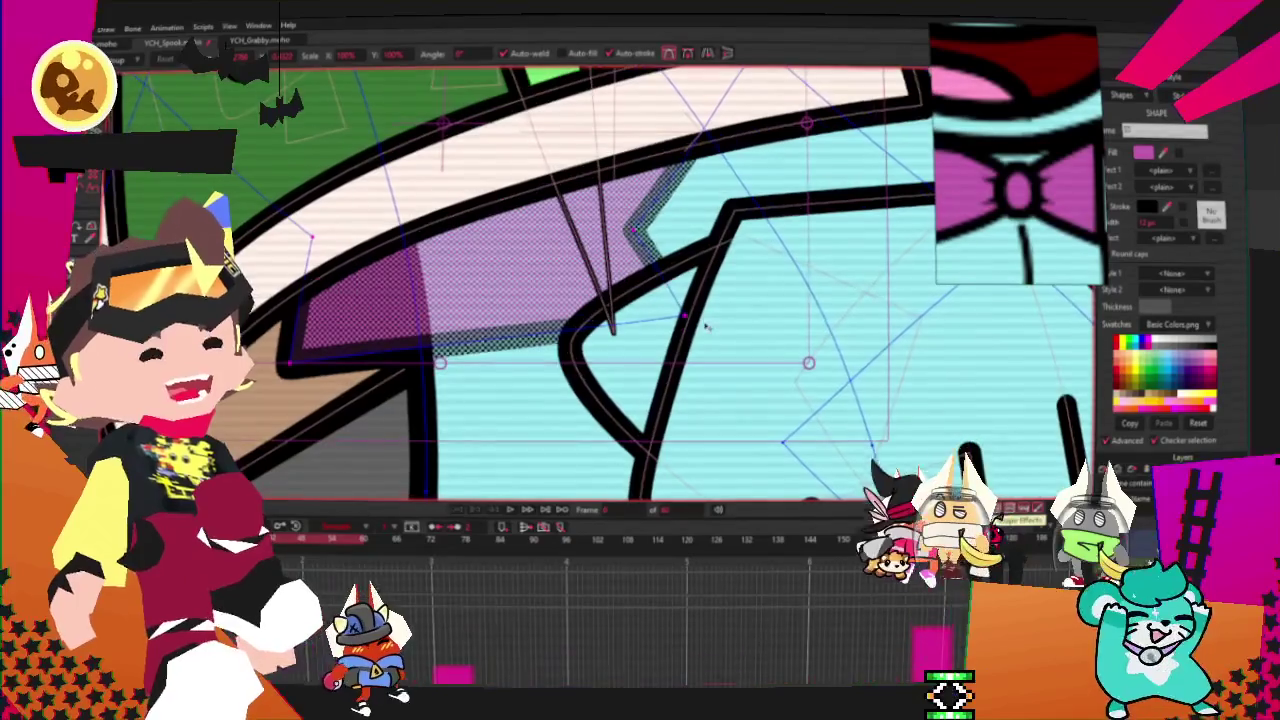
left_click_drag(685, 320, 530, 245)
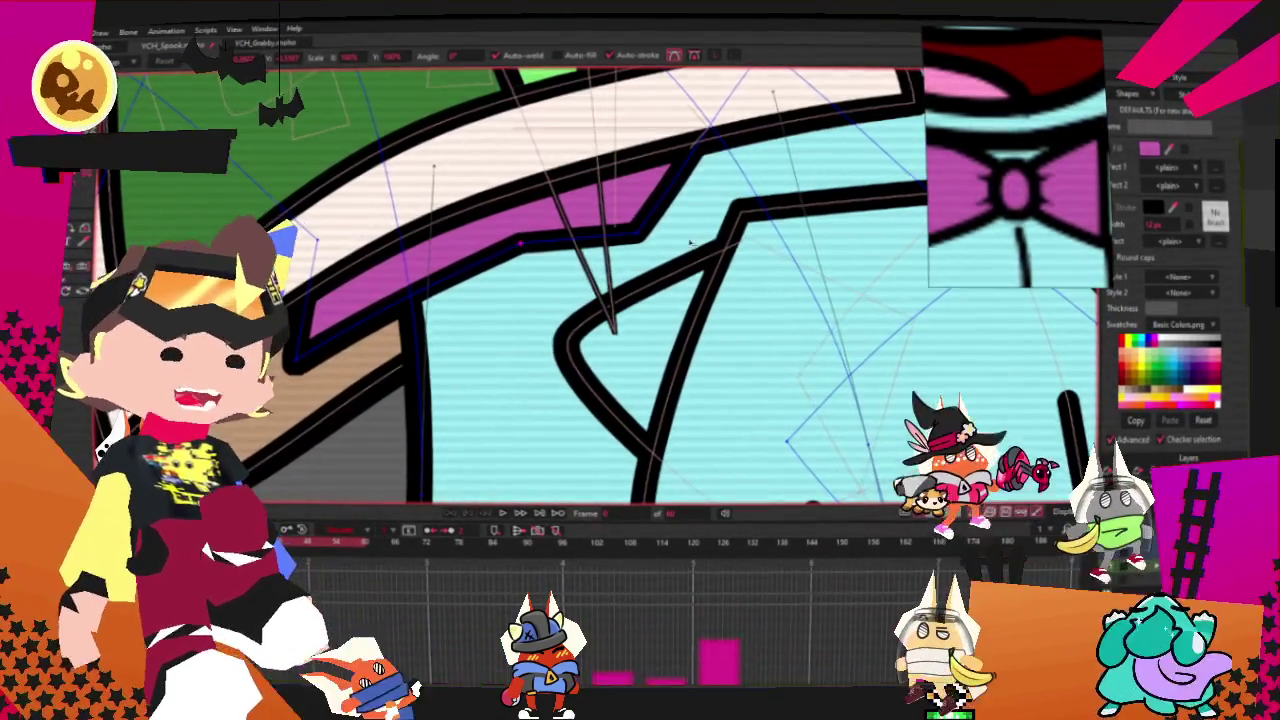
left_click_drag(712, 262, 748, 290)
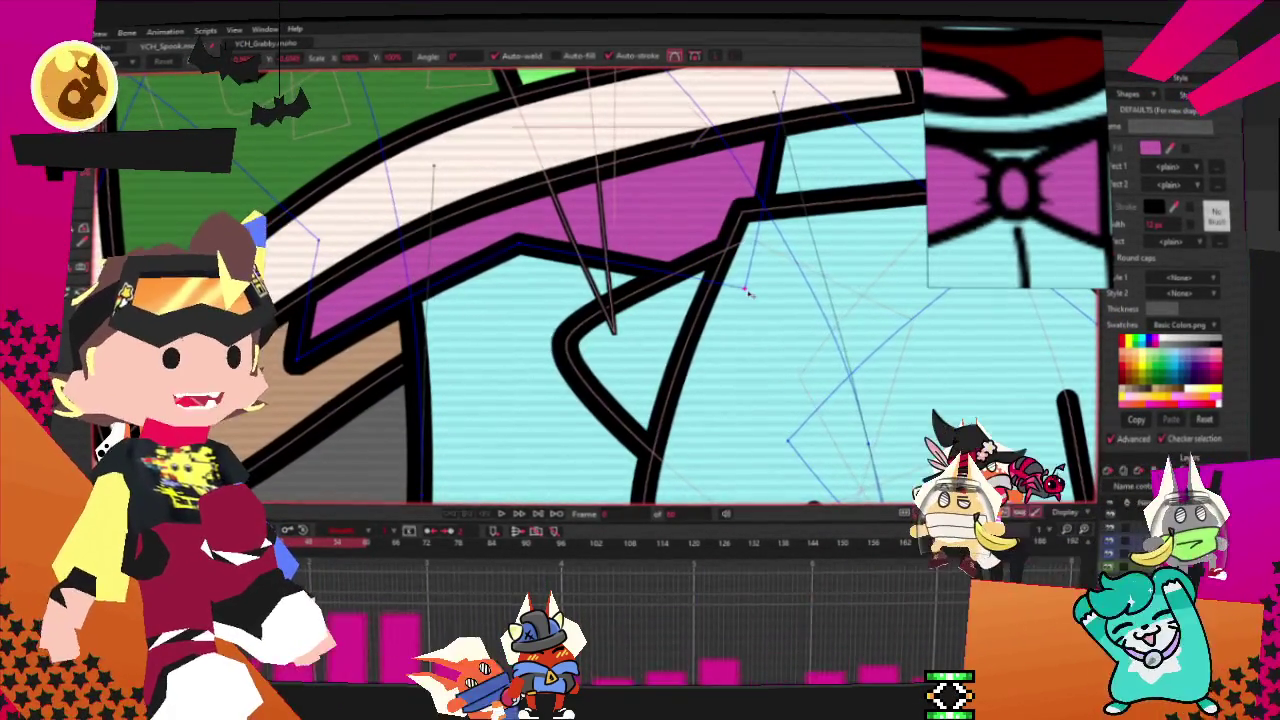
- Check the reshaped pink band and select a curve point with the Curvature tool
scroll(746, 291, "down", 2)
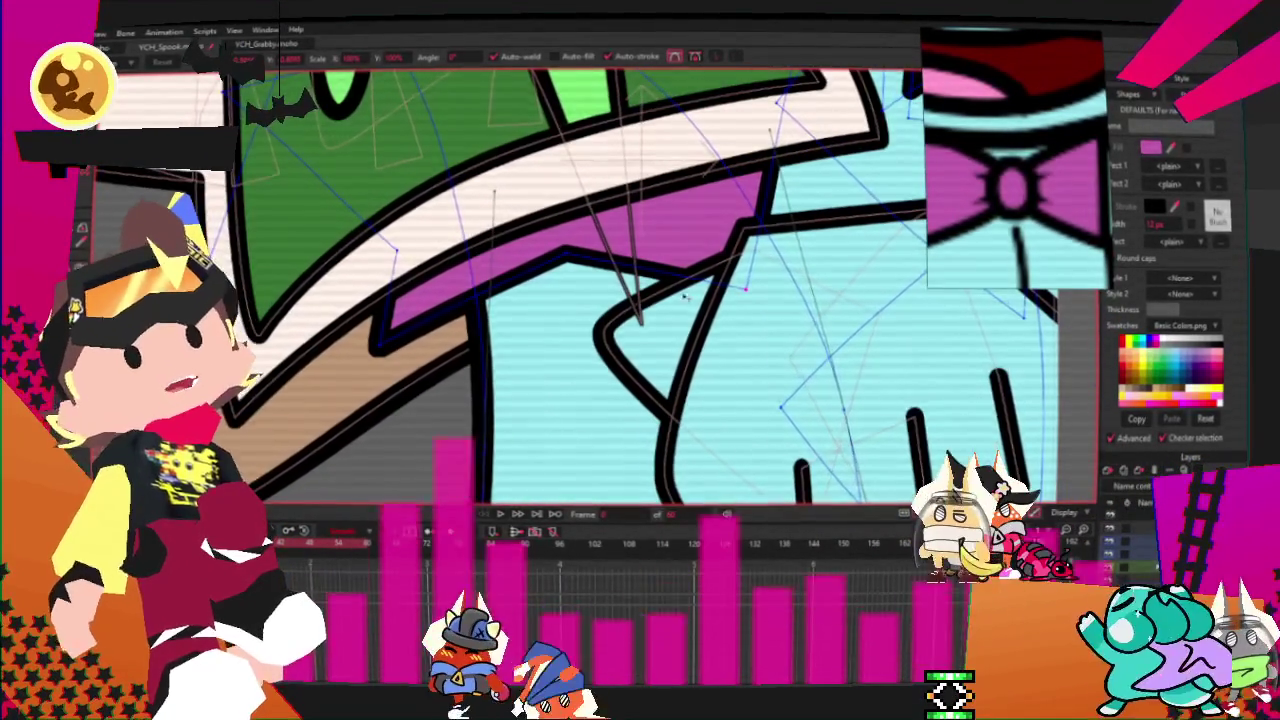
scroll(590, 232, "up", 2)
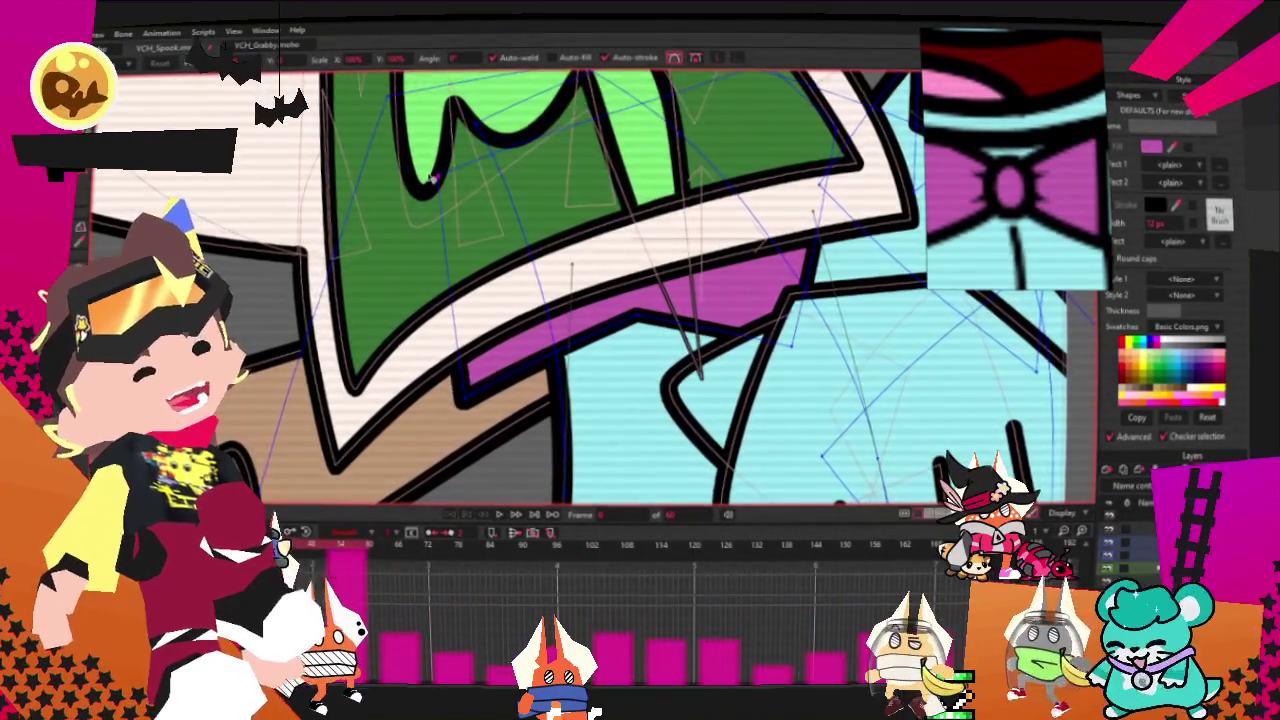
scroll(420, 170, "down", 2)
scroll(578, 138, "up", 3)
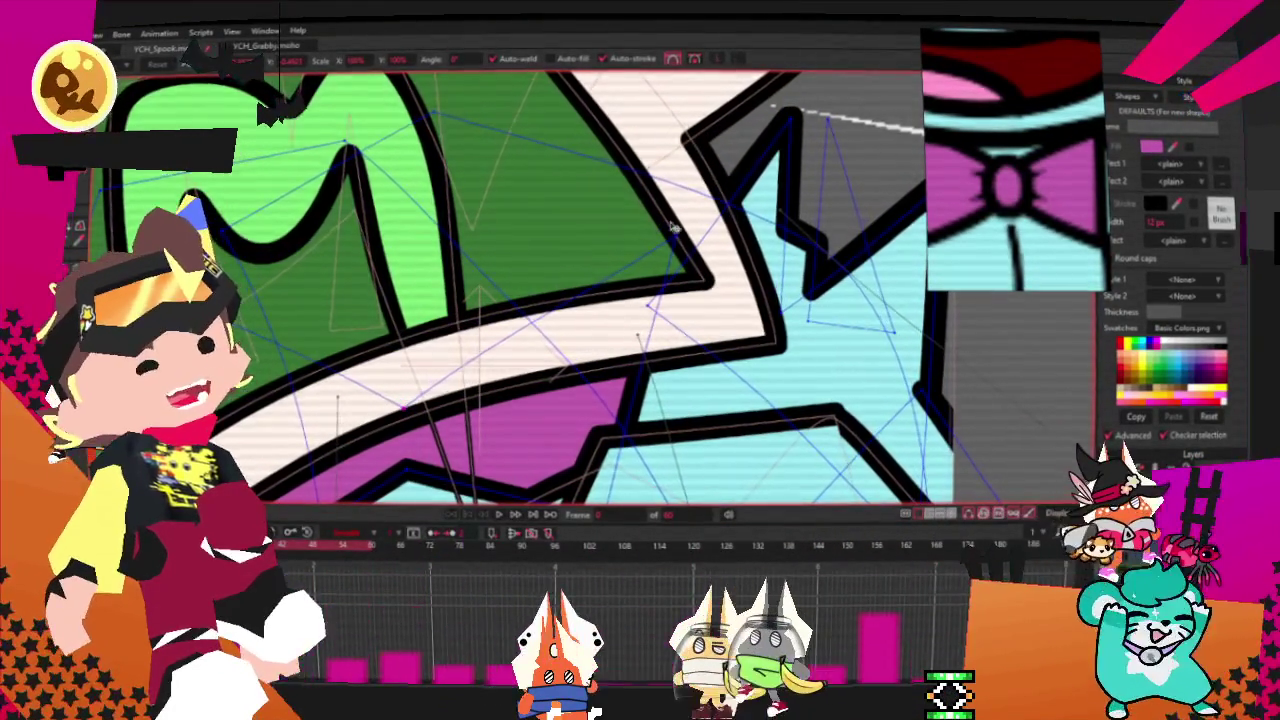
scroll(560, 400, "down", 1)
scroll(562, 428, "up", 1)
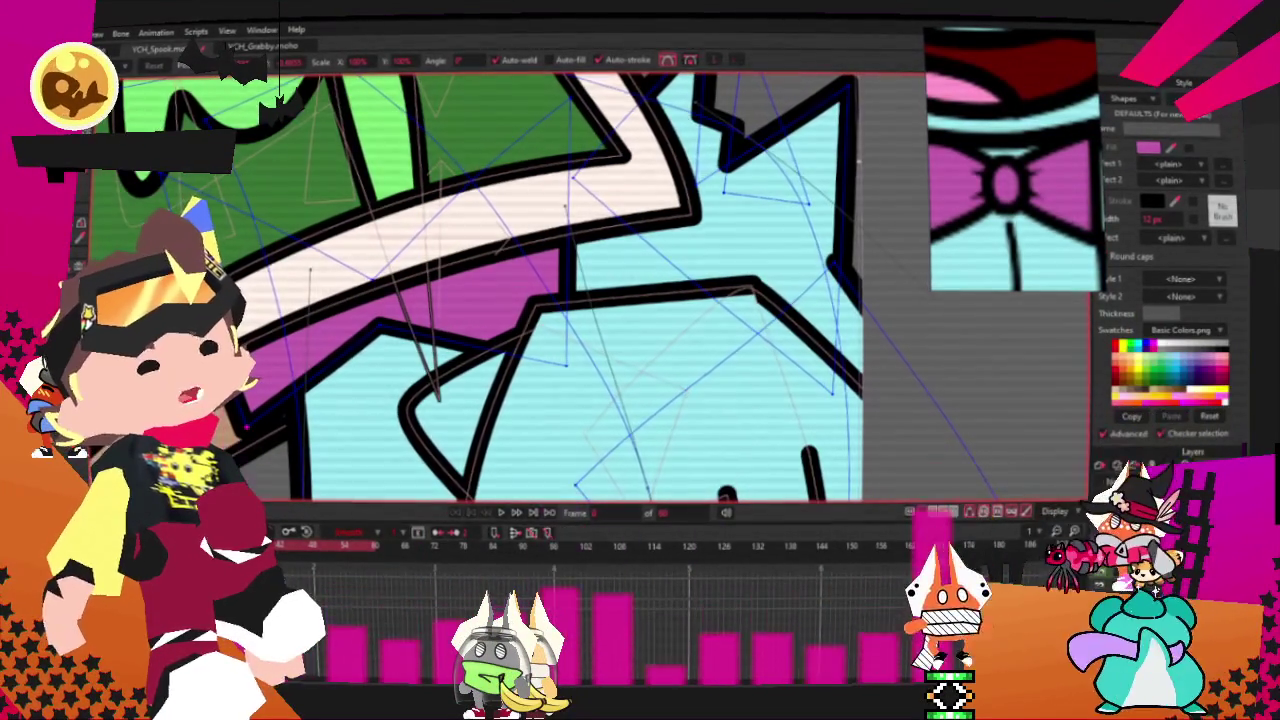
key("c")
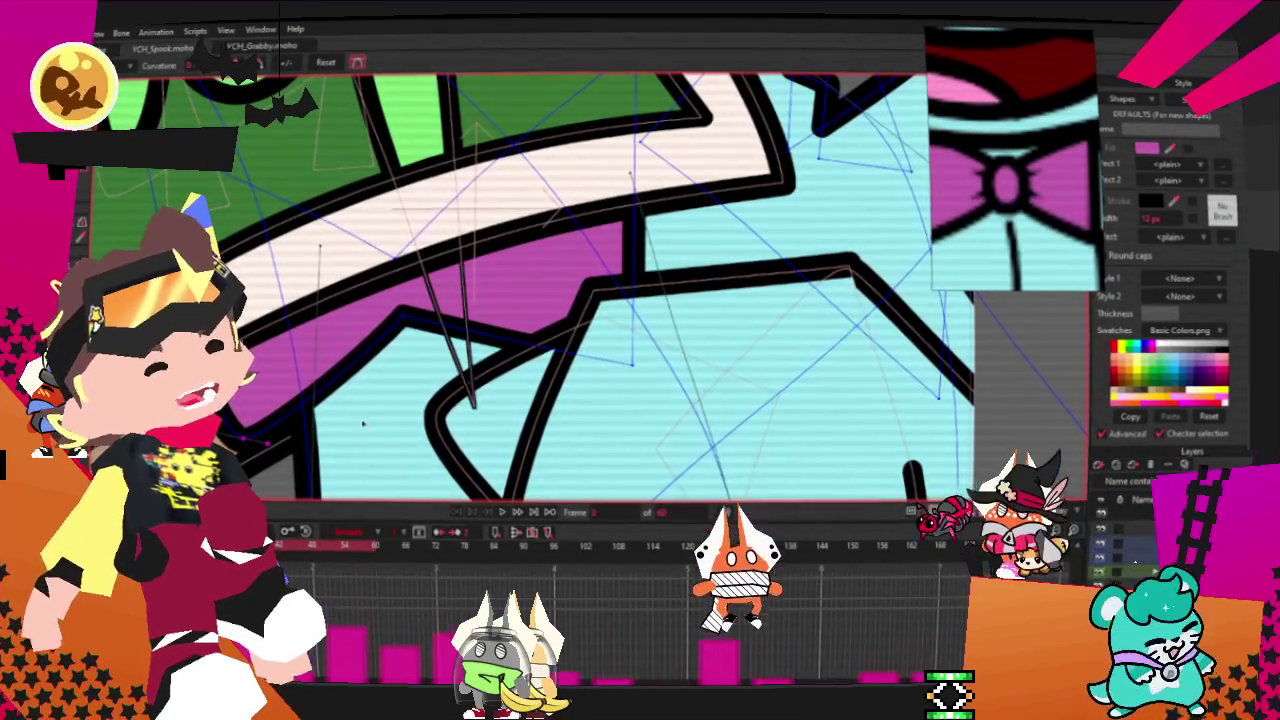
left_click(632, 366)
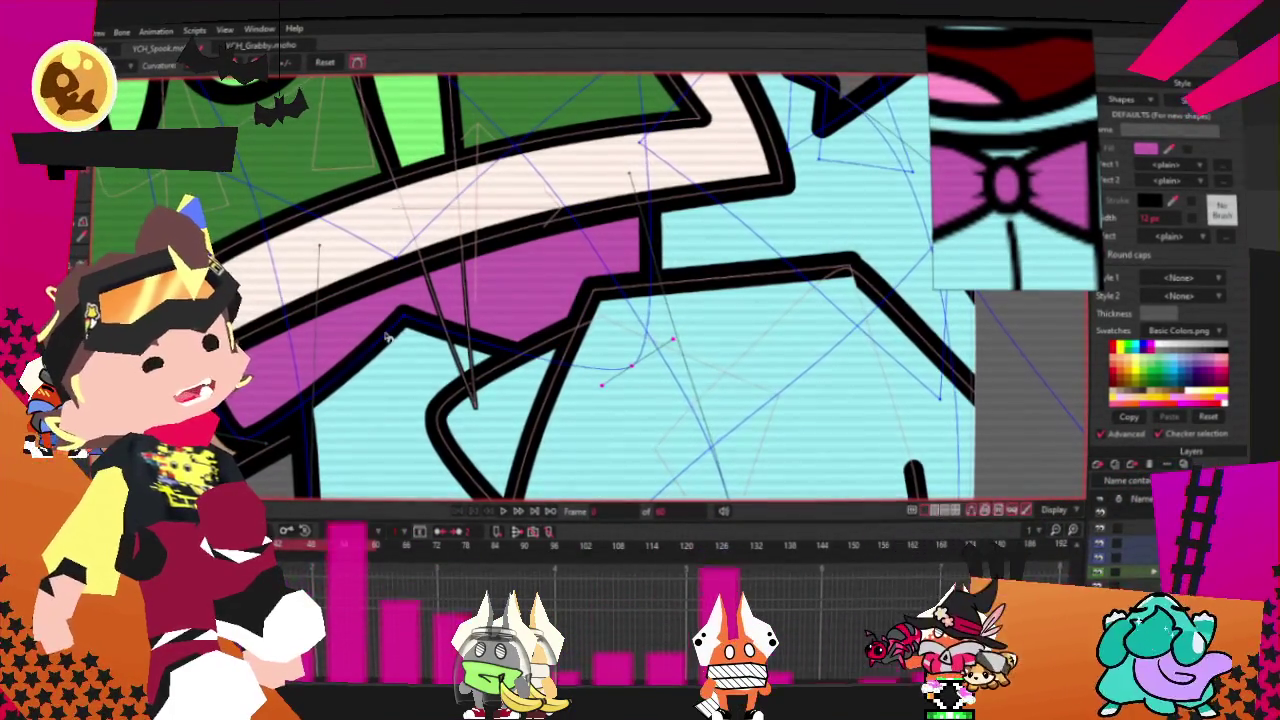
- Add a small oval on the pink area below the pale band, then return to Select Points
scroll(628, 113, "up", 2)
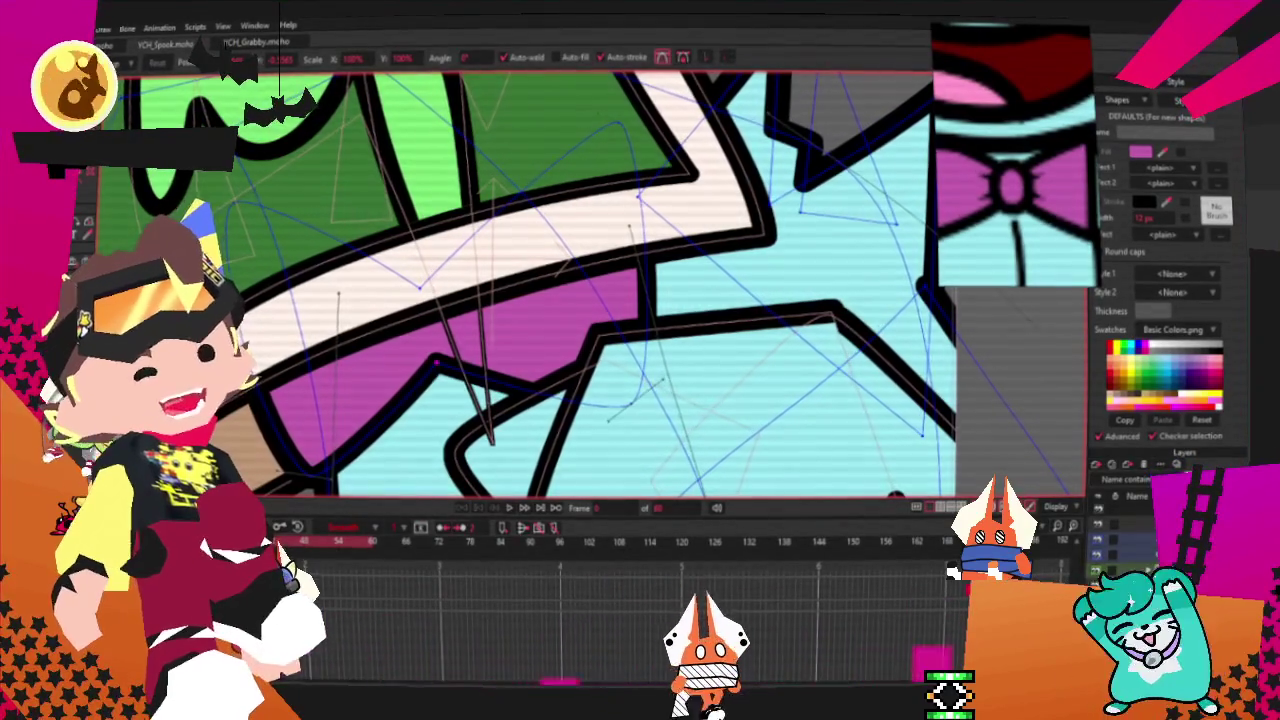
scroll(376, 285, "up", 2)
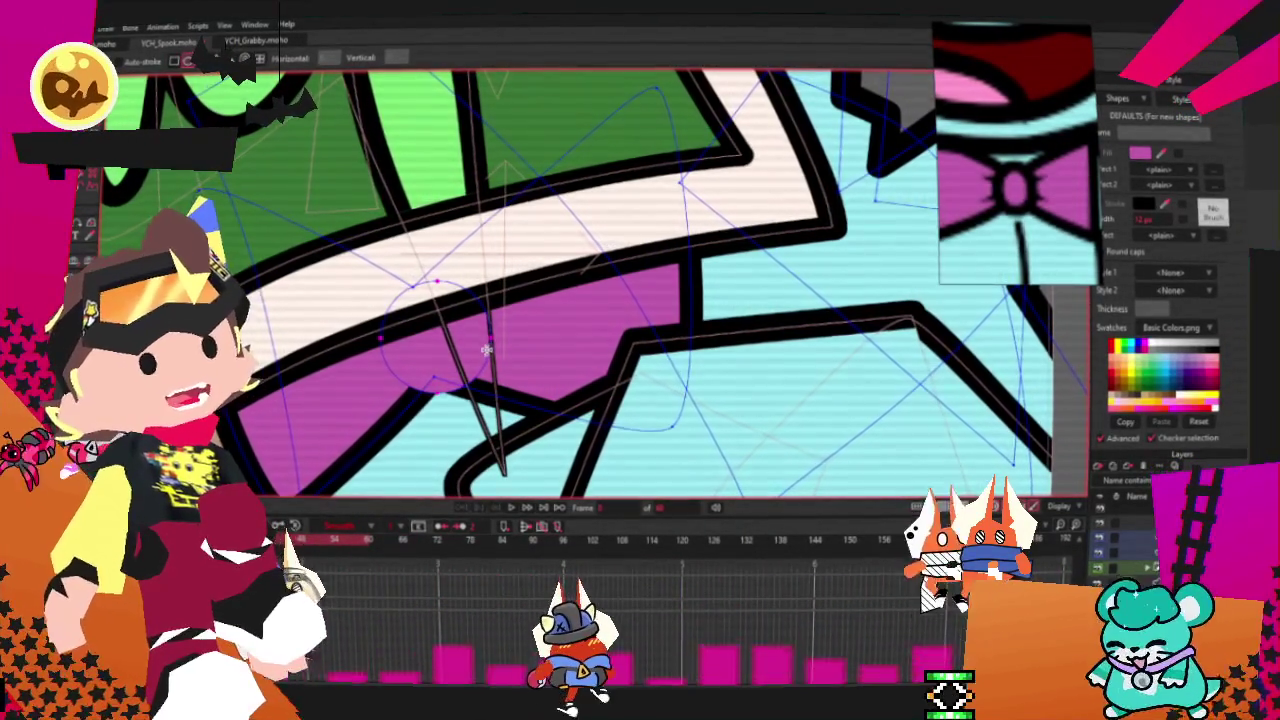
key("g")
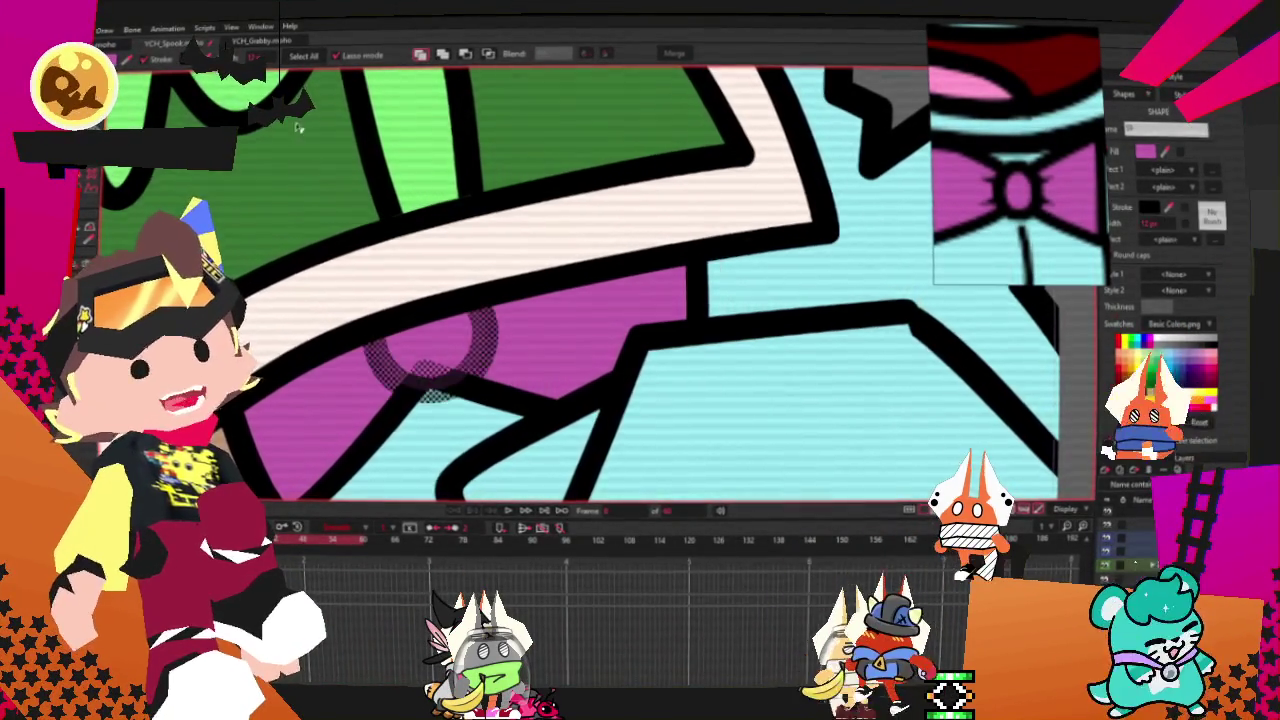
- Scale up the small circle on the pink band and stretch it down-right, then deselect it
scroll(295, 127, "down", 2)
scroll(310, 133, "down", 2)
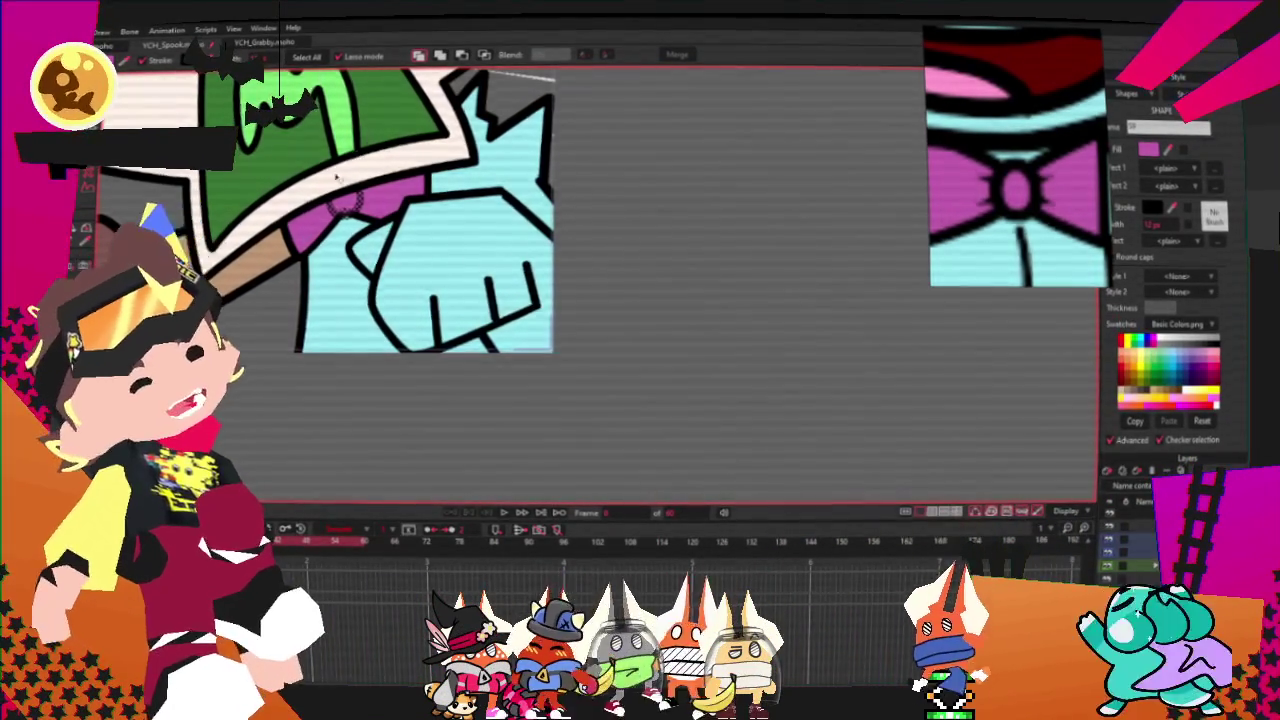
scroll(350, 155, "up", 3)
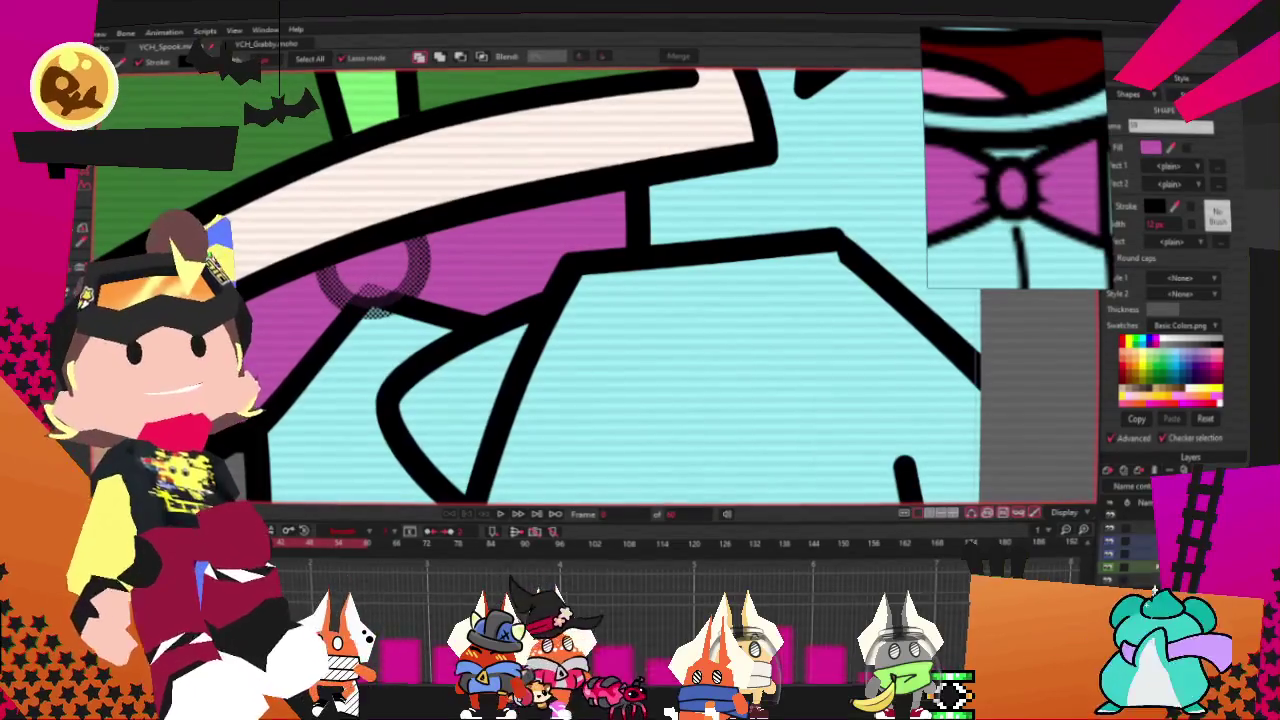
key("t")
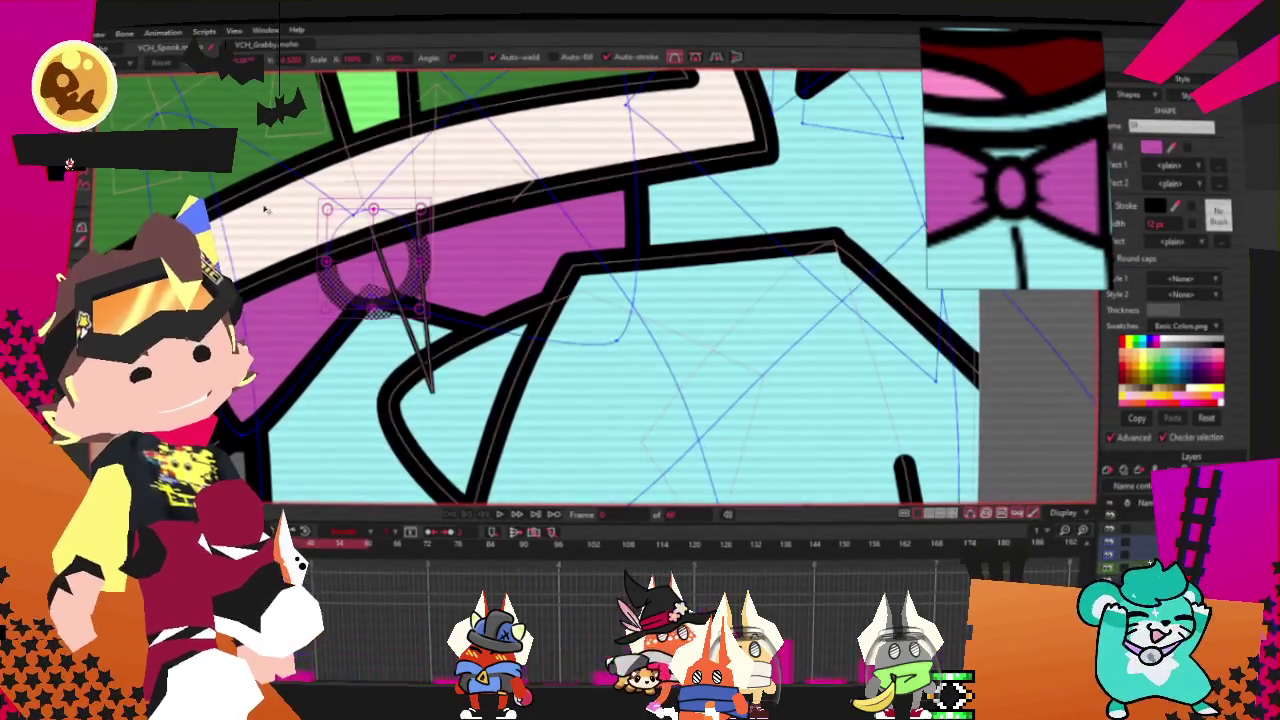
scroll(456, 313, "up", 2)
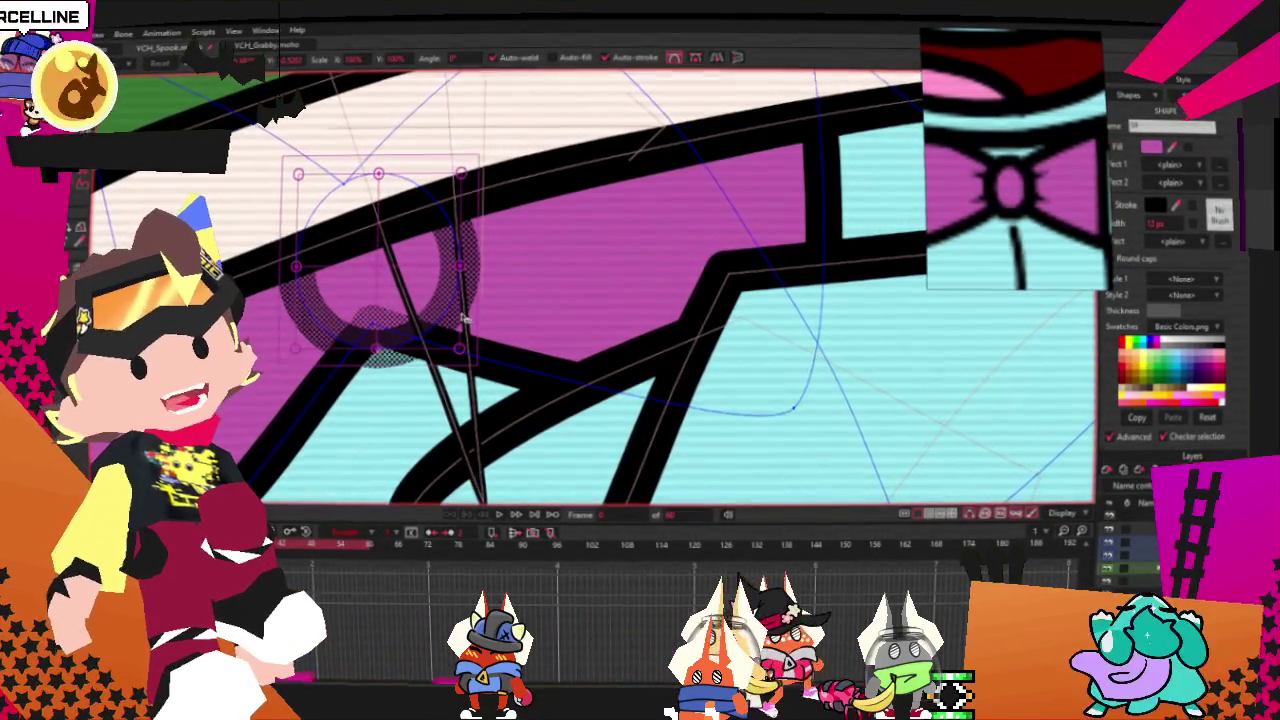
left_click_drag(458, 268, 390, 250)
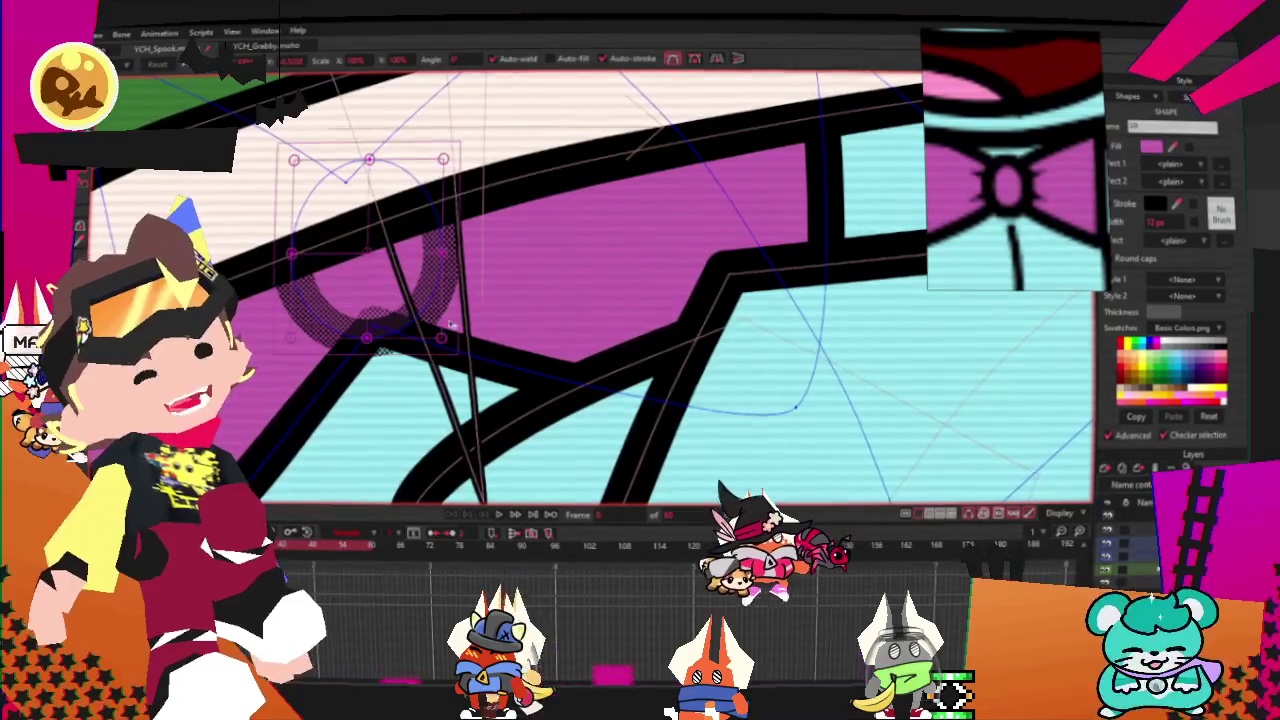
mouse_move(398, 263)
left_mouse_down()
mouse_move(466, 333)
mouse_move(376, 266)
left_mouse_up()
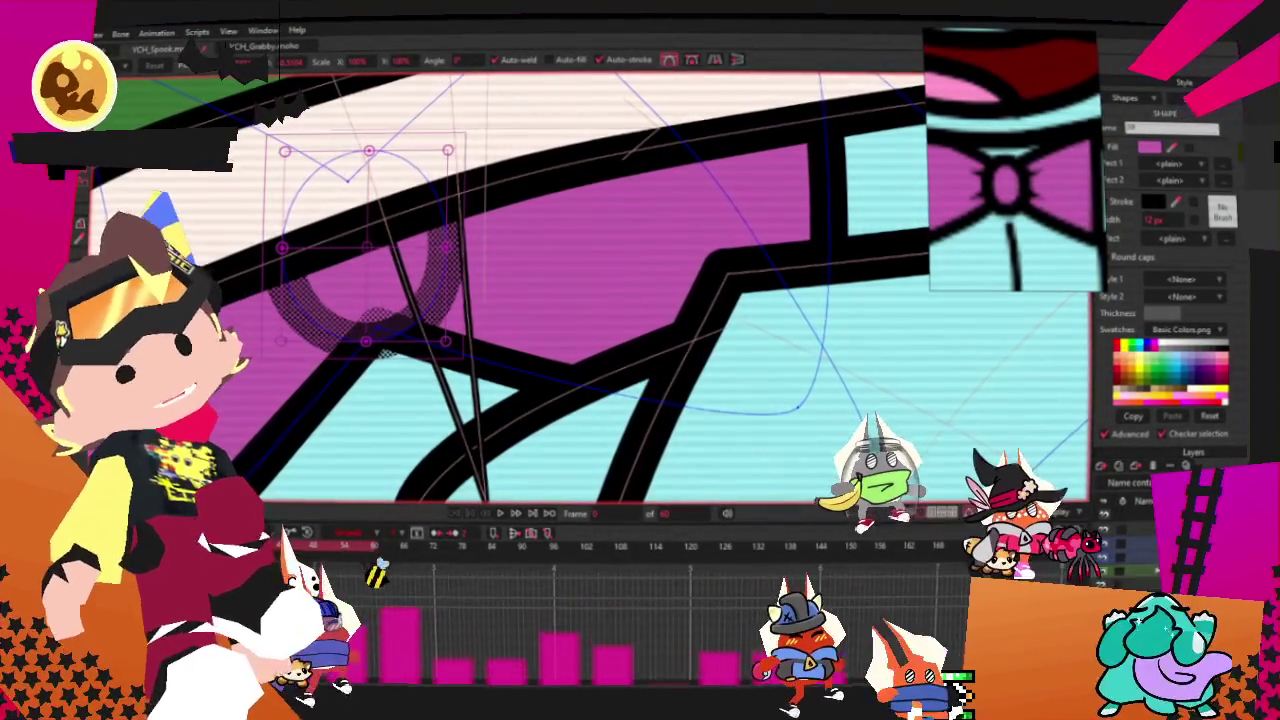
left_click(310, 321)
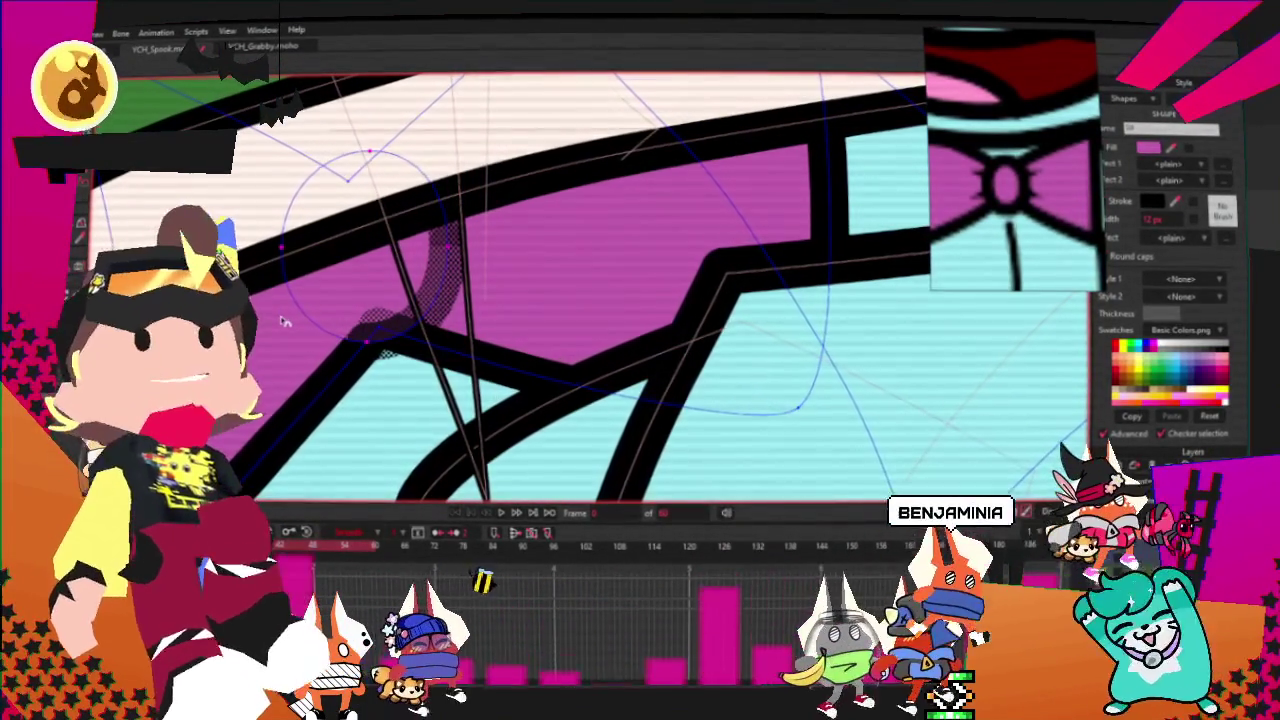
scroll(330, 226, "down", 1)
scroll(330, 226, "up", 1)
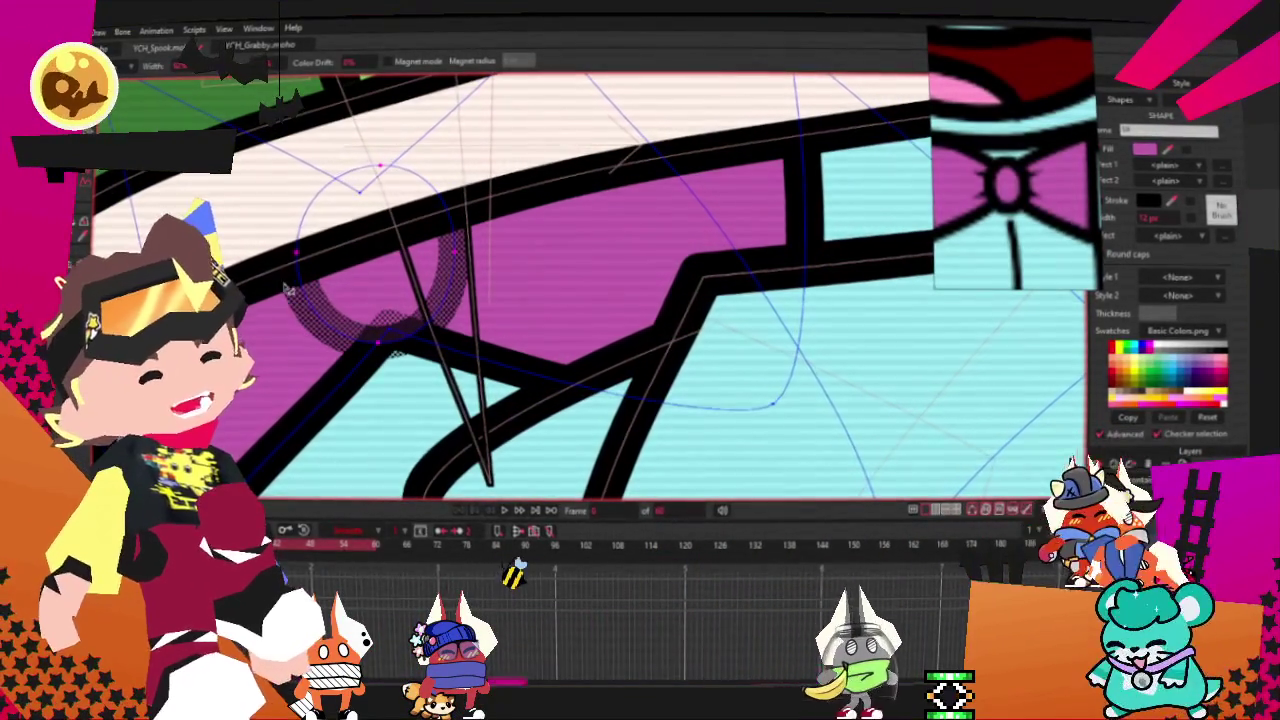
- Zoom out and frame the cat's face with the Select Points tool active
scroll(316, 175, "down", 2)
scroll(316, 175, "down", 2)
scroll(316, 175, "down", 1)
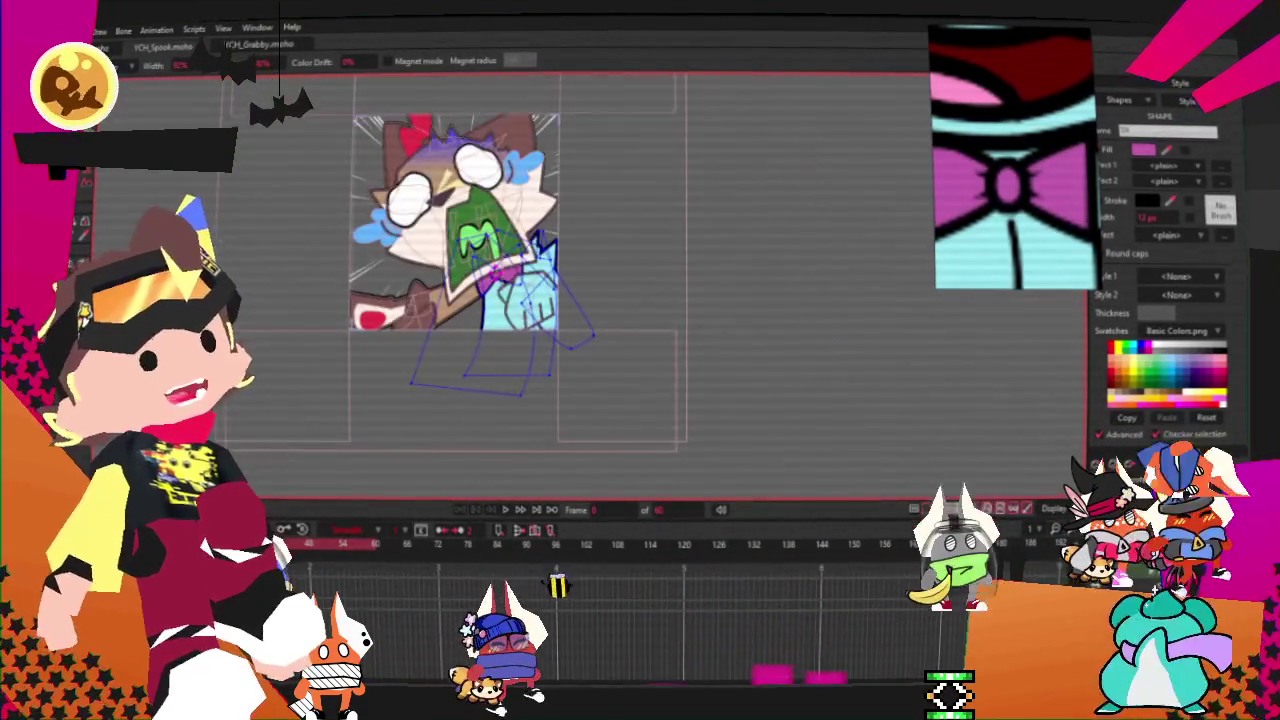
key("g")
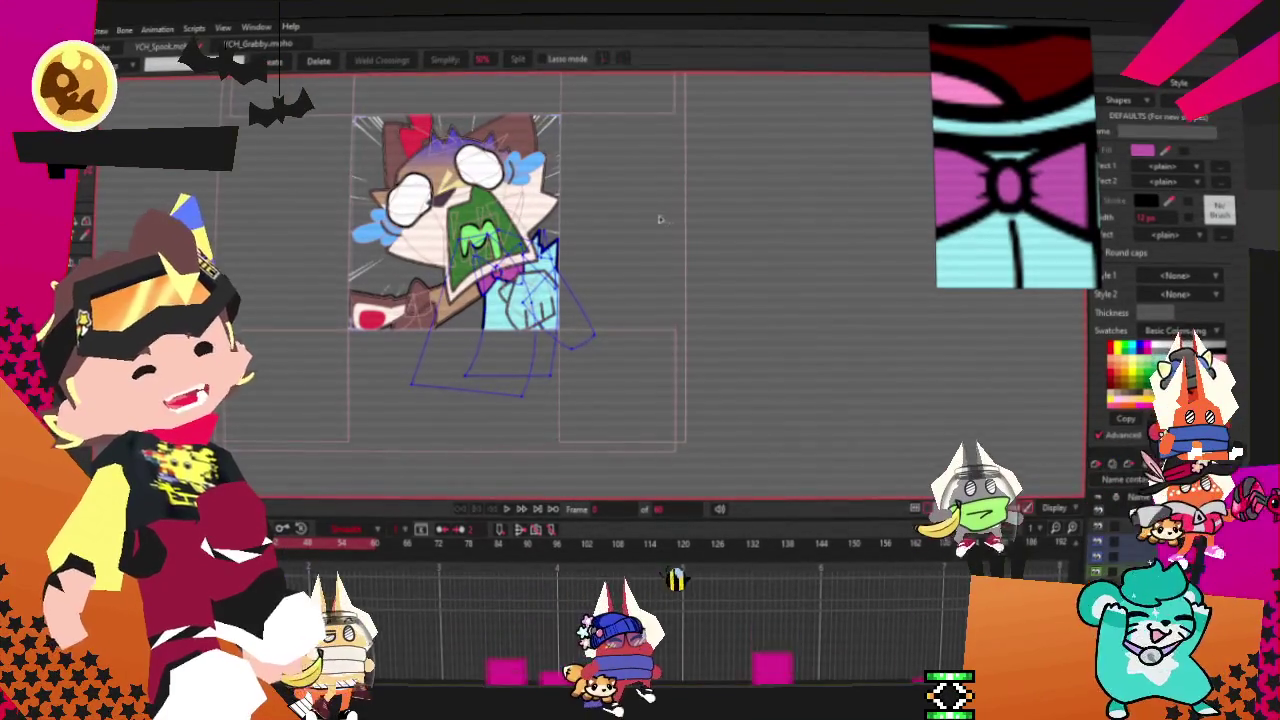
scroll(528, 240, "up", 2)
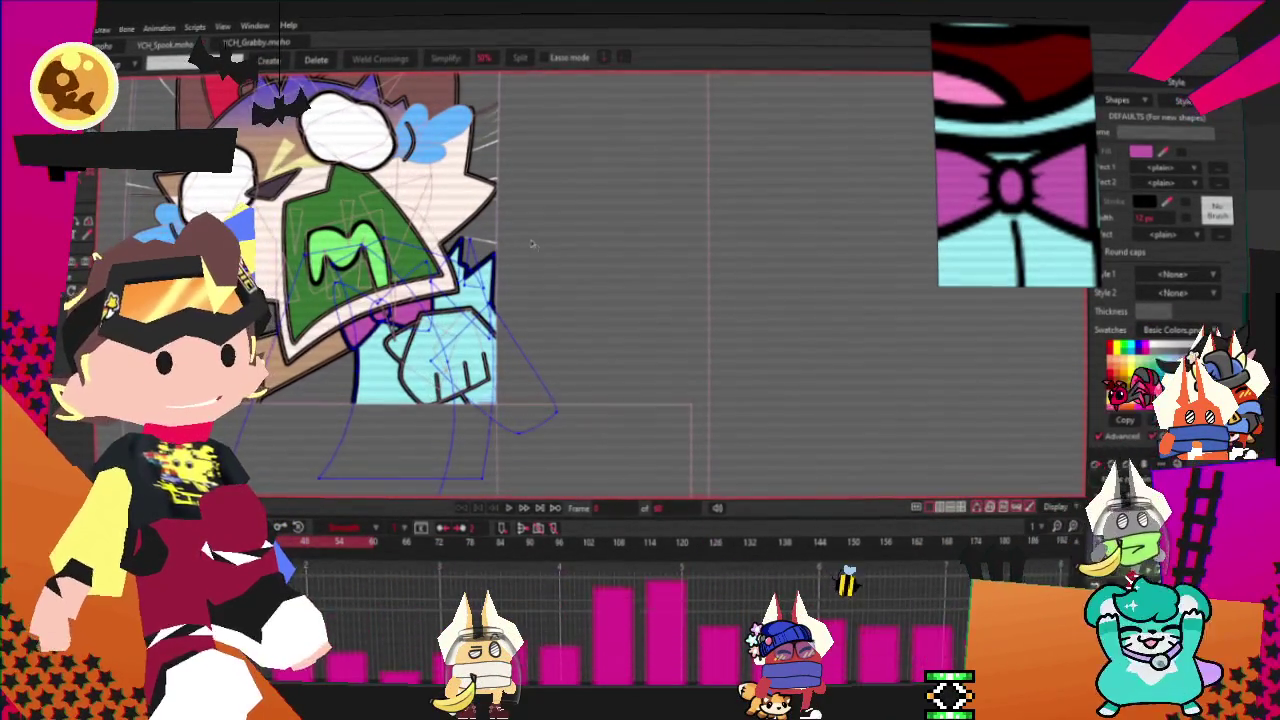
scroll(500, 280, "up", 1)
scroll(500, 280, "up", 1)
scroll(500, 280, "up", 1)
scroll(500, 280, "down", 1)
scroll(560, 300, "up", 2)
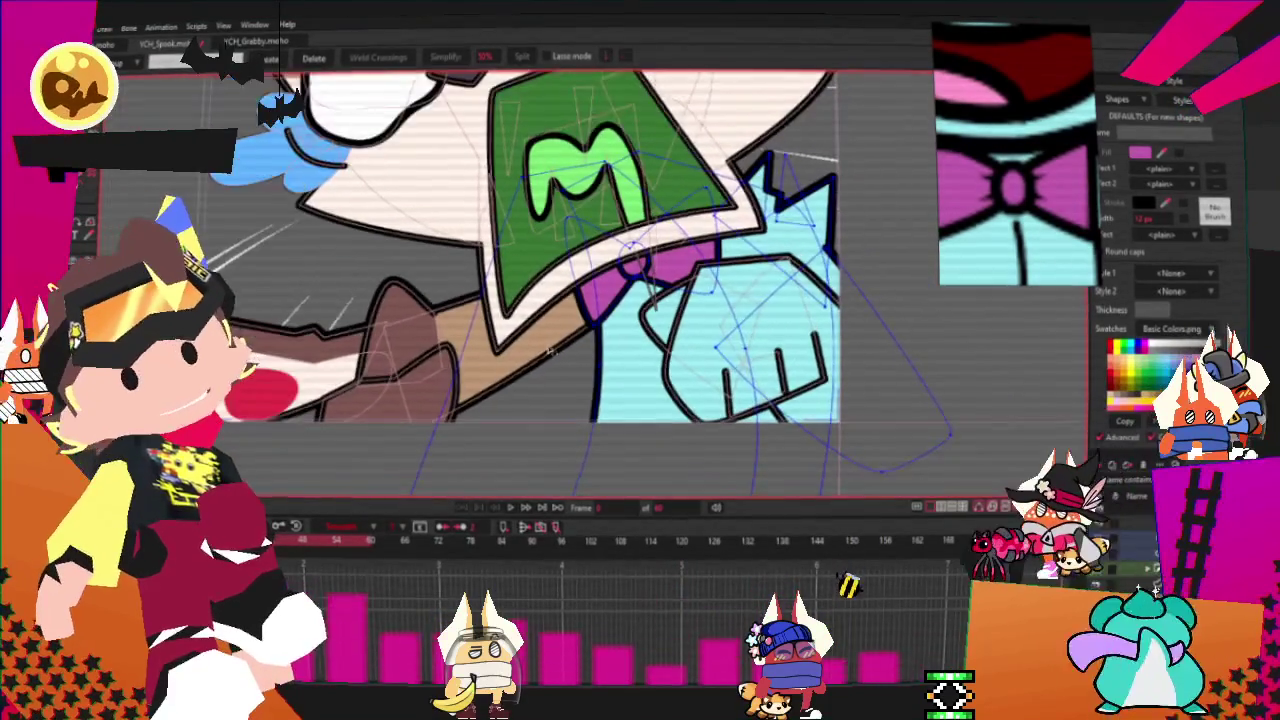
scroll(560, 300, "down", 1)
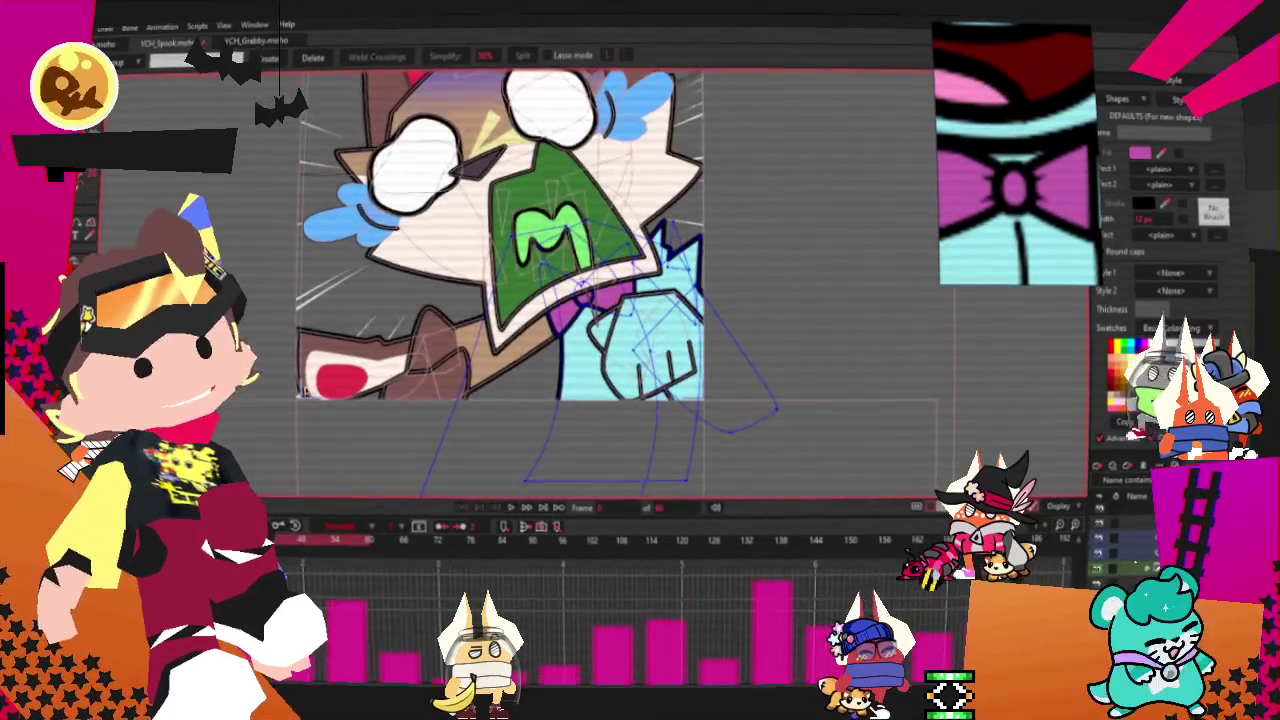
scroll(560, 280, "up", 2)
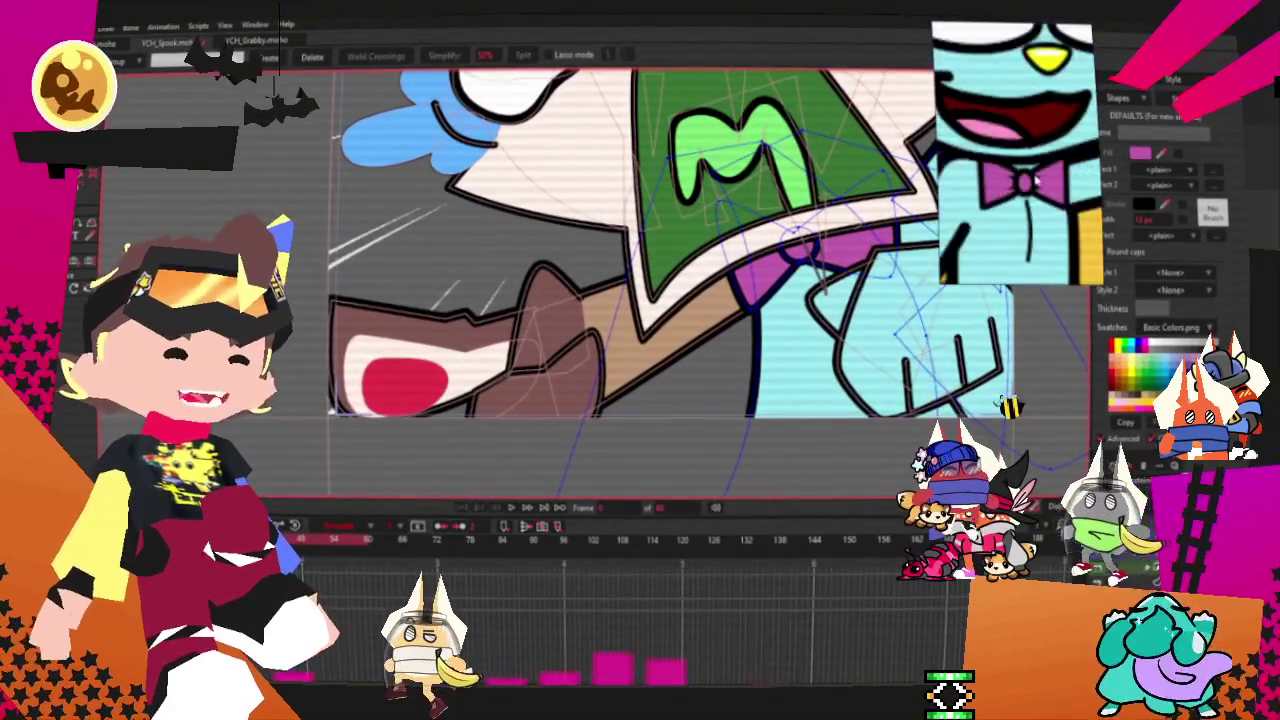
scroll(650, 240, "down", 1)
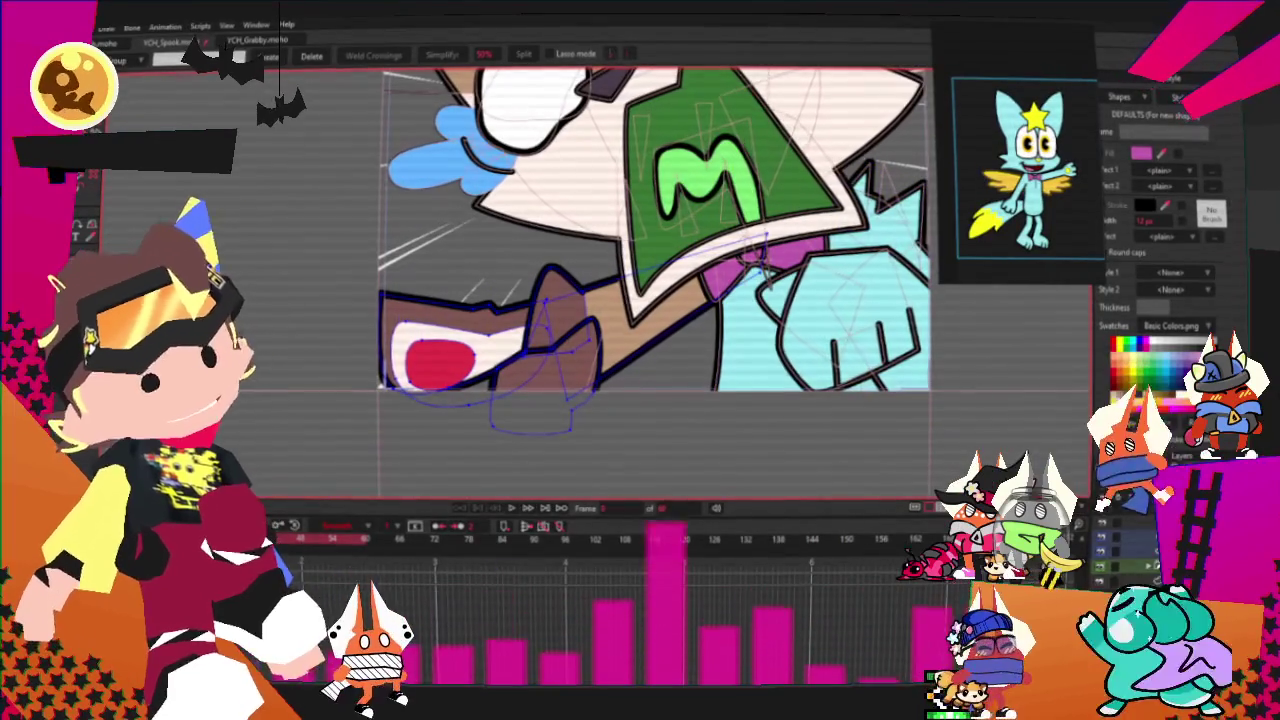
scroll(537, 365, "up", 1)
key("q")
scroll(537, 365, "up", 2)
- Fill the dark brown face and ear shapes on the cat's left with light cyan
scroll(537, 365, "up", 1)
left_click(537, 365)
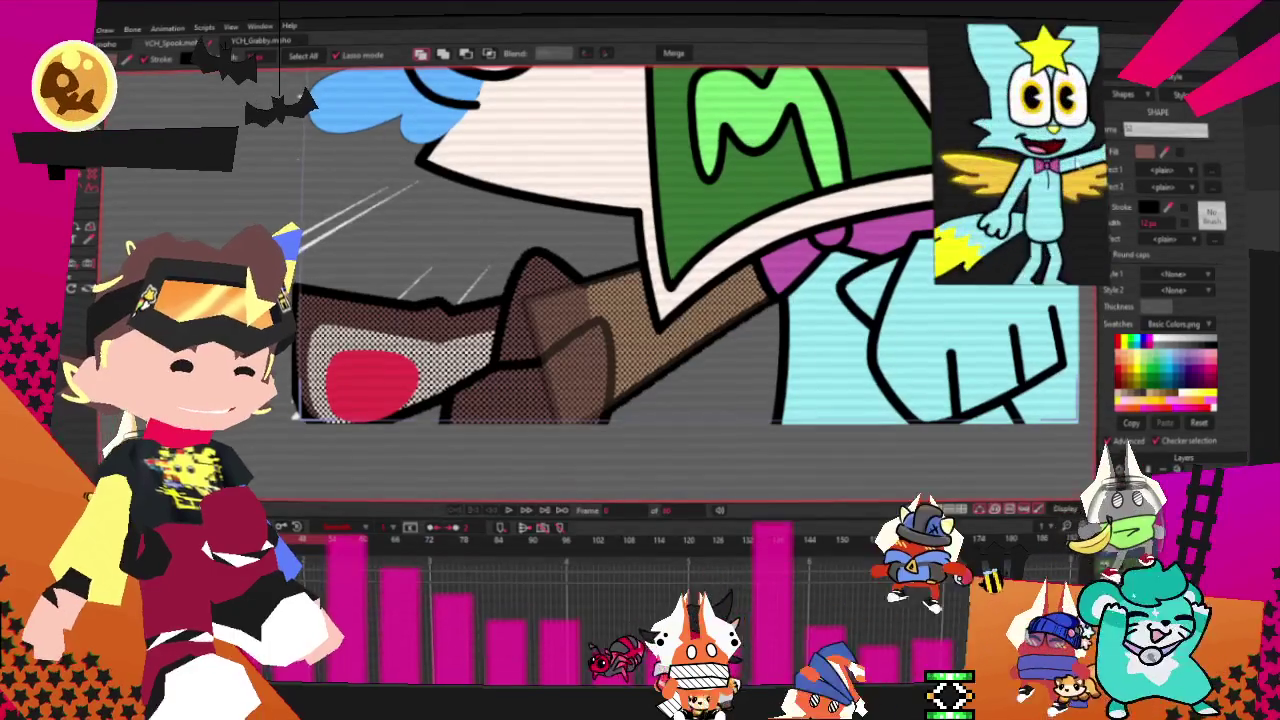
left_click(464, 303)
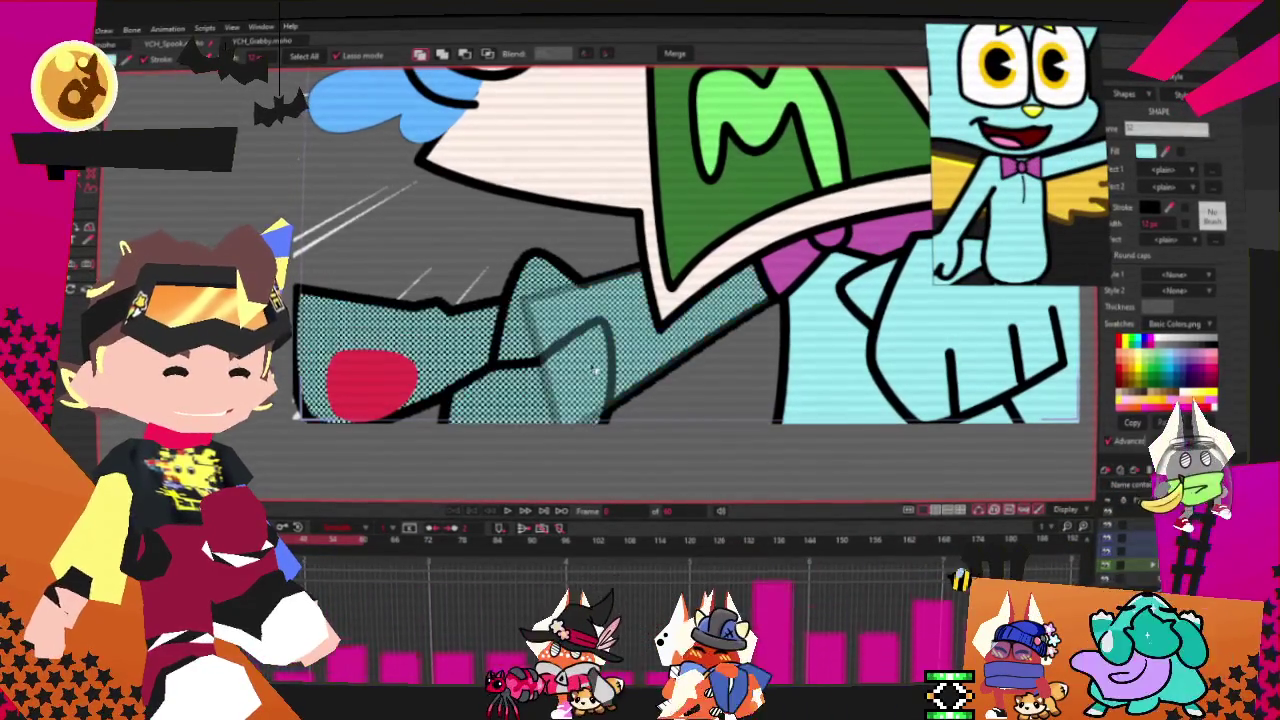
key("space")
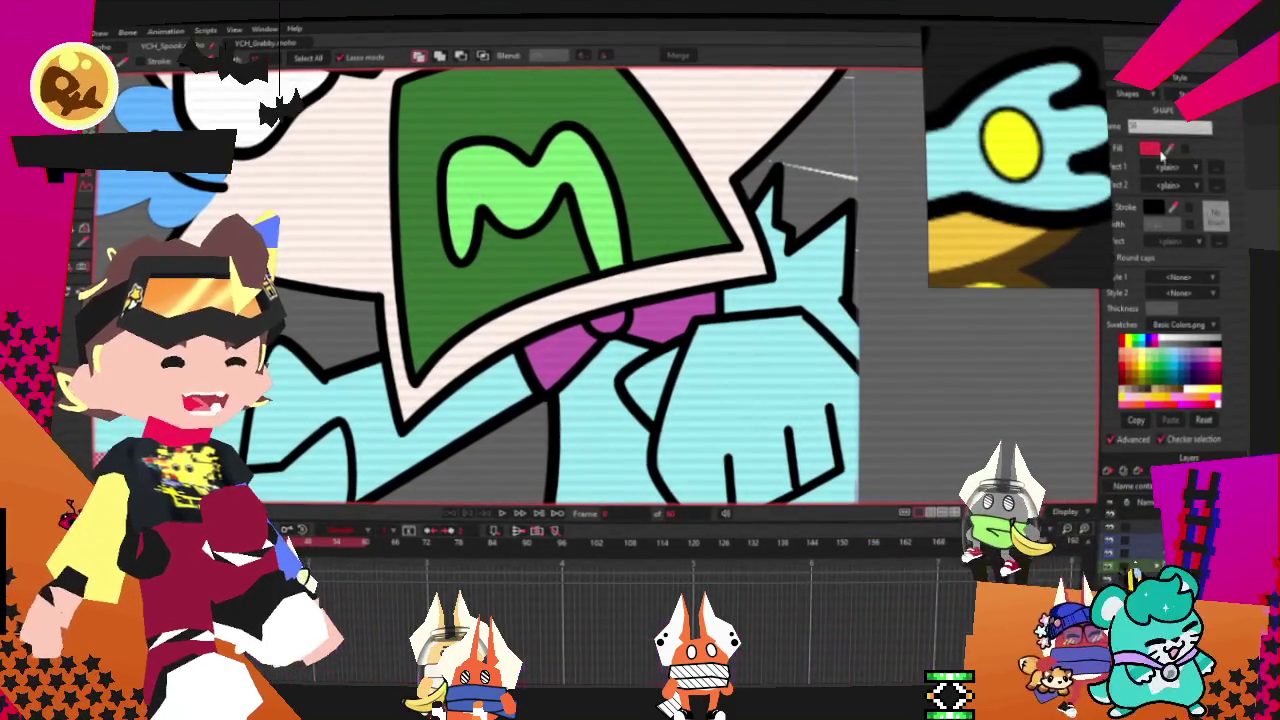
- Fill the lower-left red blob with the reference's yellow and enable a dark stroke outline
left_click(1012, 128)
scroll(790, 400, "down", 3)
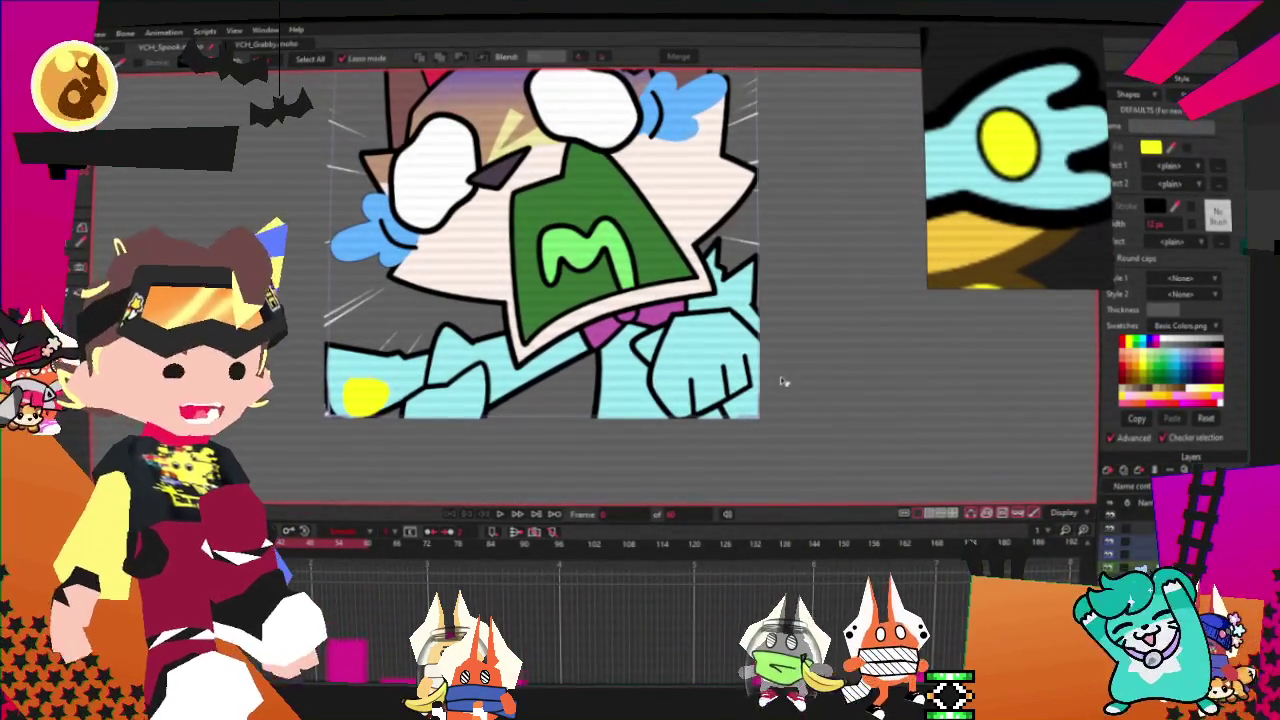
scroll(389, 429, "up", 2)
left_click(357, 380)
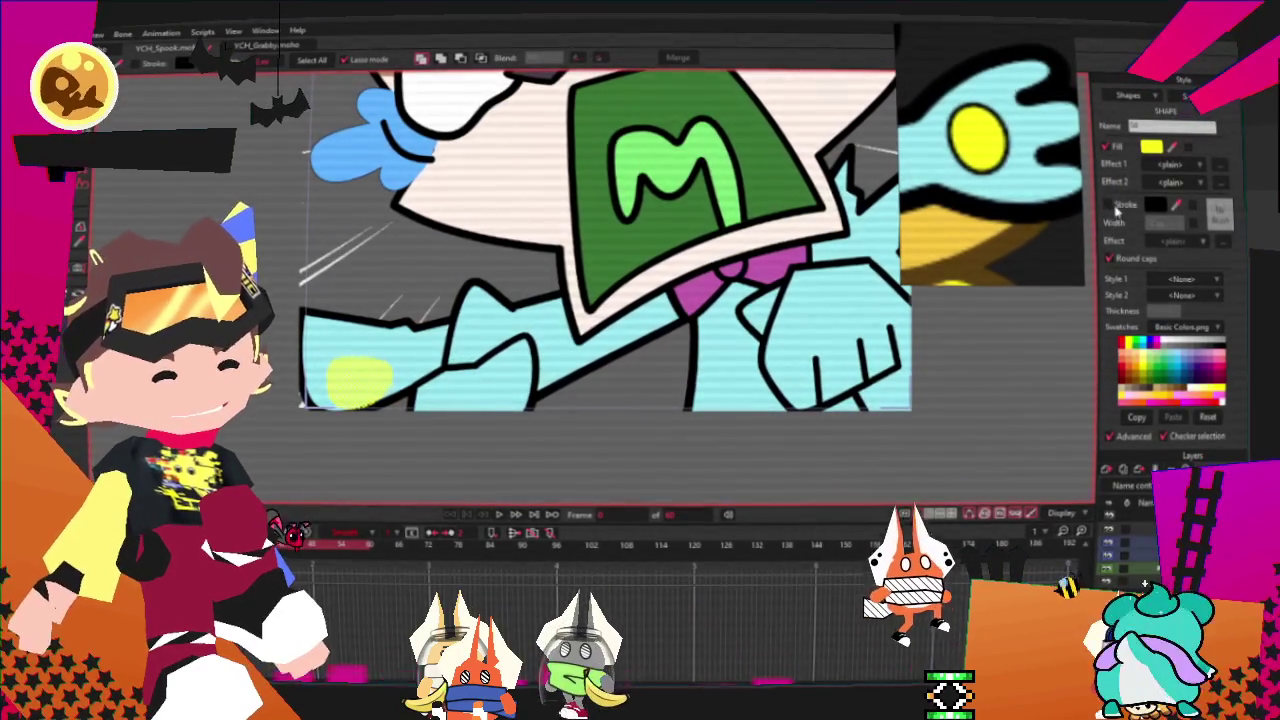
left_click(1108, 205)
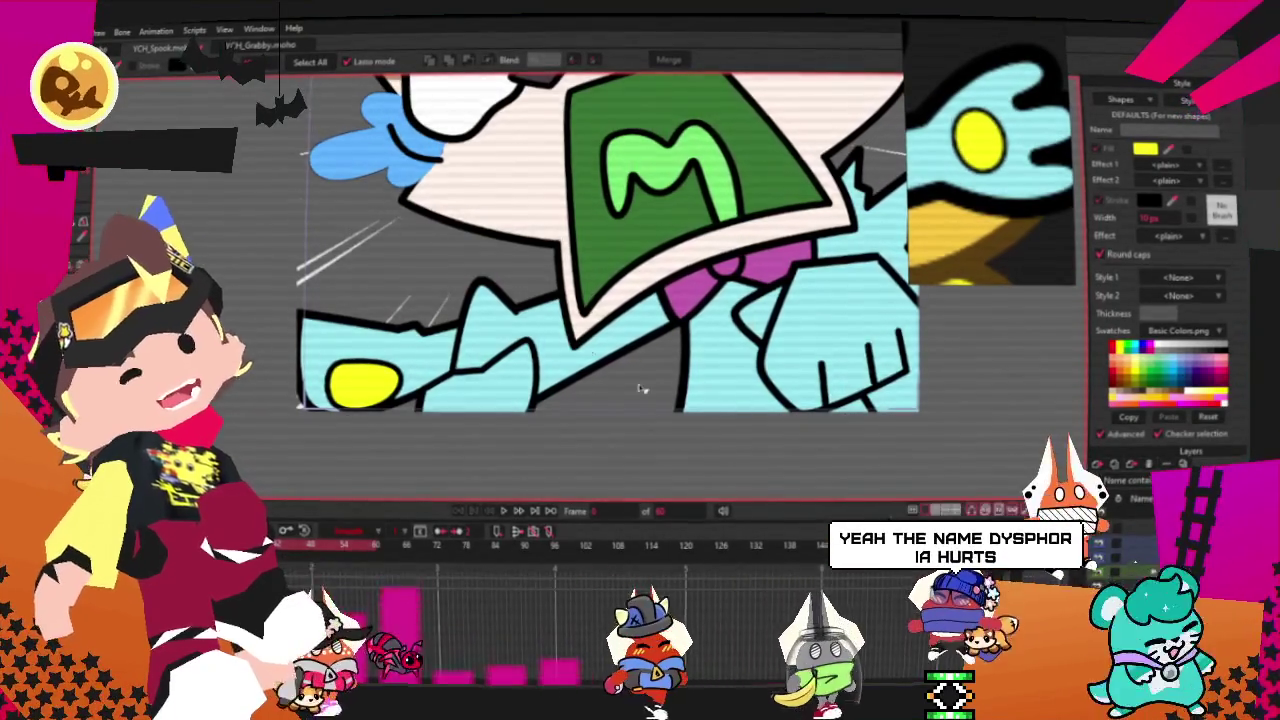
scroll(550, 280, "down", 5)
scroll(555, 268, "up", 3)
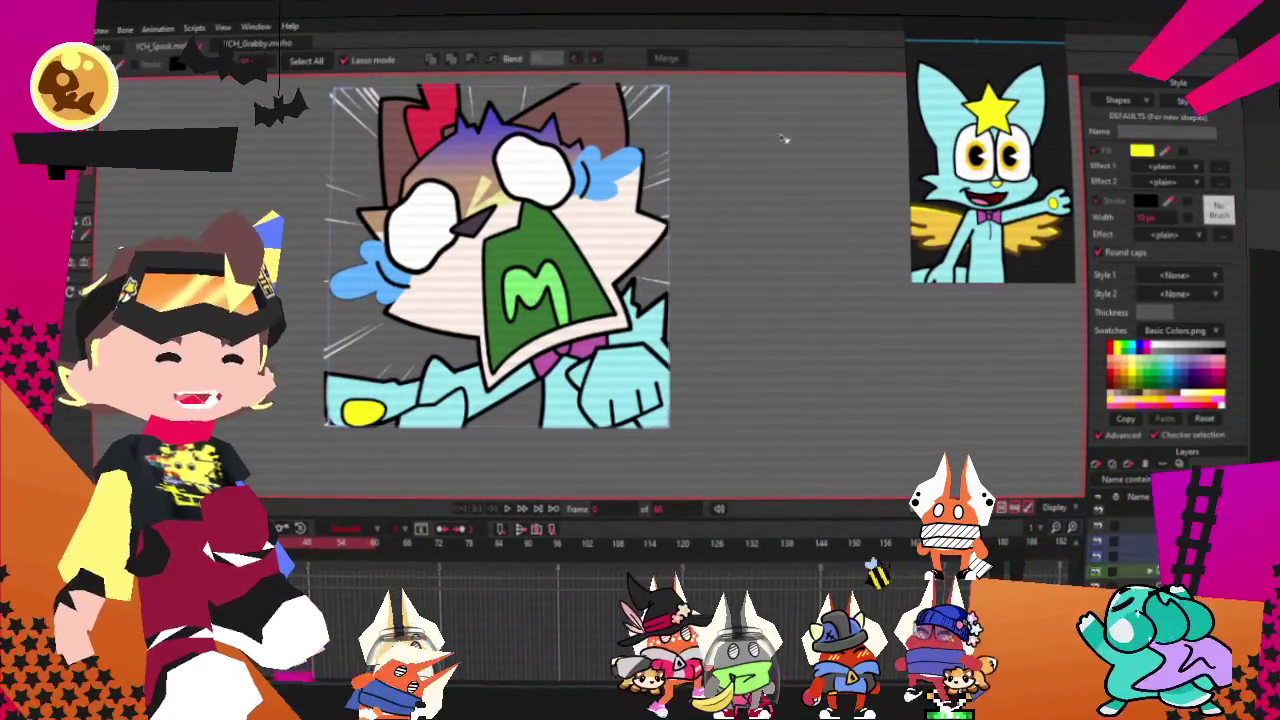
scroll(700, 148, "down", 1)
scroll(700, 148, "down", 1)
scroll(500, 150, "up", 1)
scroll(490, 148, "up", 2)
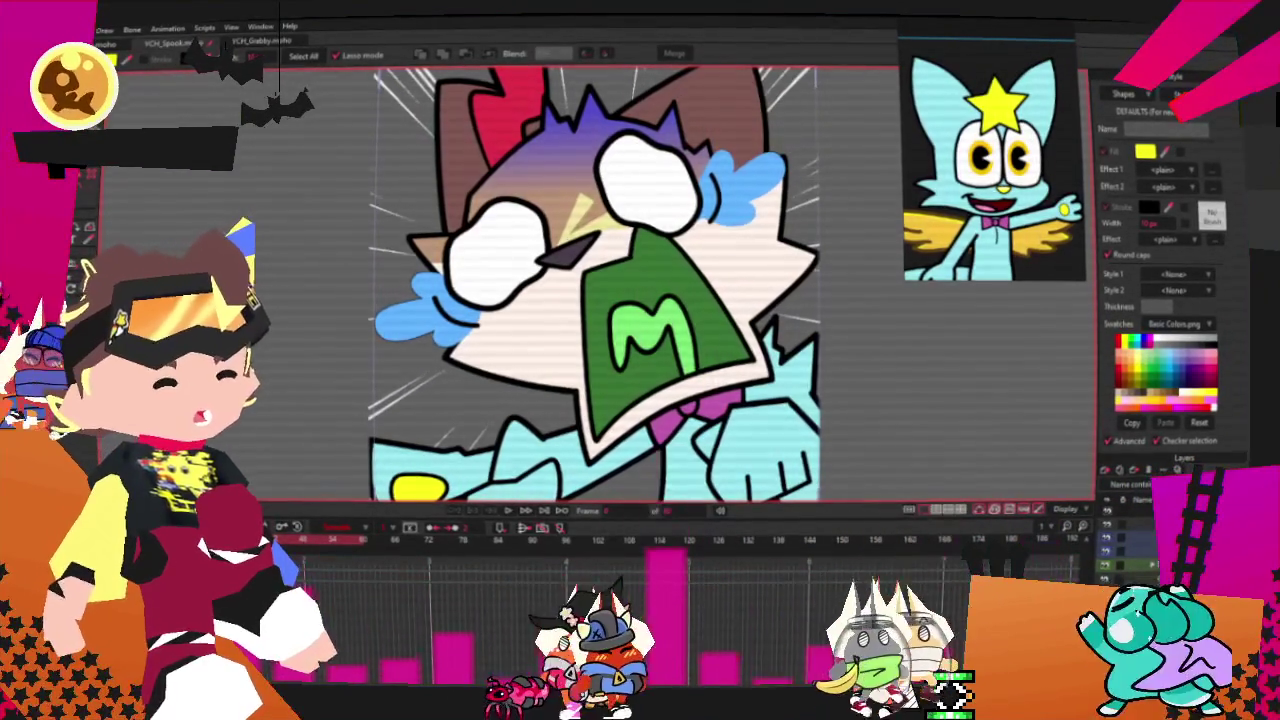
- Select the brown ear, red ear and purple-gradient hair shapes on the head
scroll(670, 175, "down", 2)
left_click(670, 175)
left_click(457, 257)
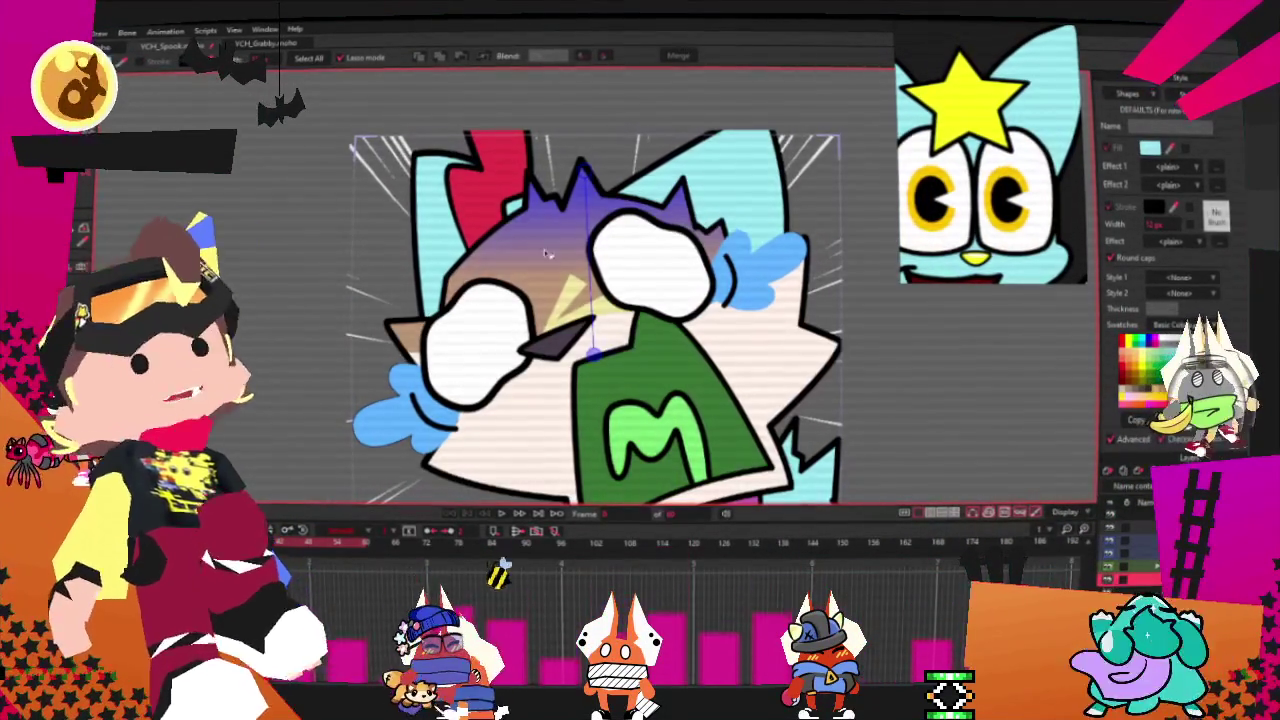
left_click(575, 215)
- Sample light cyan from the reference cat's ear as their fill colour
scroll(1036, 195, "down", 2)
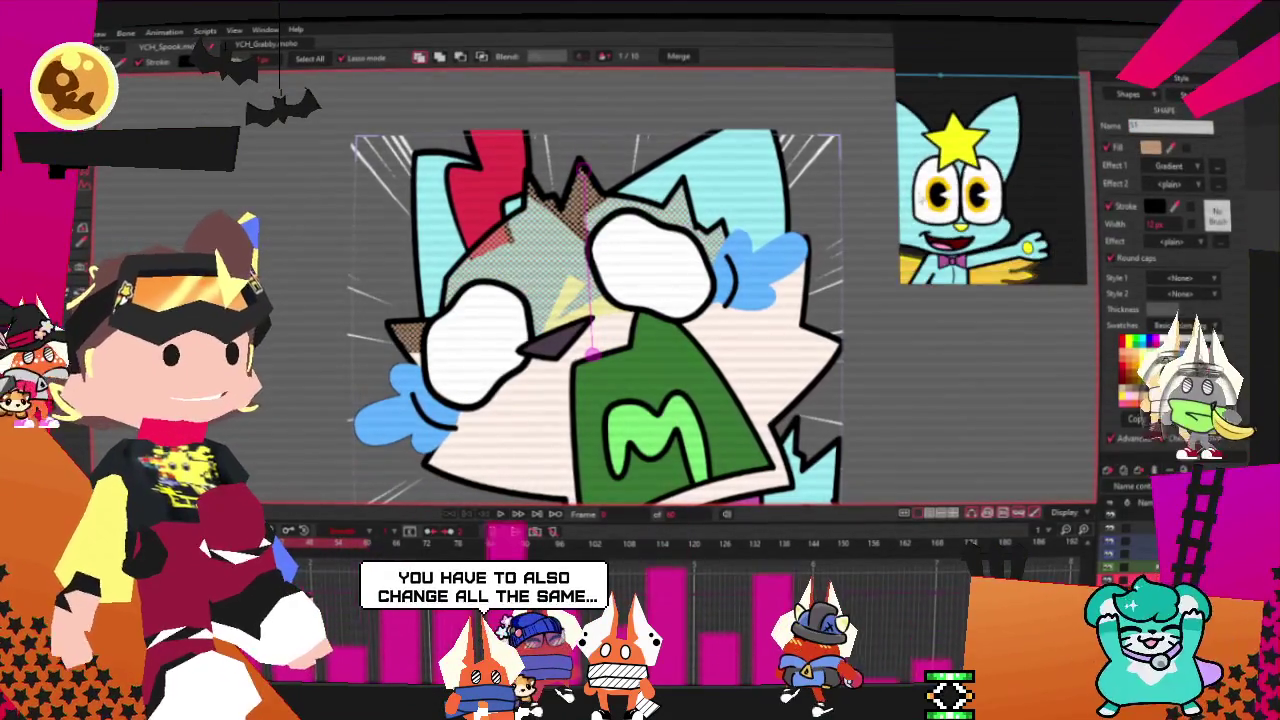
scroll(912, 185, "up", 2)
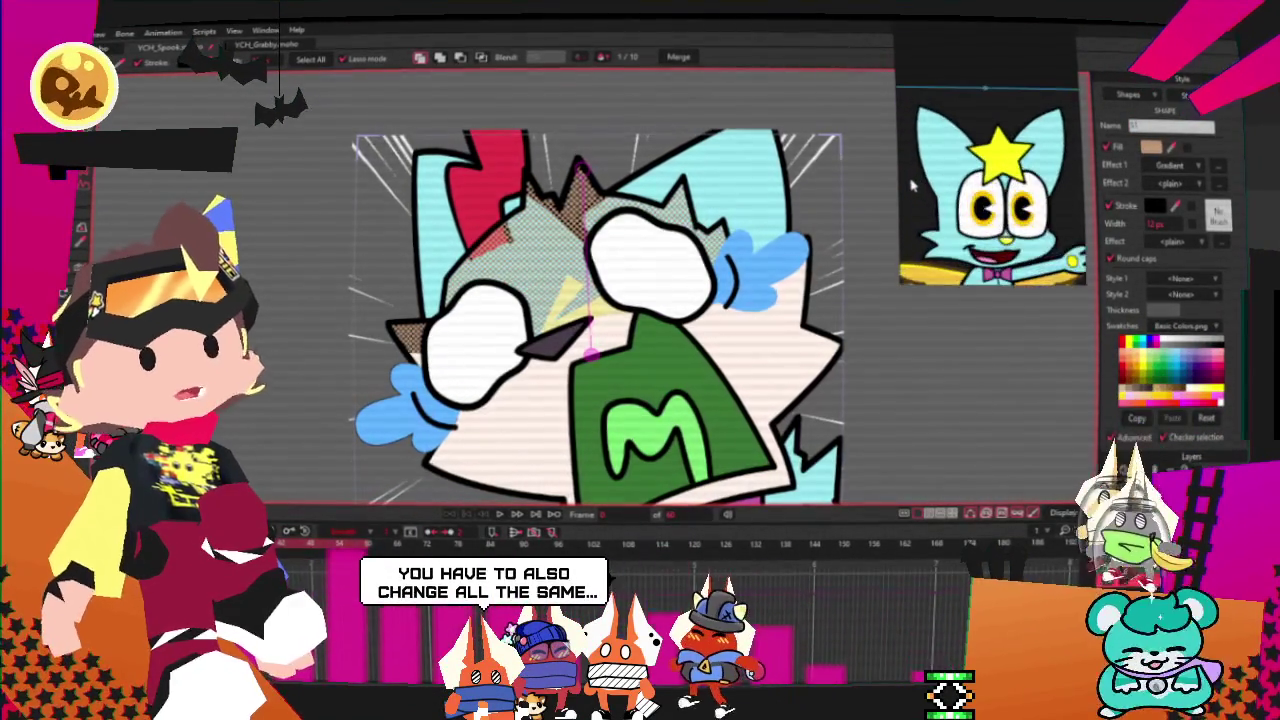
scroll(912, 185, "up", 3)
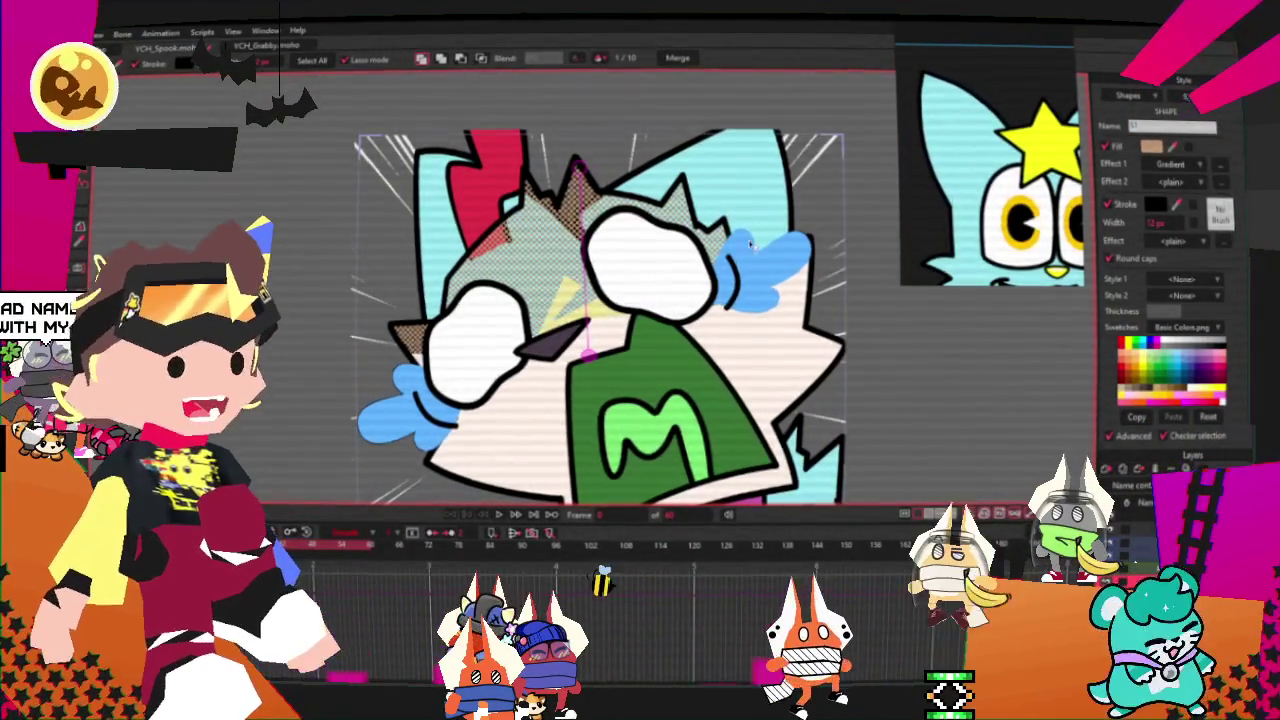
left_click_drag(976, 150, 966, 150)
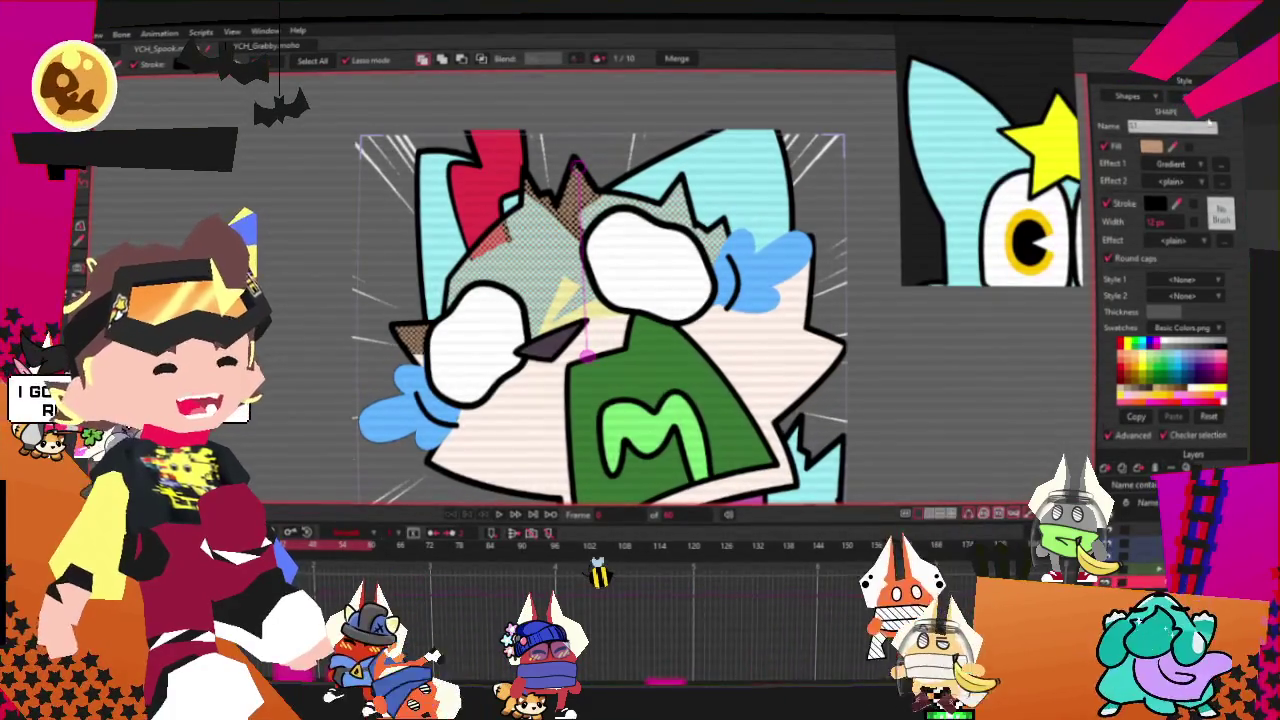
left_click(968, 167)
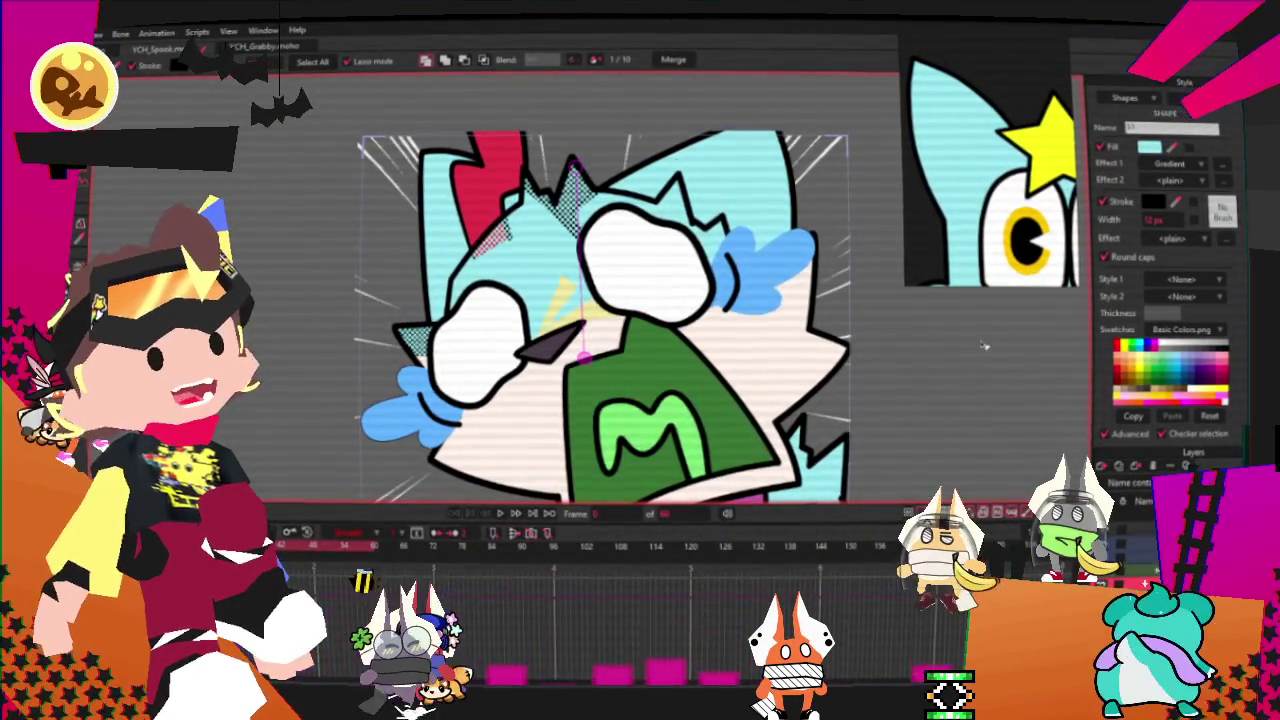
left_click(1221, 174)
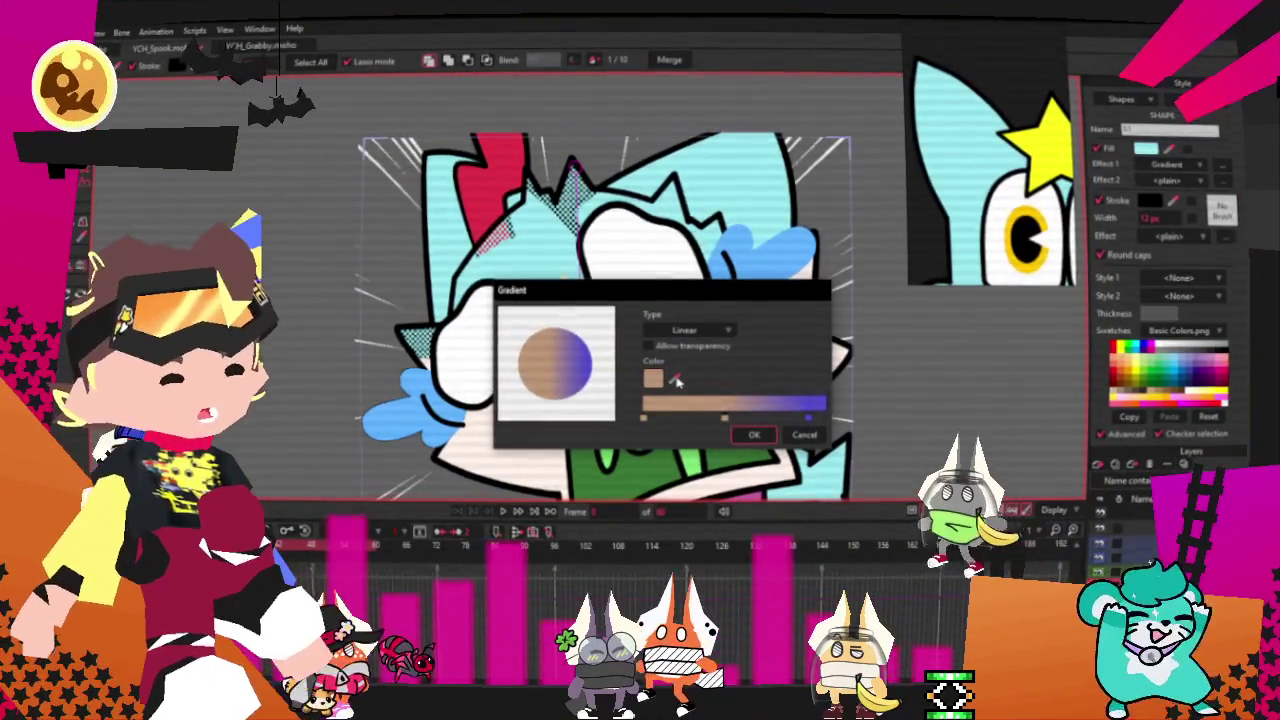
- Set the hair gradient's left stop to light cyan and its right stop to blue
left_click(644, 420)
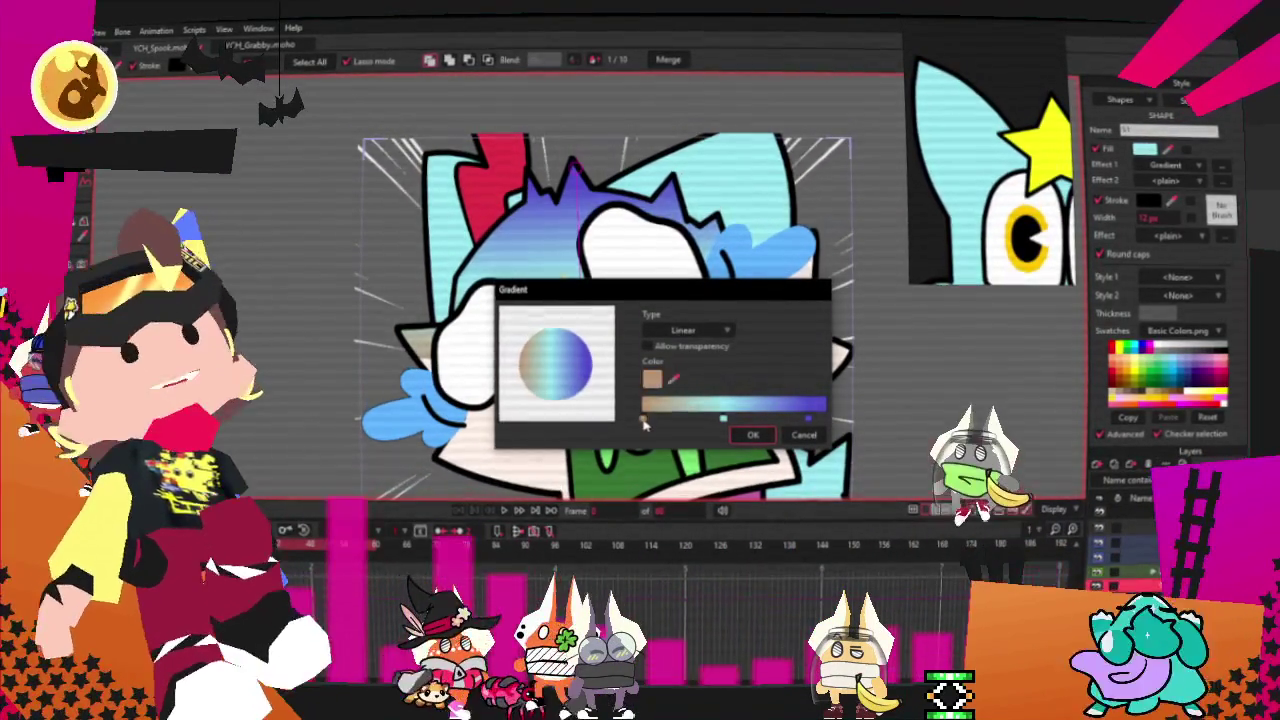
double_click(809, 420)
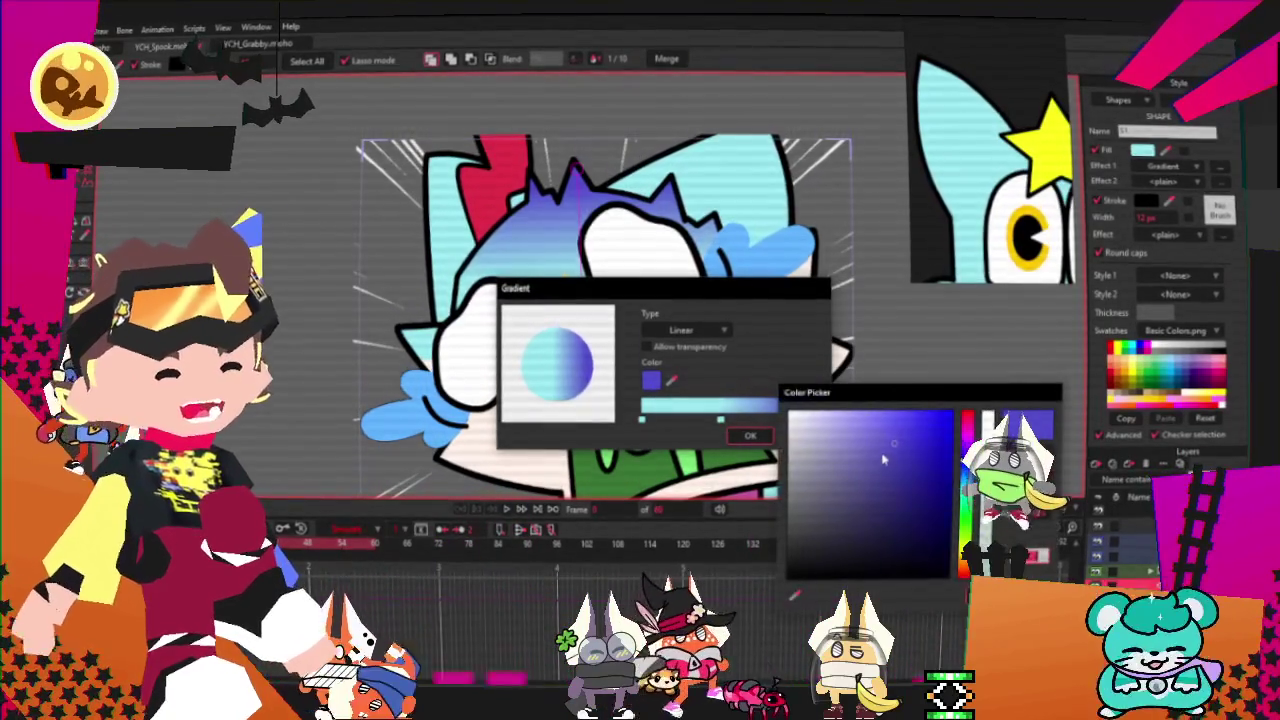
mouse_move(968, 440)
left_mouse_down()
mouse_move(968, 455)
mouse_move(915, 470)
left_mouse_up()
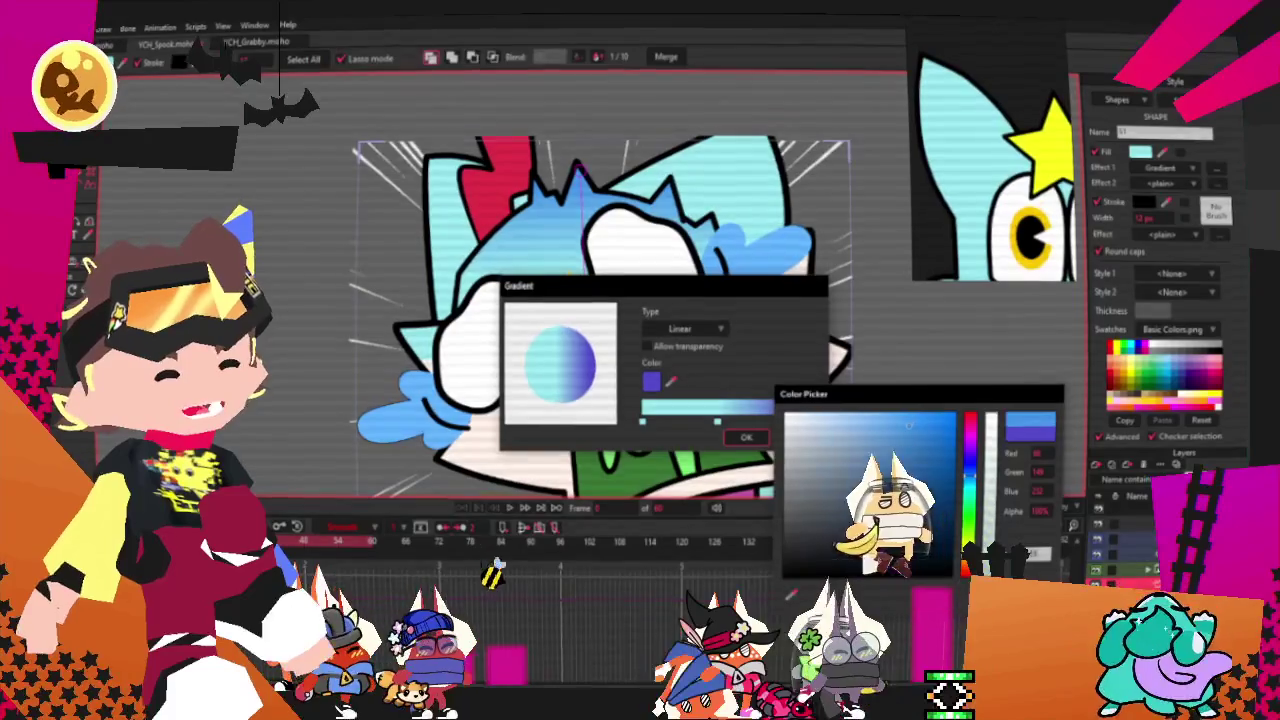
key("Return")
key("Return")
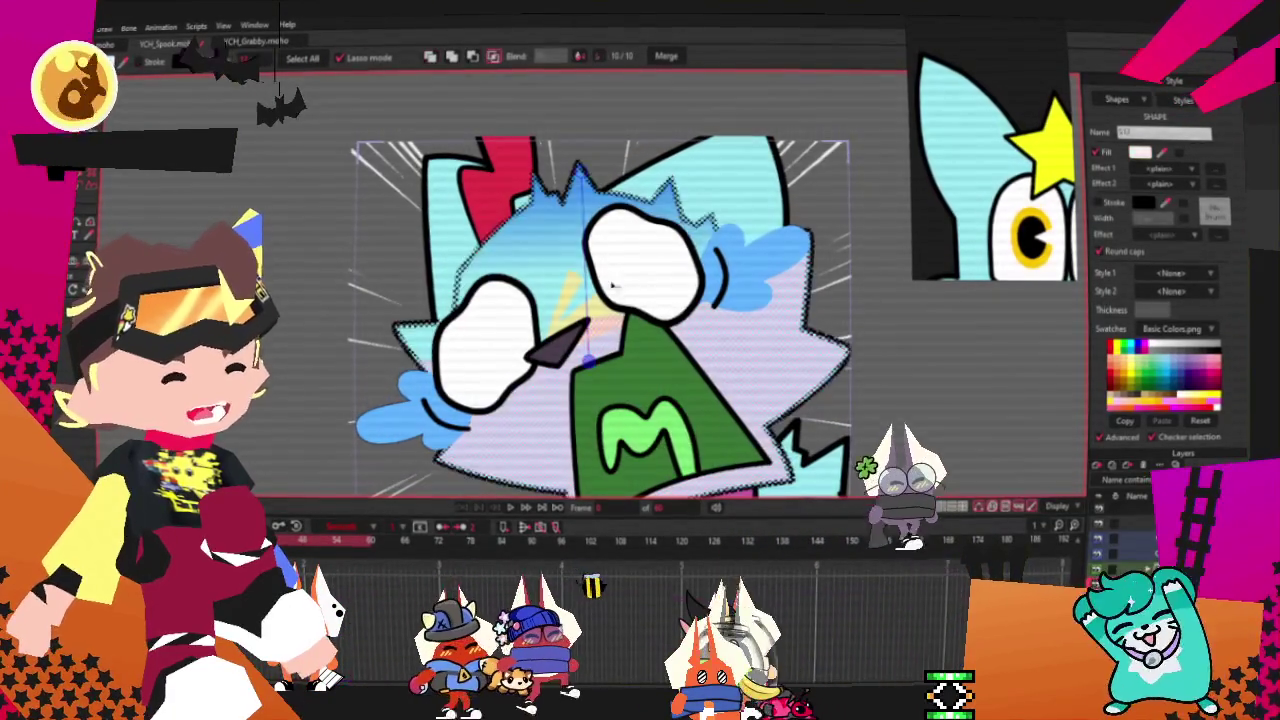
- Deselect the left ear and delete the red hair tuft from the top of the head
scroll(935, 390, "down", 2)
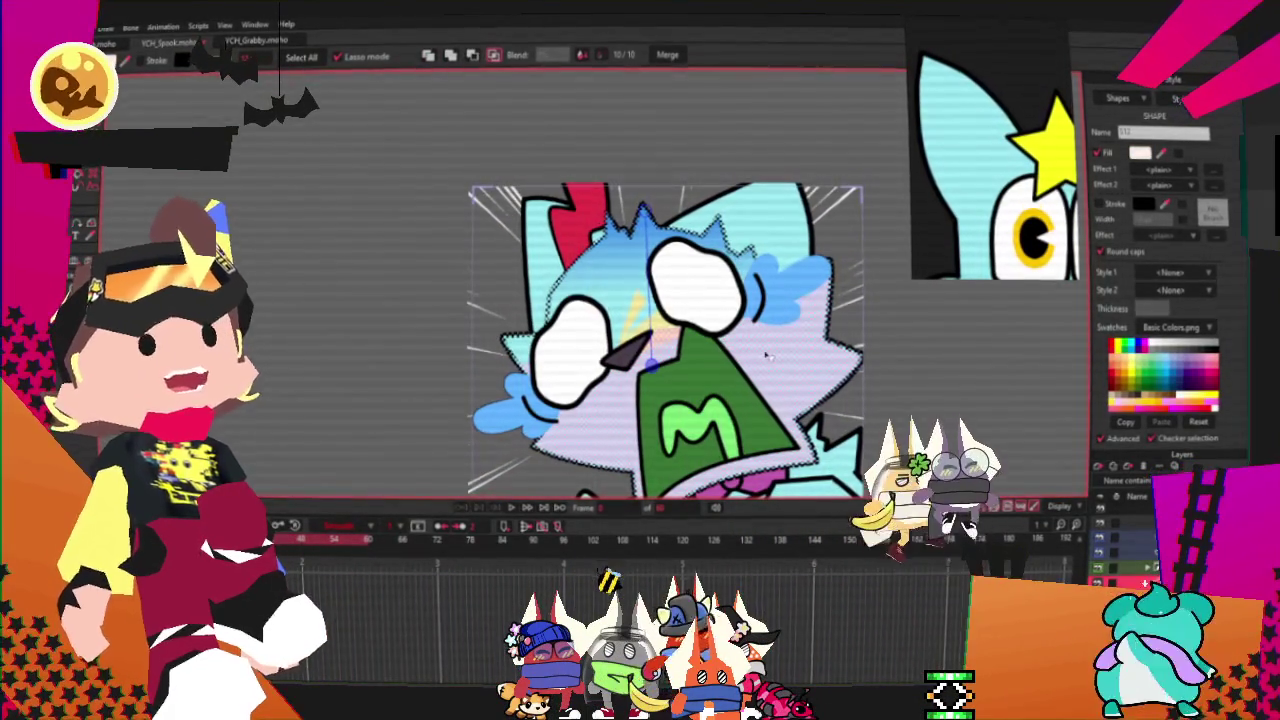
scroll(660, 340, "up", 2)
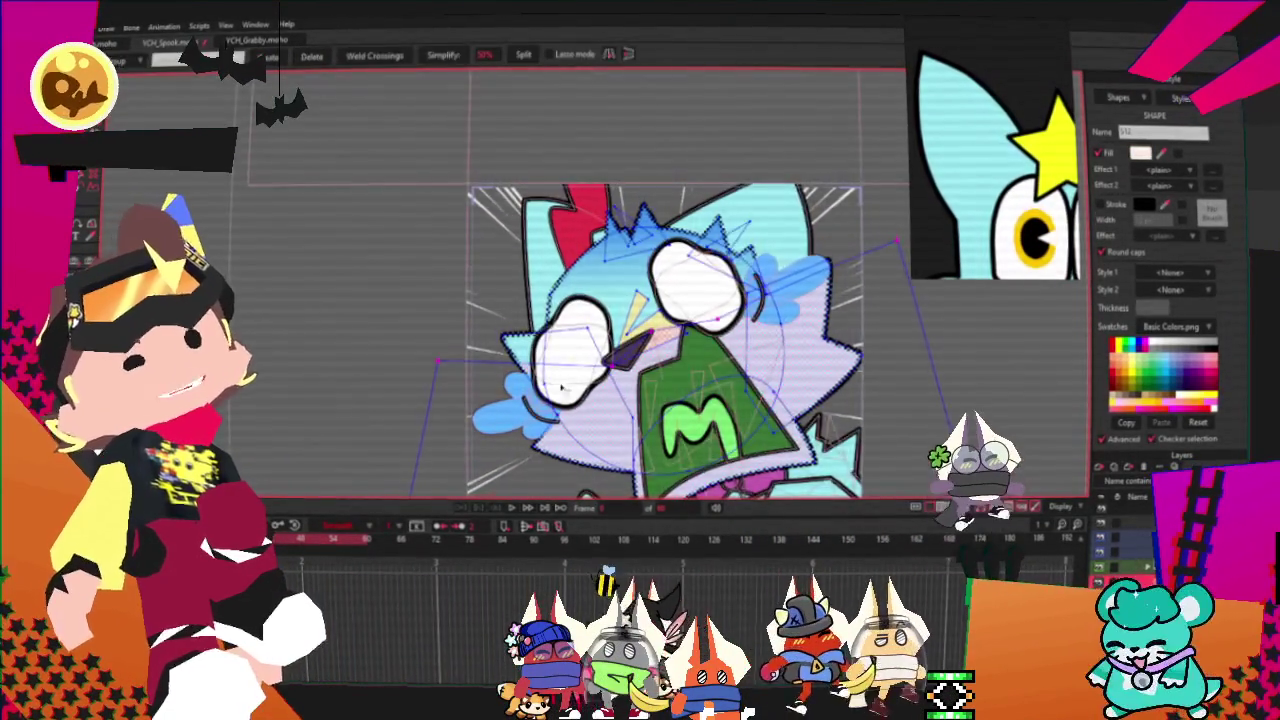
scroll(660, 340, "up", 1)
scroll(660, 340, "down", 3)
scroll(540, 300, "up", 2)
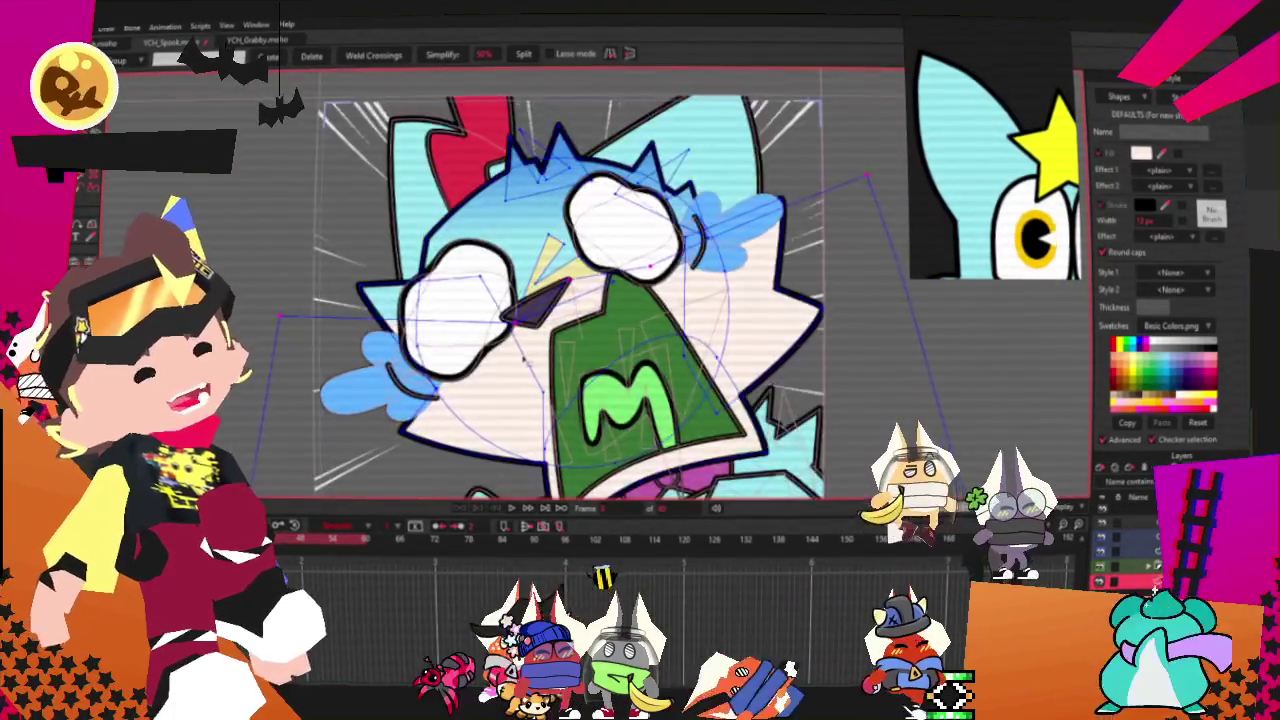
scroll(560, 285, "up", 3)
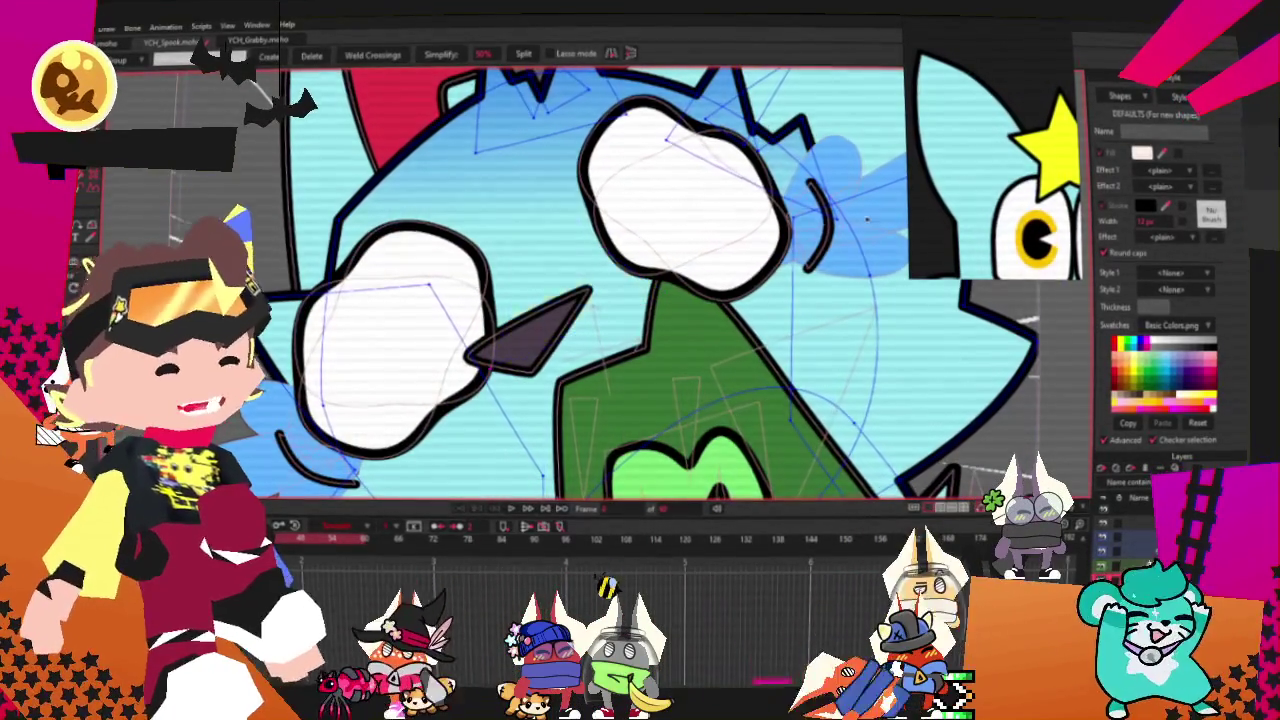
scroll(605, 280, "down", 3)
scroll(620, 265, "down", 2)
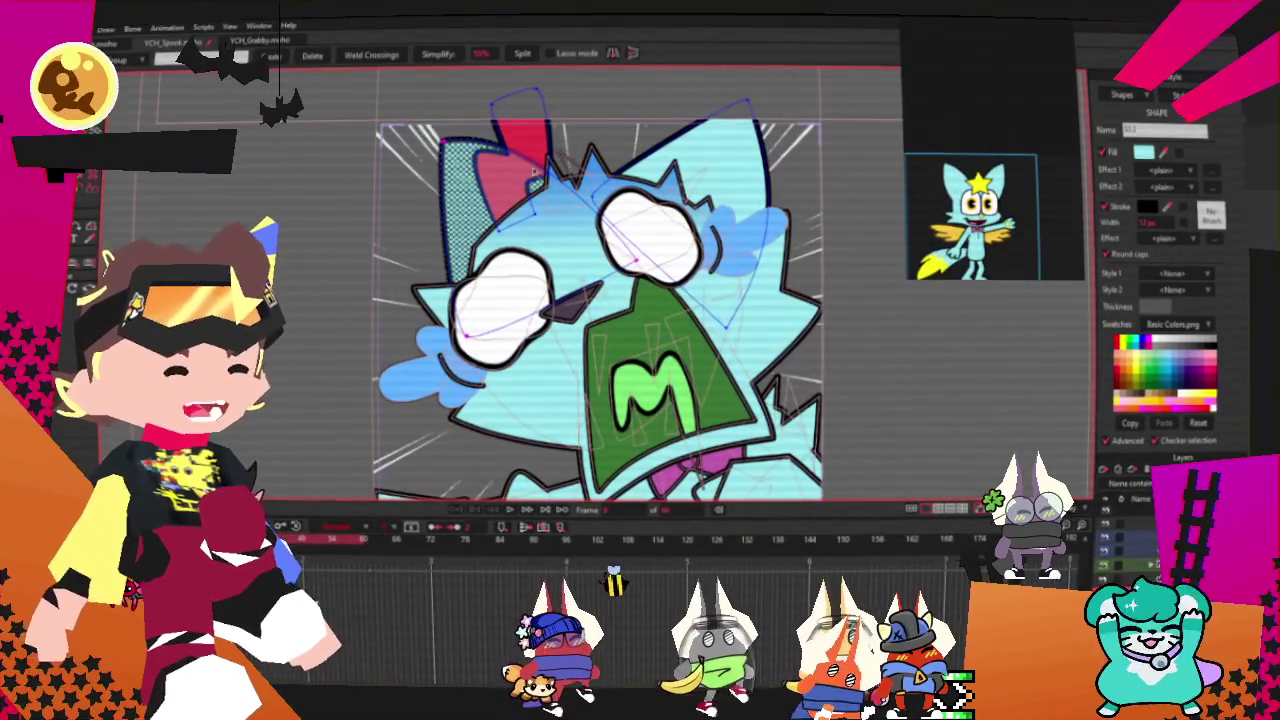
left_click(571, 132)
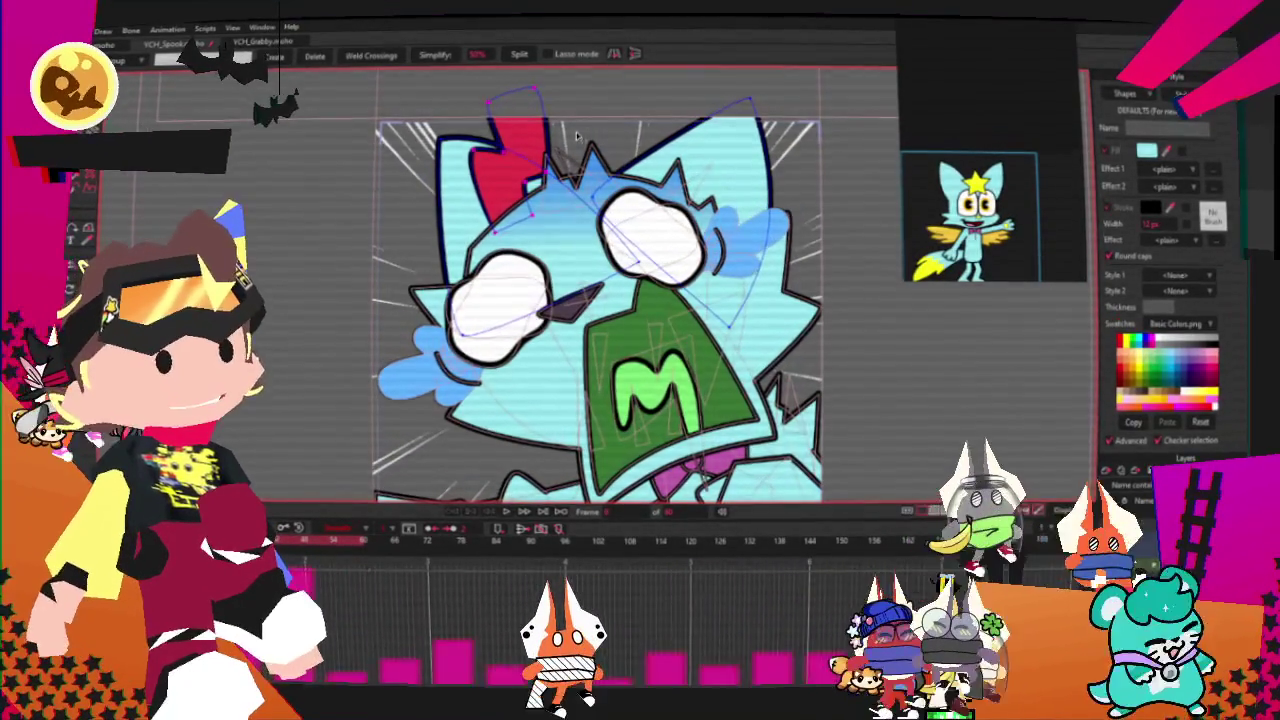
scroll(575, 135, "up", 3)
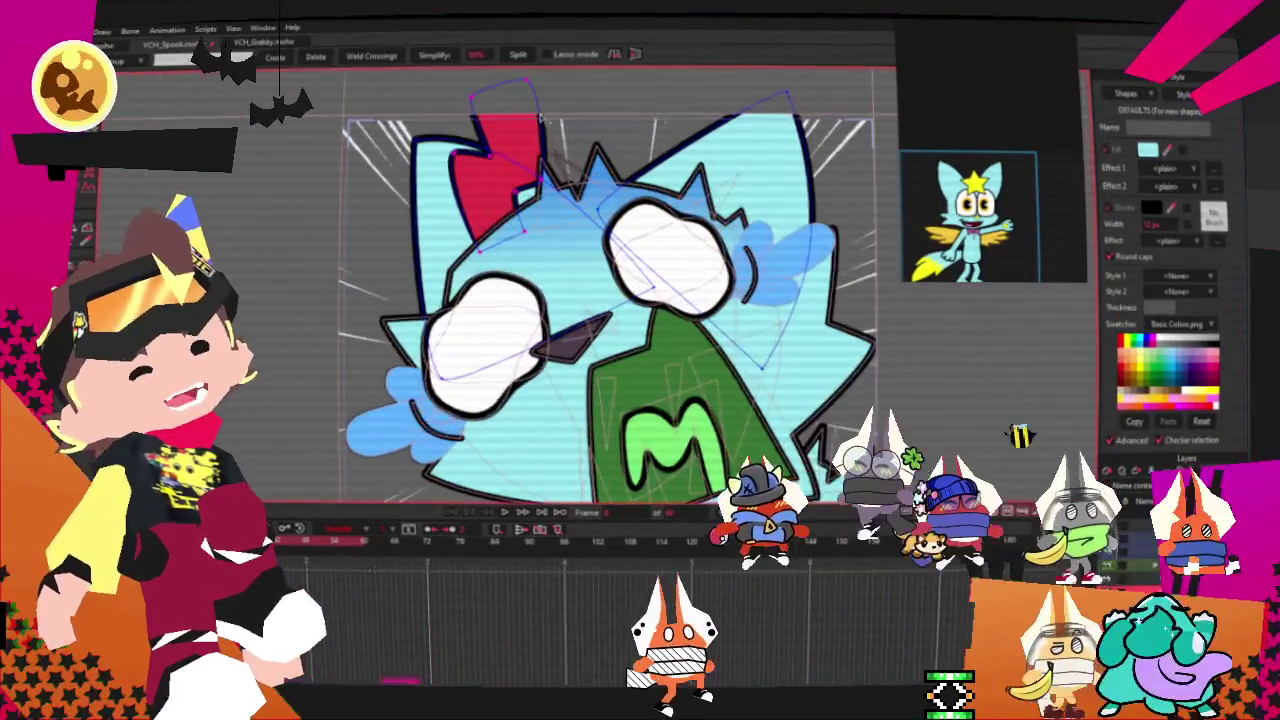
scroll(523, 108, "down", 2)
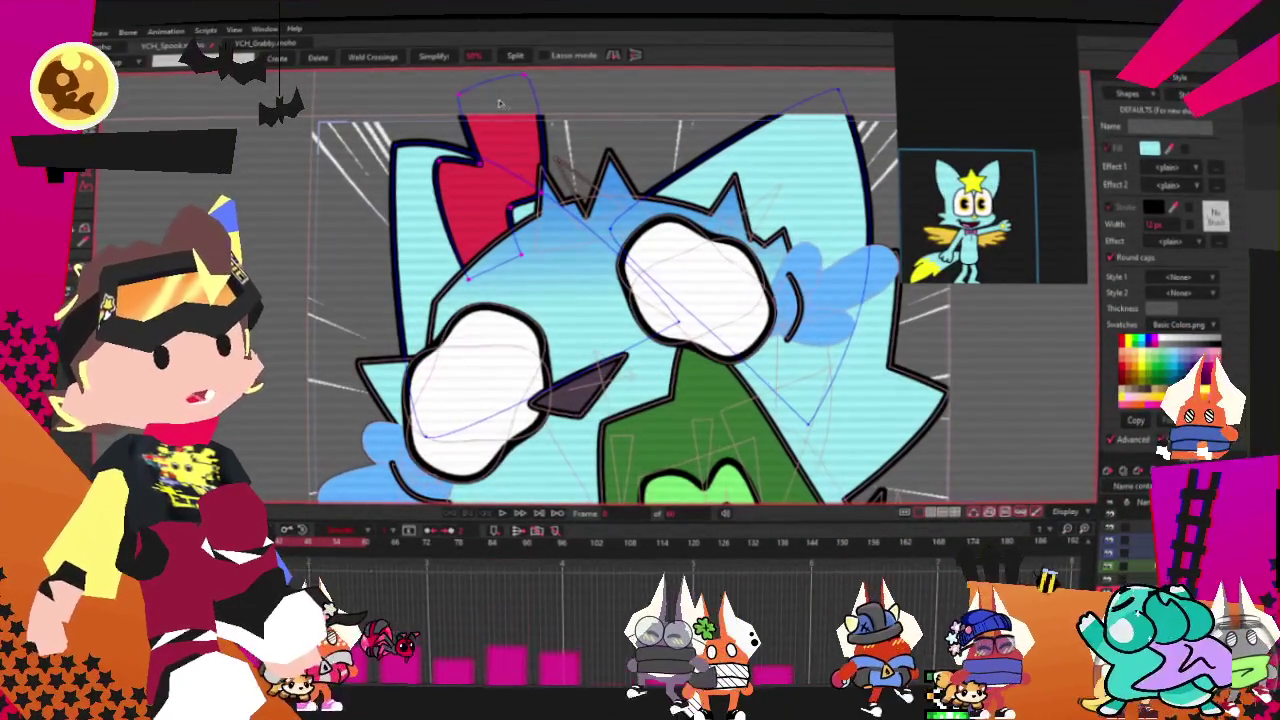
key("Delete")
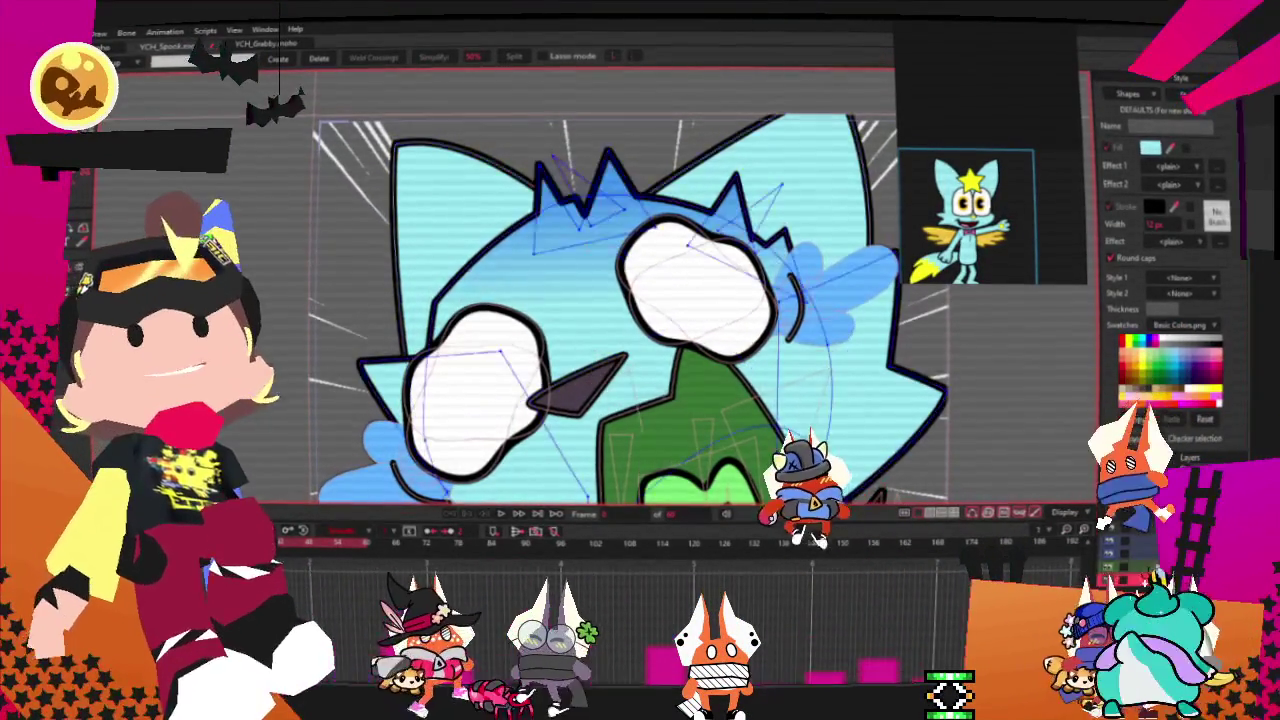
scroll(600, 300, "up", 2)
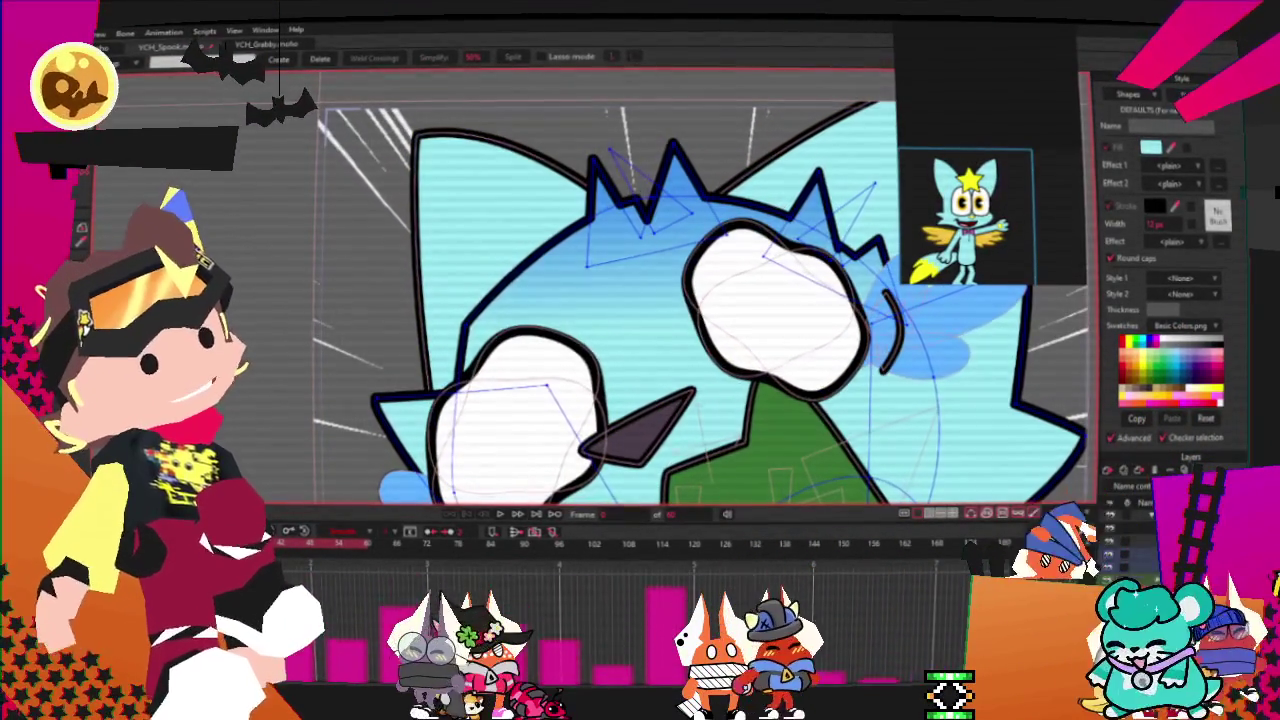
key("t")
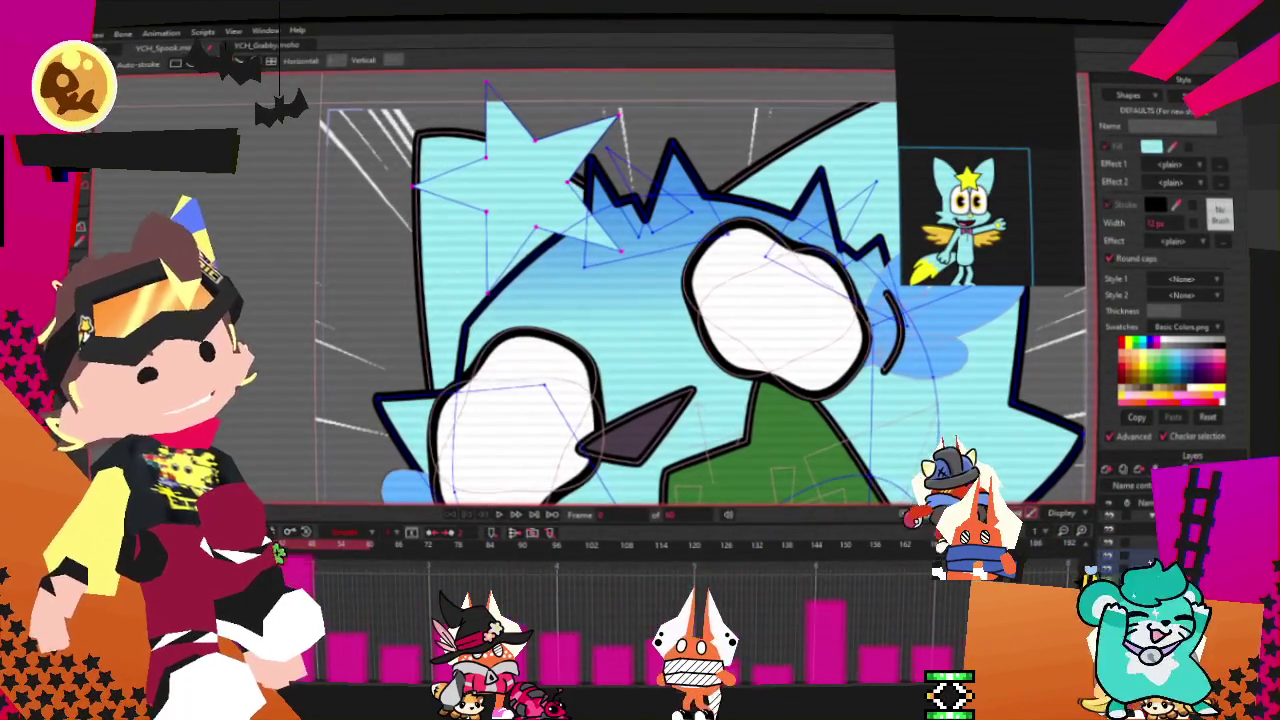
- Clear the star's point selection and select the whole star shape
scroll(468, 145, "up", 1)
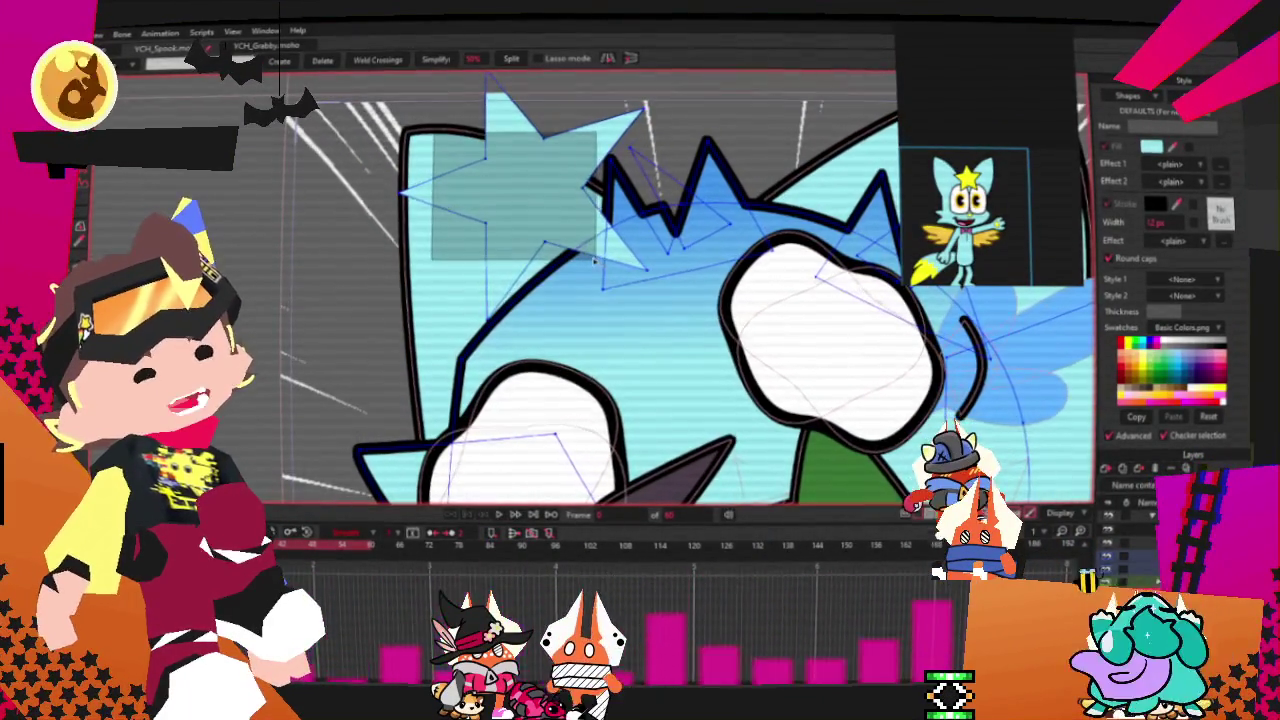
key("t")
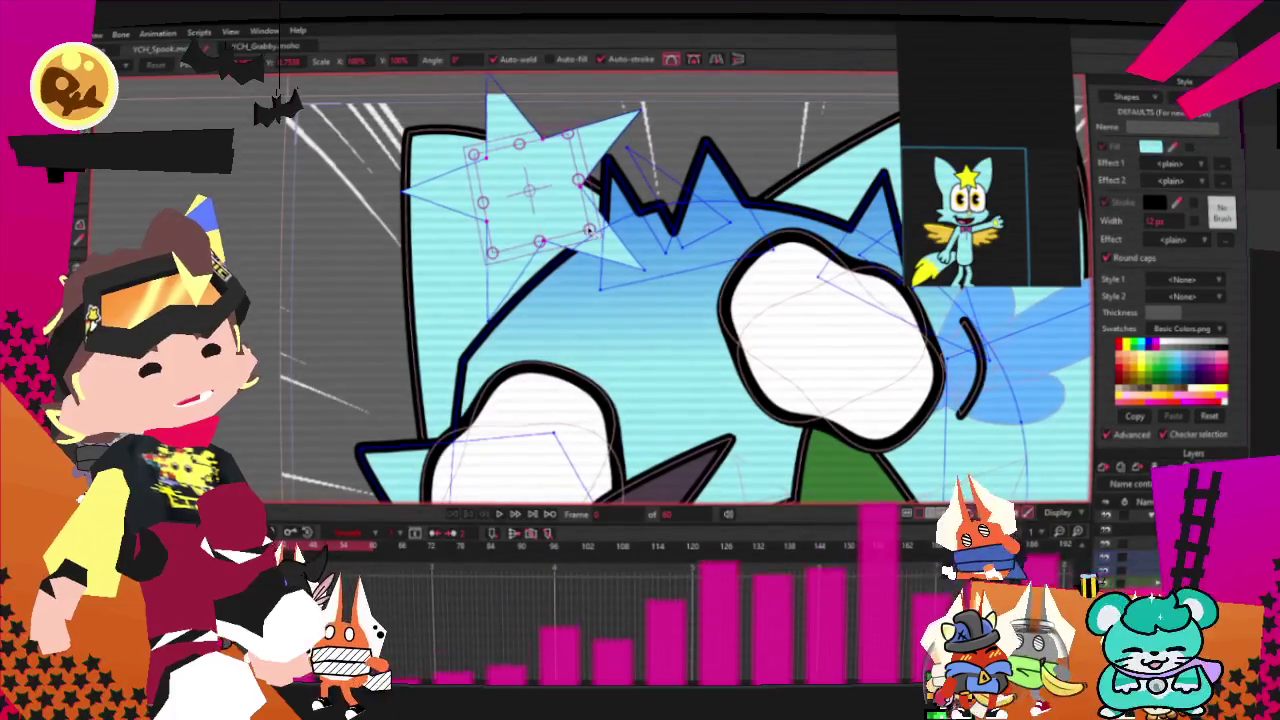
left_click(625, 240)
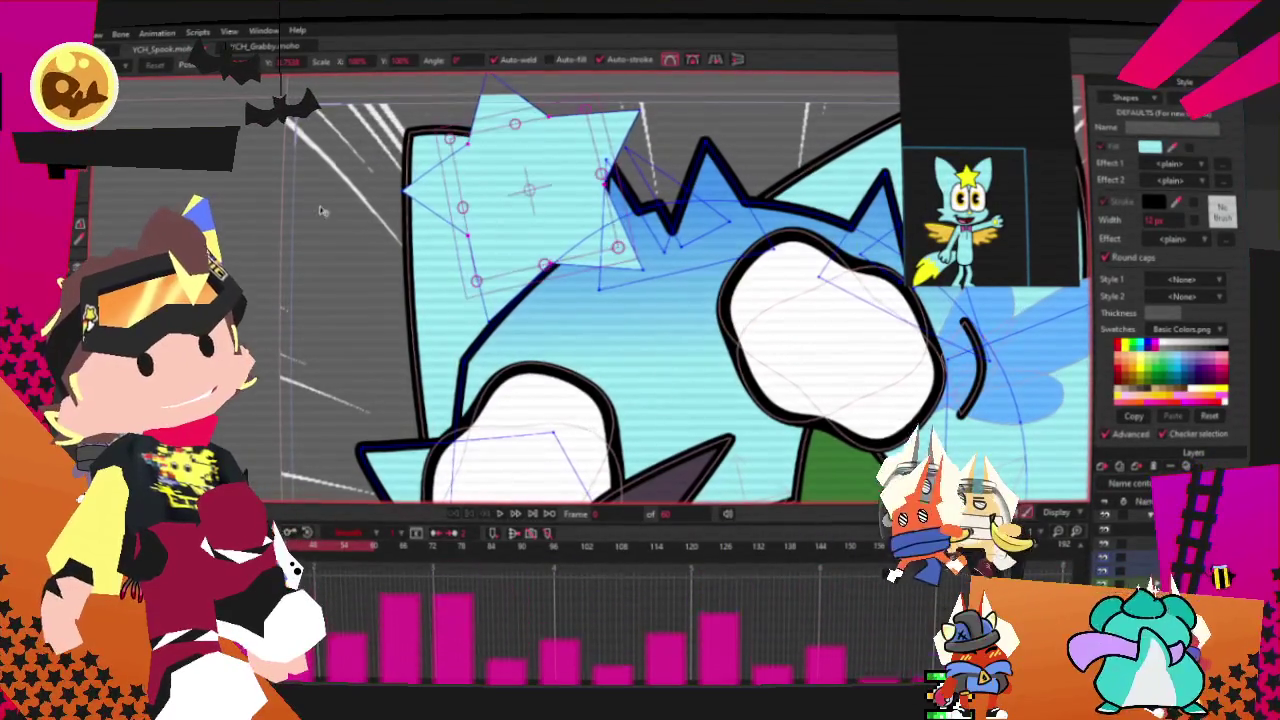
key("q")
left_click(514, 220)
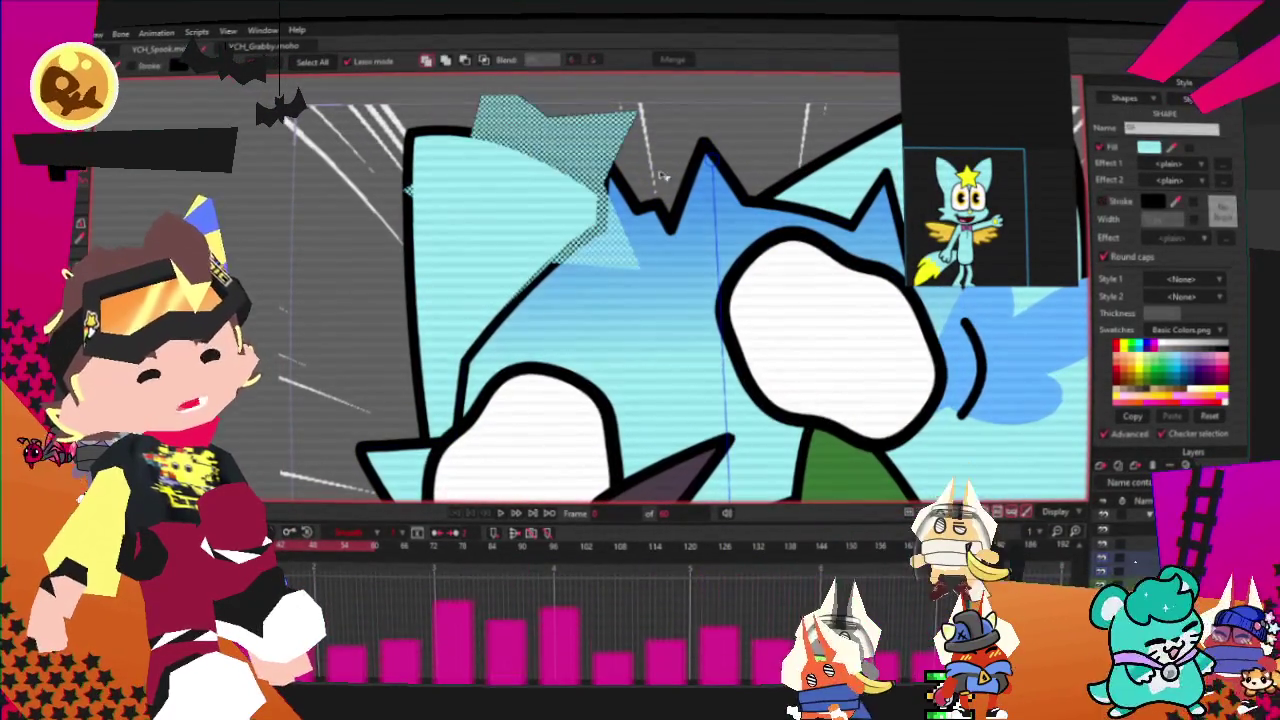
- Fill the star with yellow and turn on a dark outline stroke
scroll(997, 187, "up", 2)
scroll(997, 187, "up", 2)
scroll(997, 187, "up", 2)
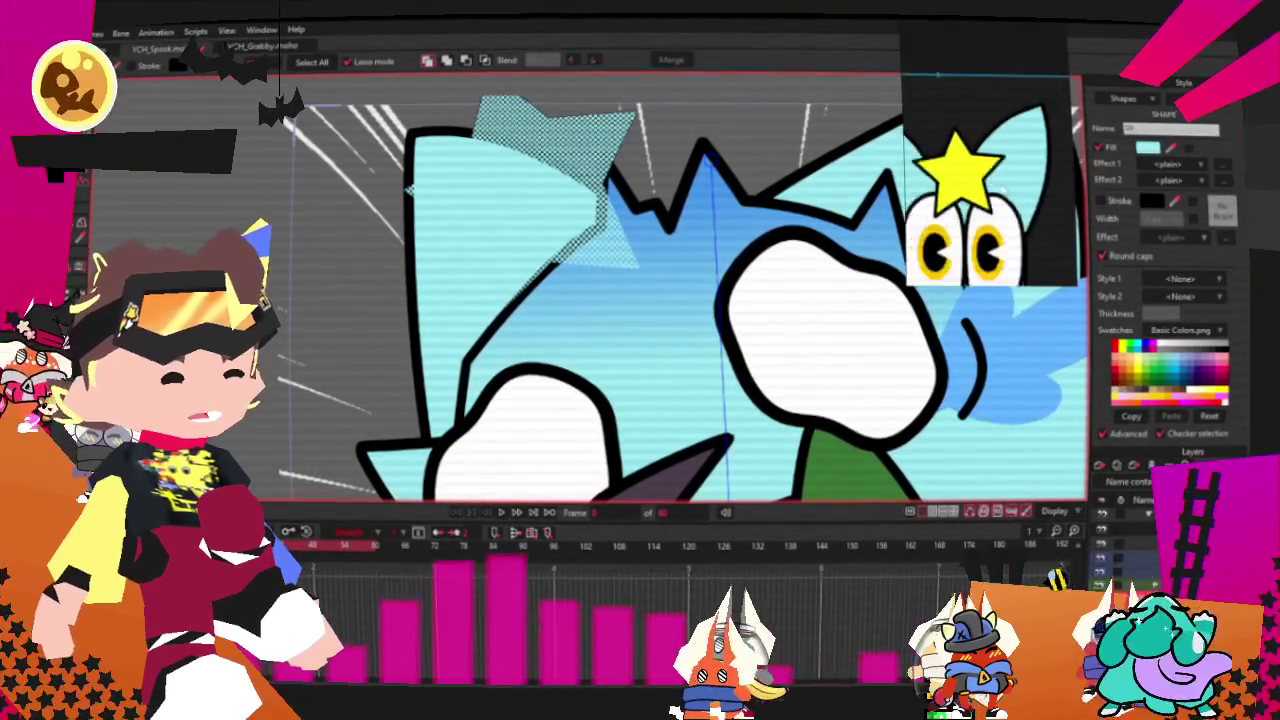
scroll(990, 190, "up", 2)
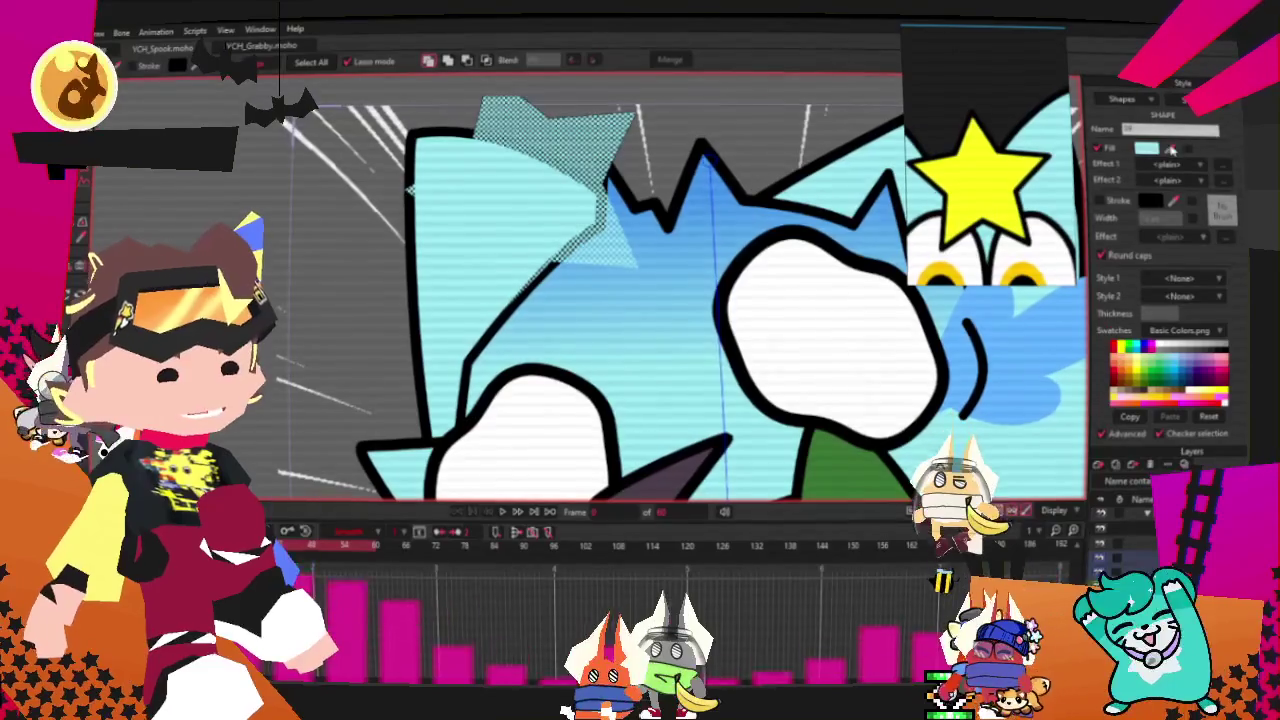
left_click(1170, 148)
left_click(980, 180)
scroll(700, 300, "down", 1)
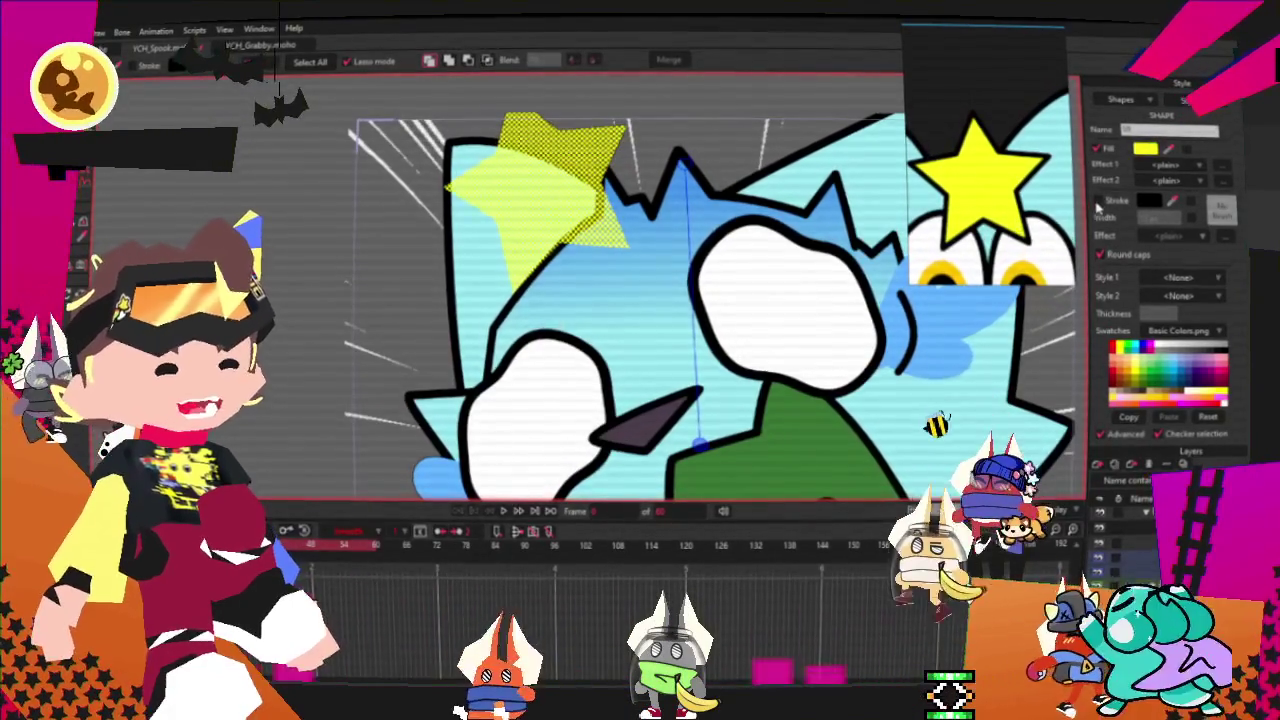
left_click(1099, 202)
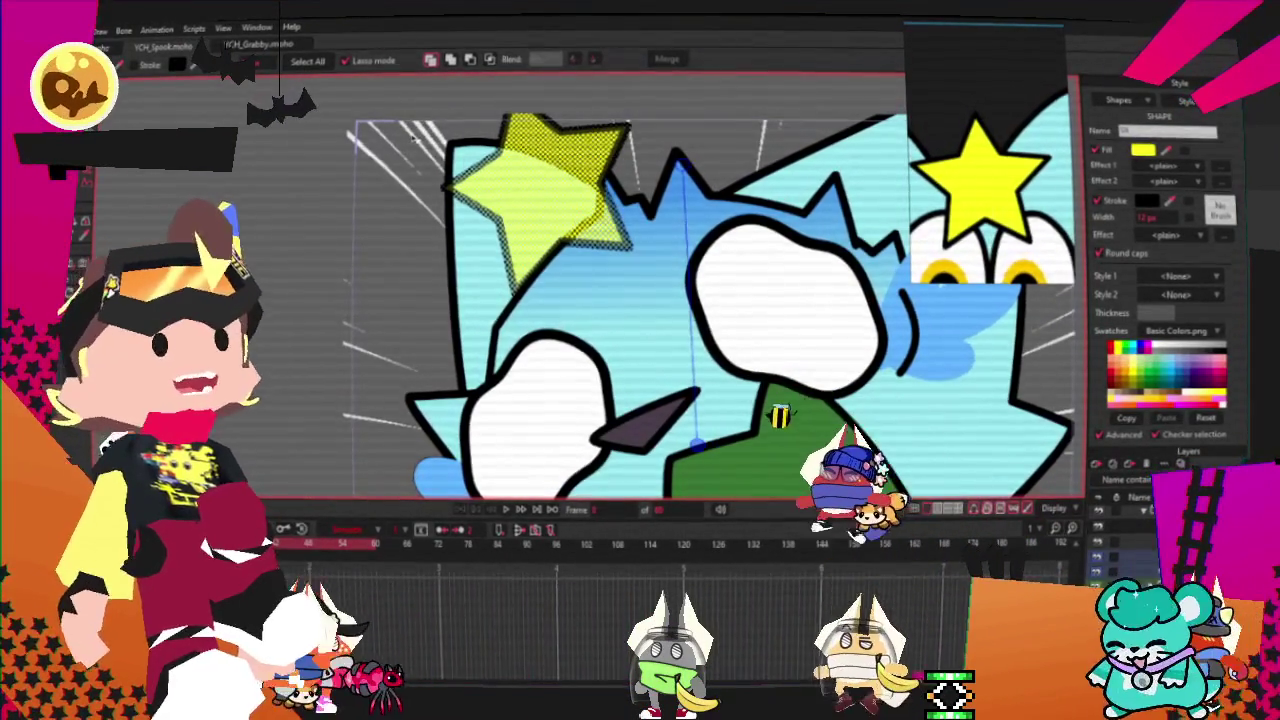
key("t")
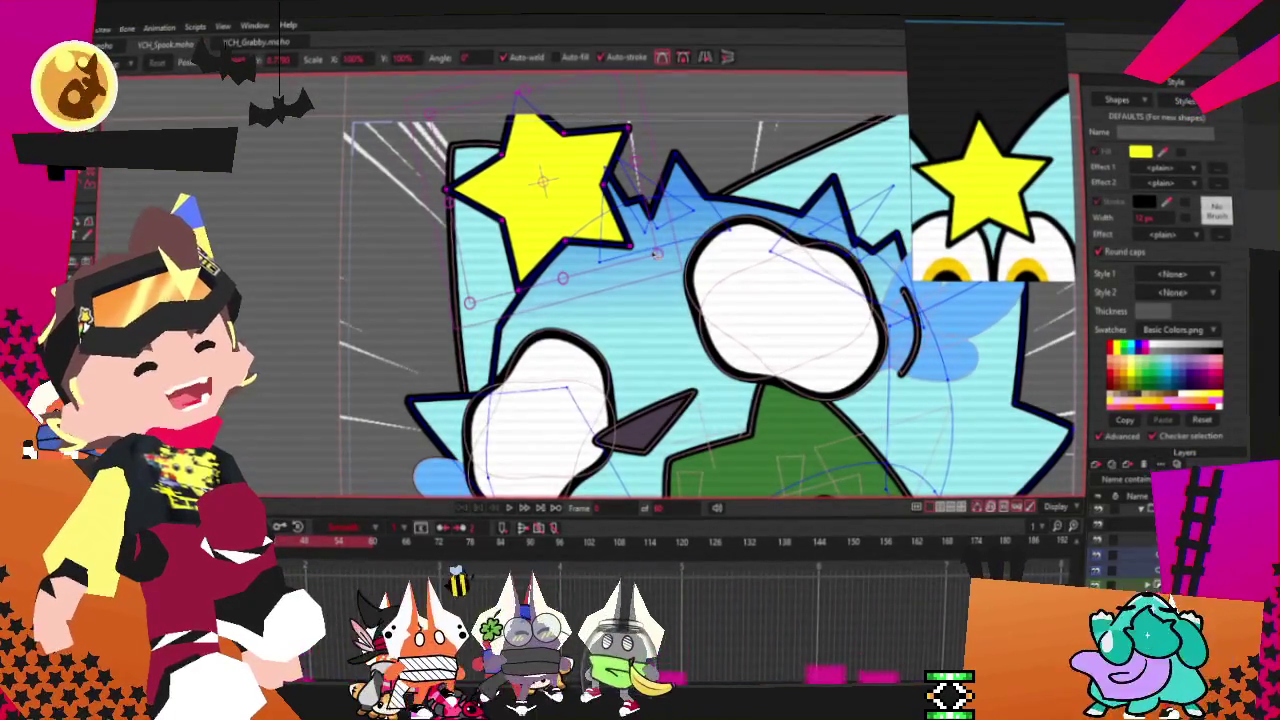
- Select the star's points and nudge the star slightly to the right
scroll(595, 229, "down", 1)
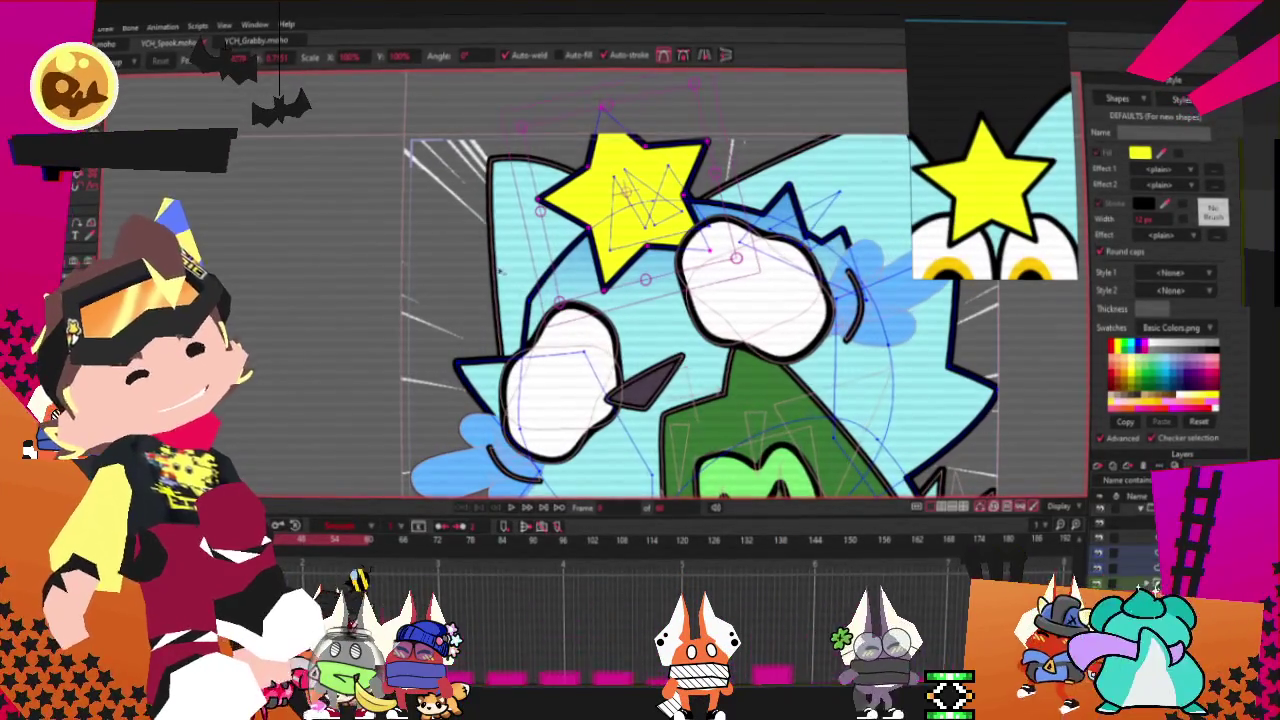
scroll(727, 228, "up", 2)
left_click(750, 280)
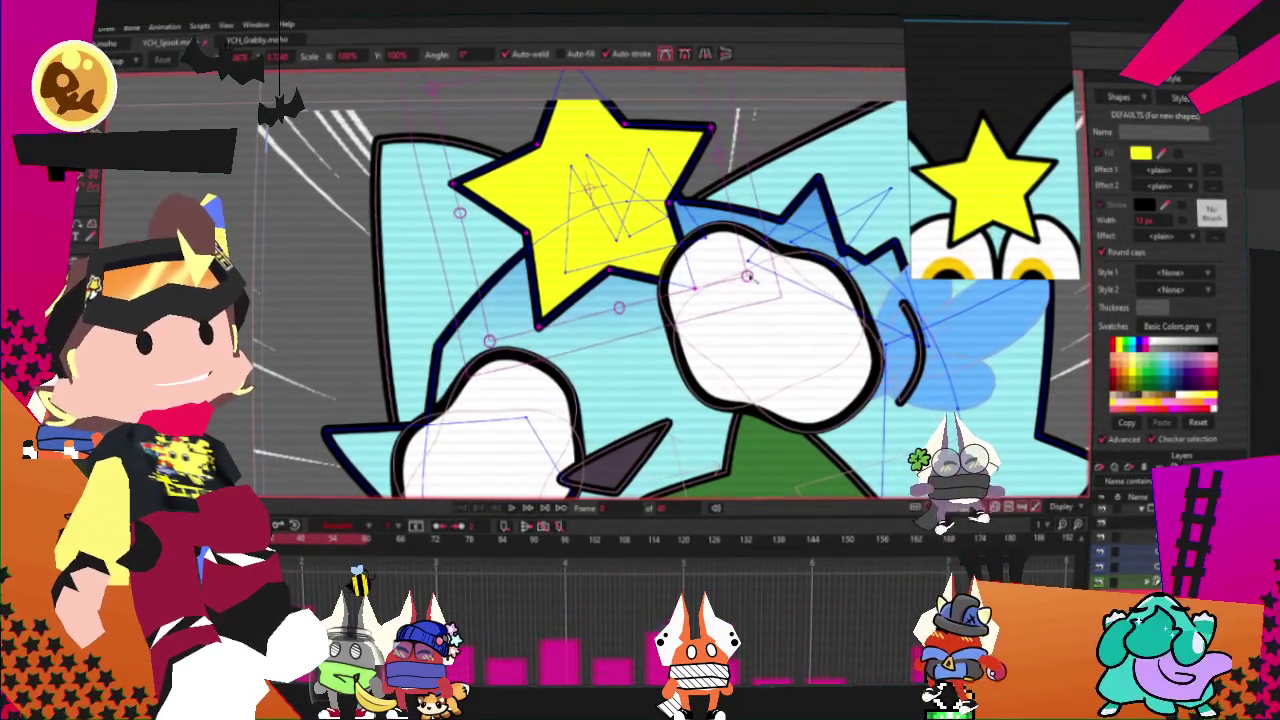
left_click_drag(560, 190, 574, 190)
scroll(666, 233, "up", 1)
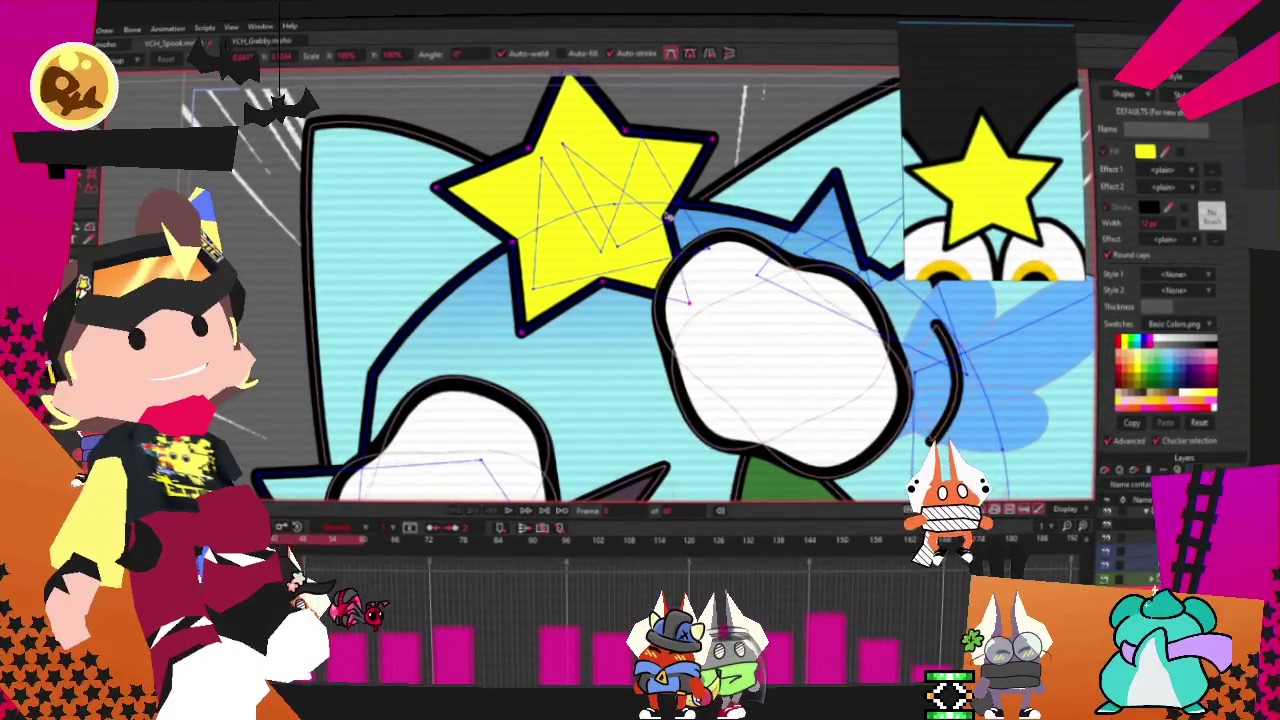
scroll(512, 450, "down", 2)
scroll(516, 388, "down", 2)
scroll(541, 343, "up", 2)
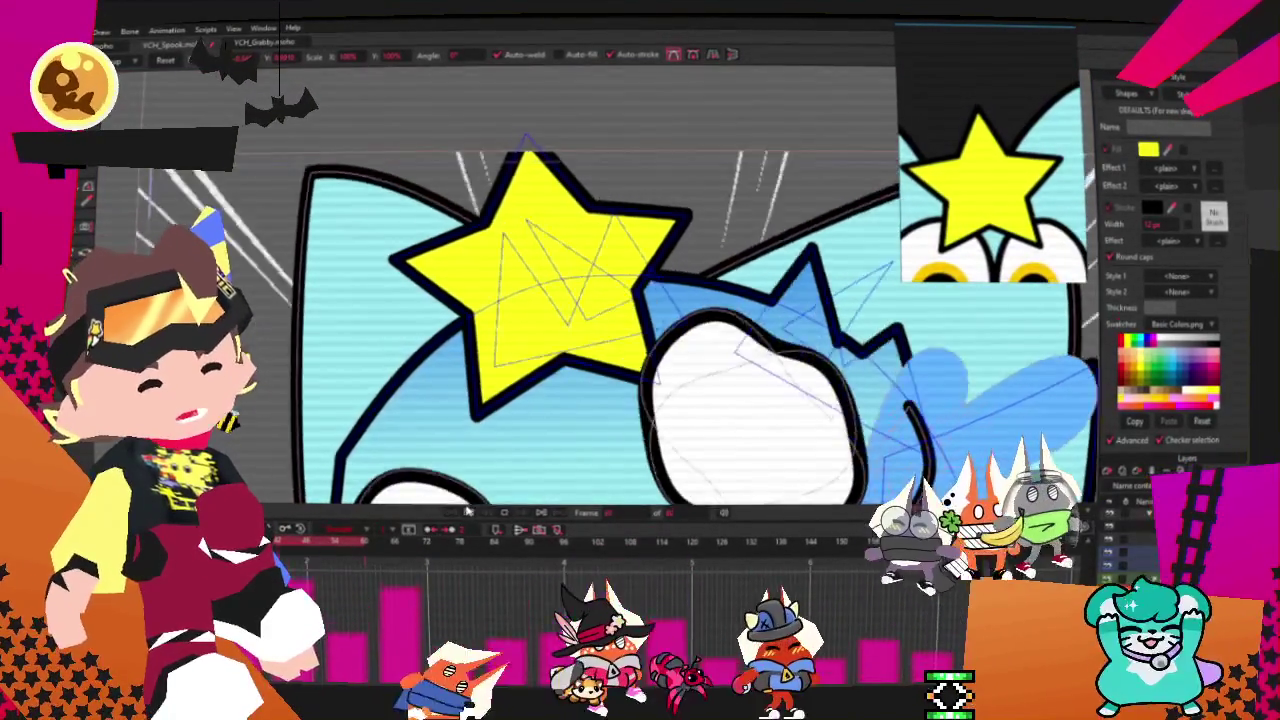
scroll(620, 285, "up", 2)
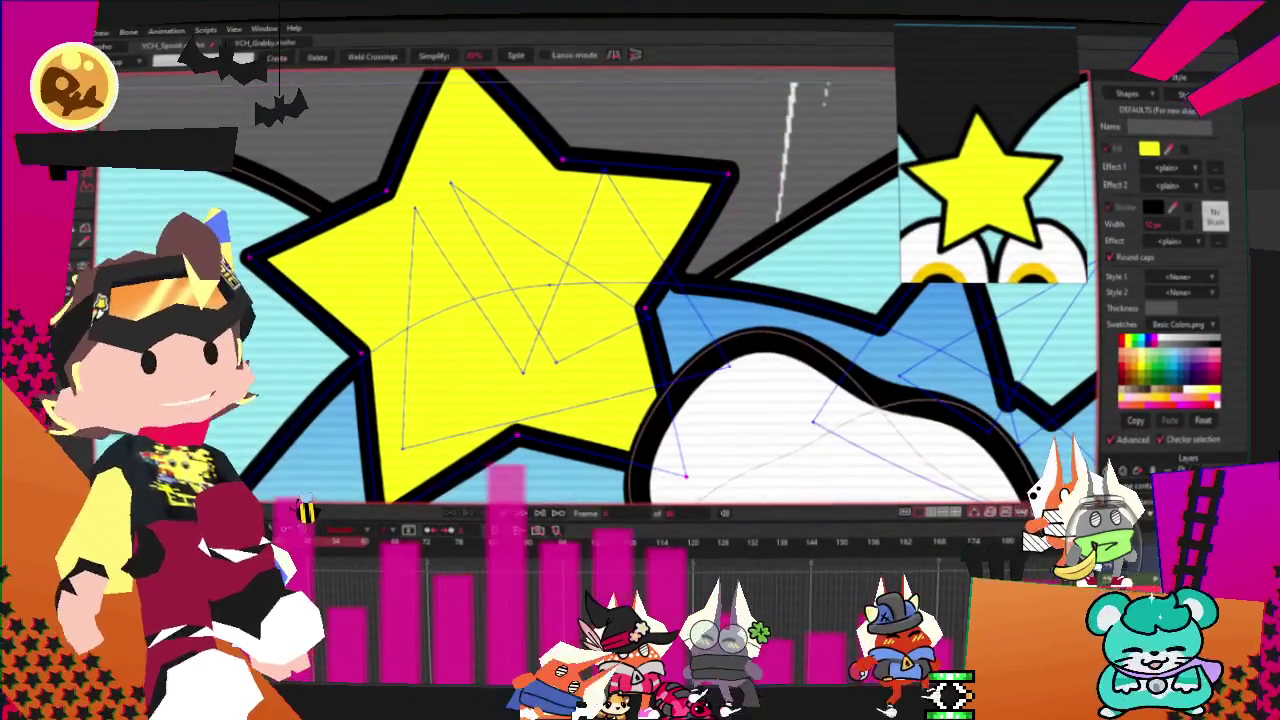
- Delete the stray points inside the star and reselect the star
key("g")
scroll(596, 201, "up", 1)
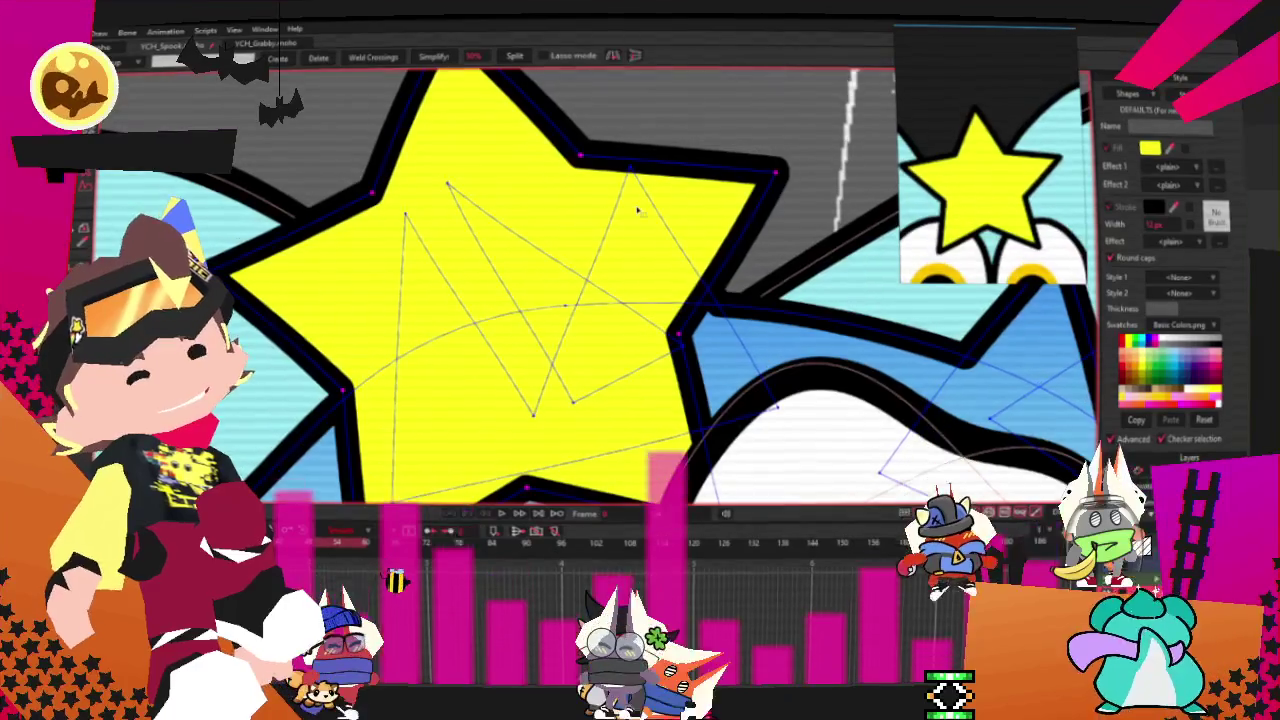
key("Delete")
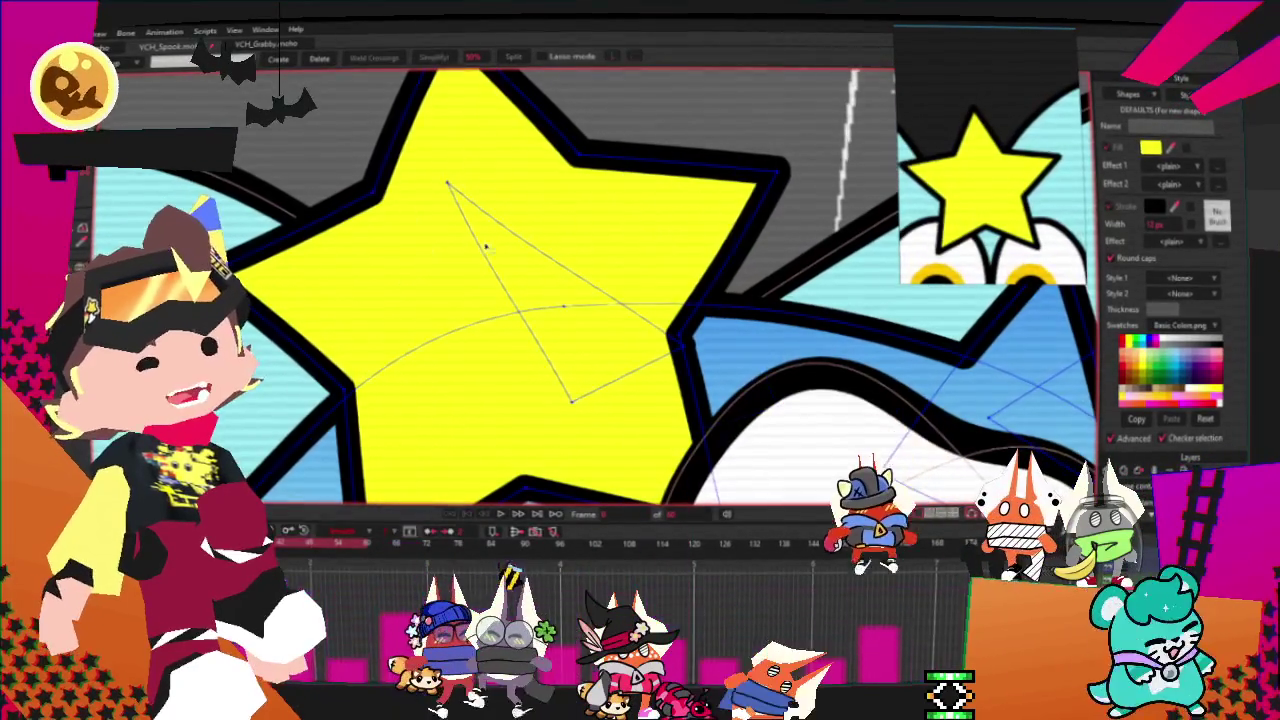
scroll(504, 229, "down", 3)
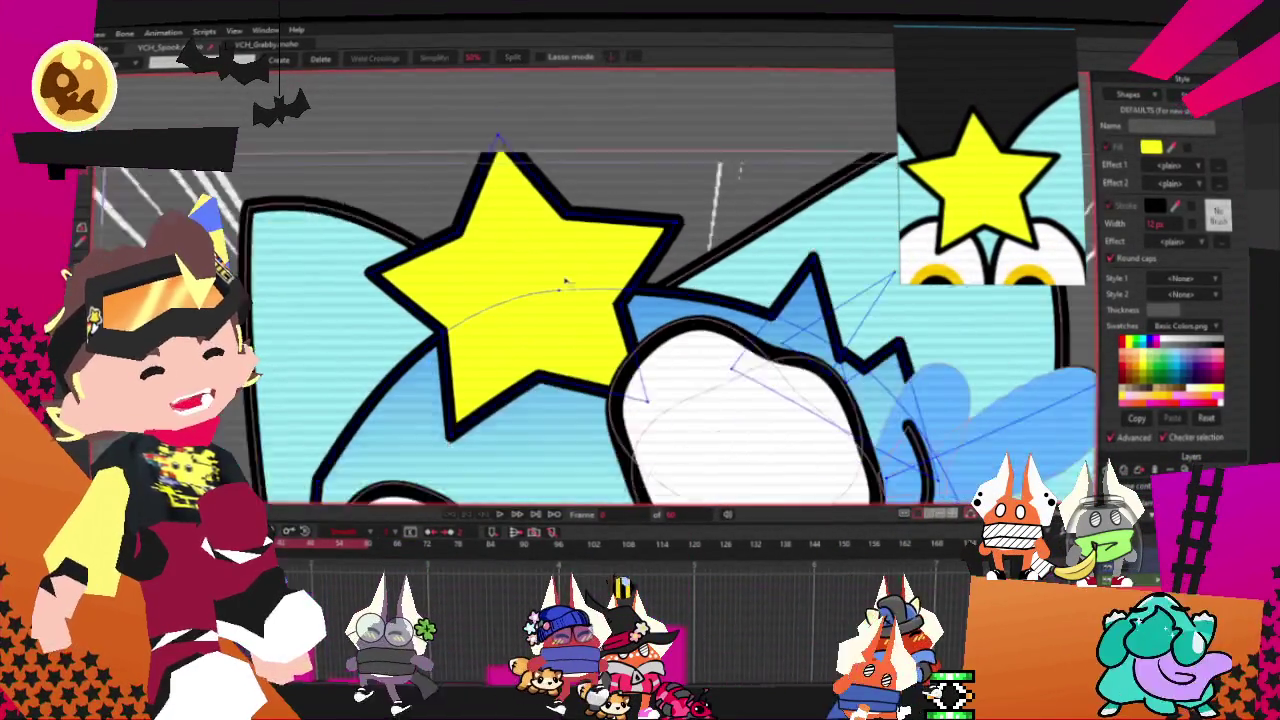
key("t")
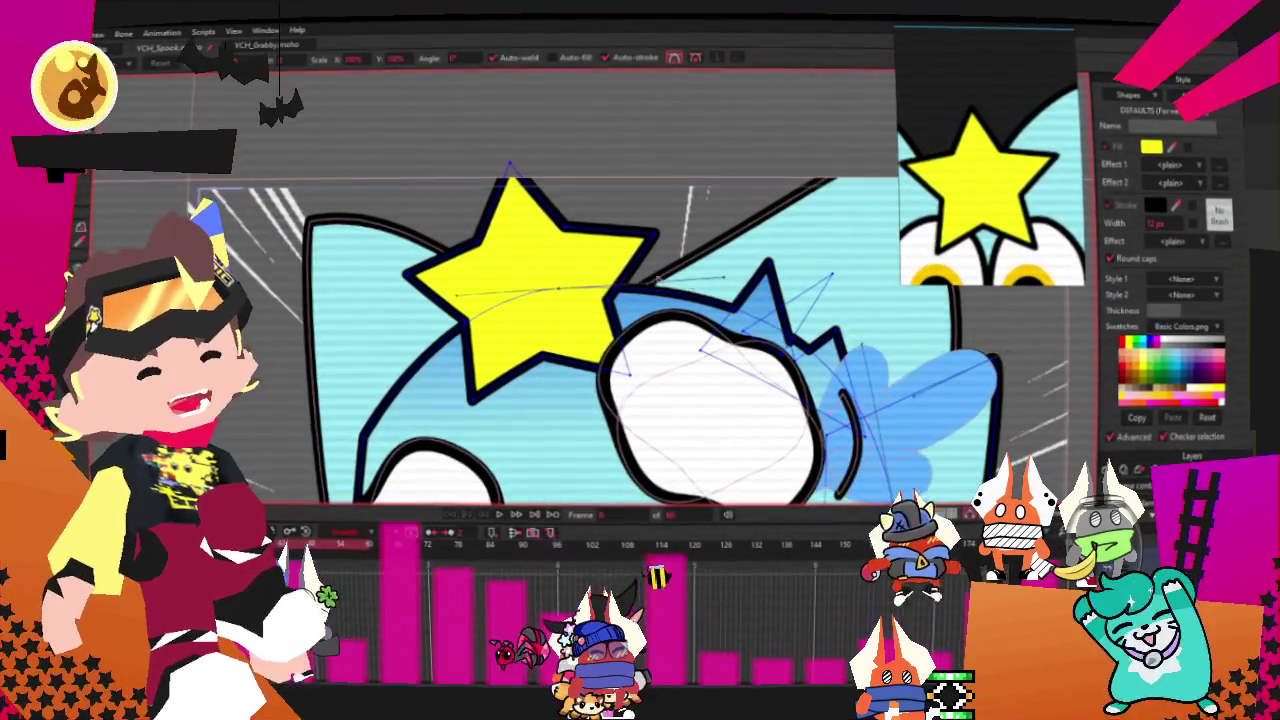
left_click(547, 260)
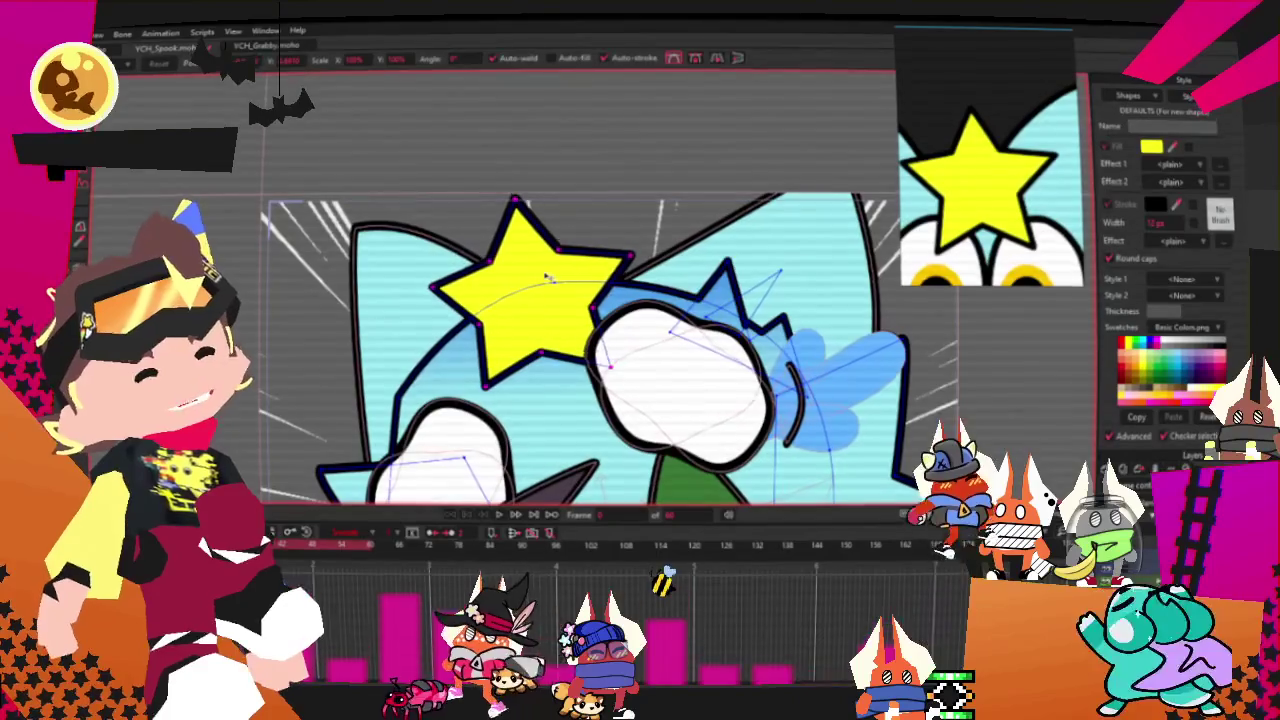
left_click(552, 281)
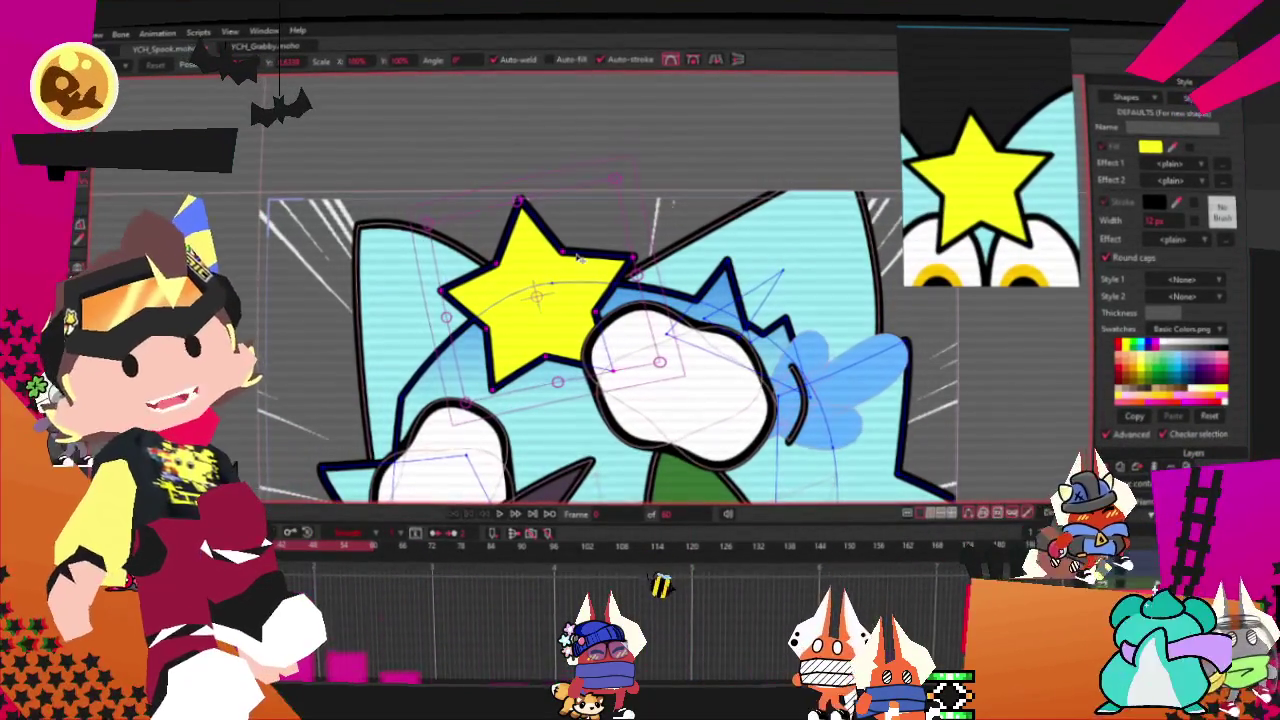
- Move the star a little further to the right
scroll(716, 325, "up", 1)
scroll(716, 325, "up", 1)
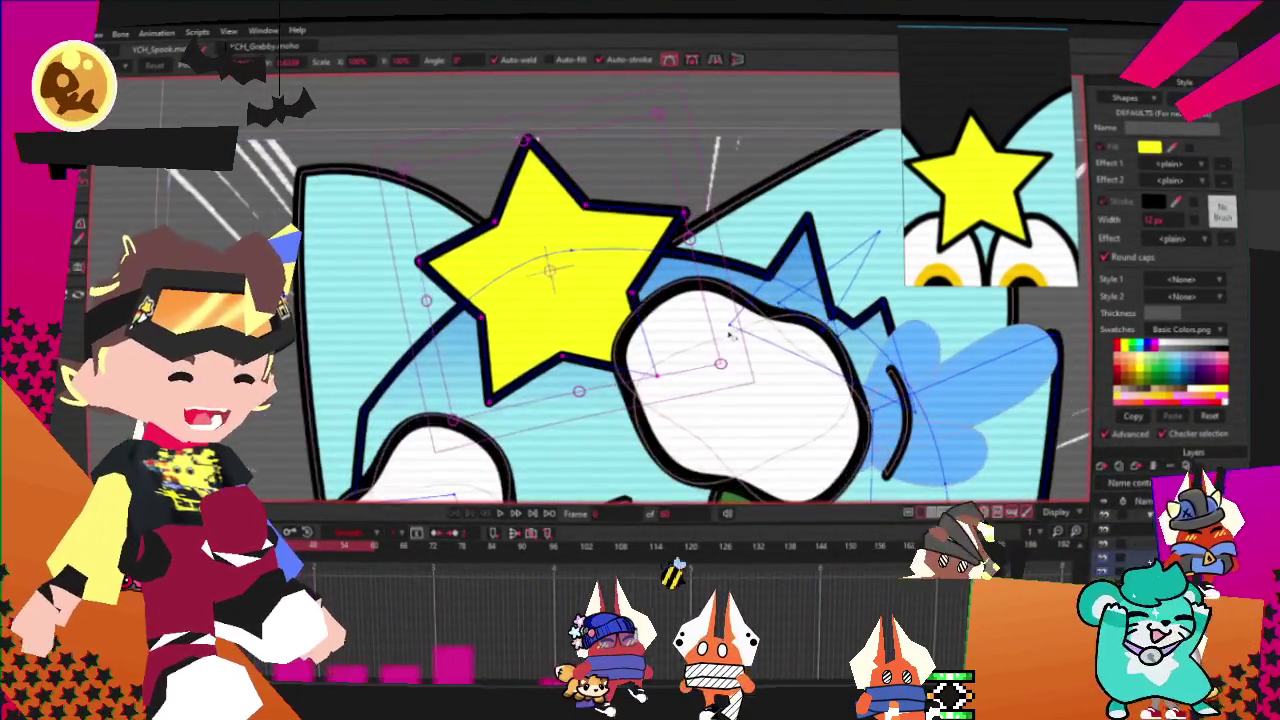
scroll(716, 325, "up", 1)
scroll(716, 325, "up", 1)
left_click_drag(581, 310, 608, 309)
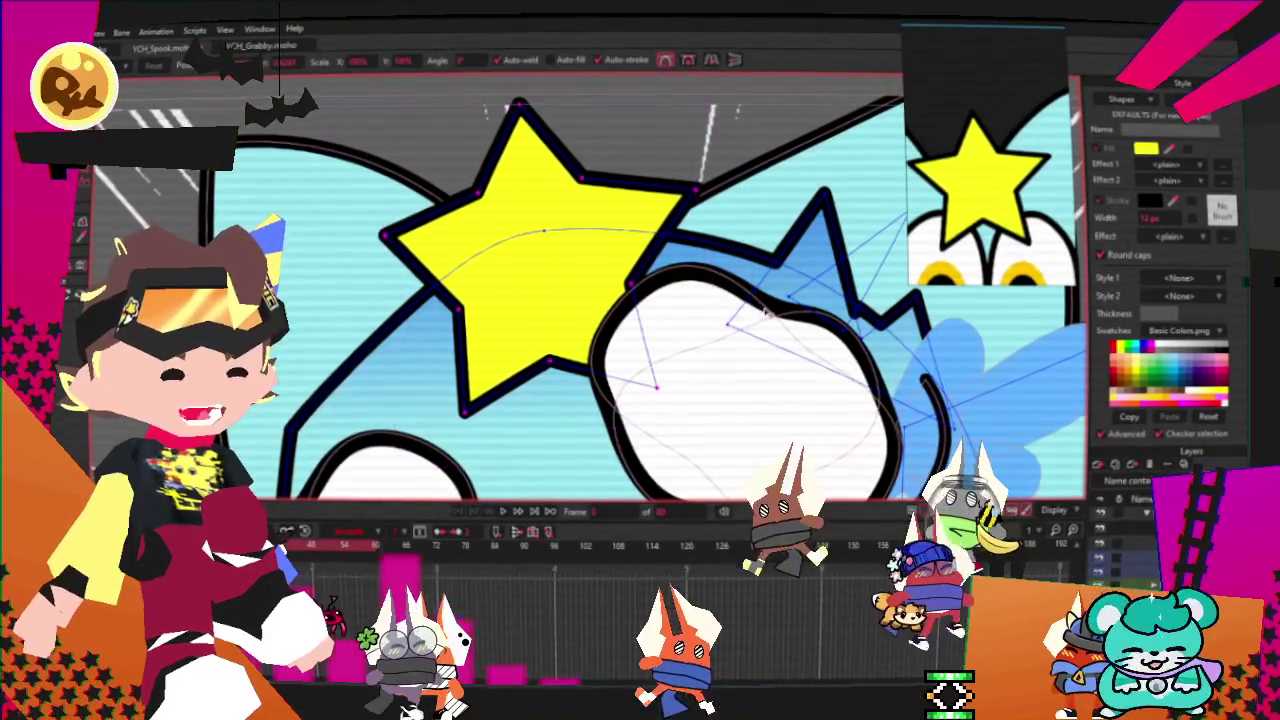
- Bend the curve of the star's outline slightly
left_click(766, 313)
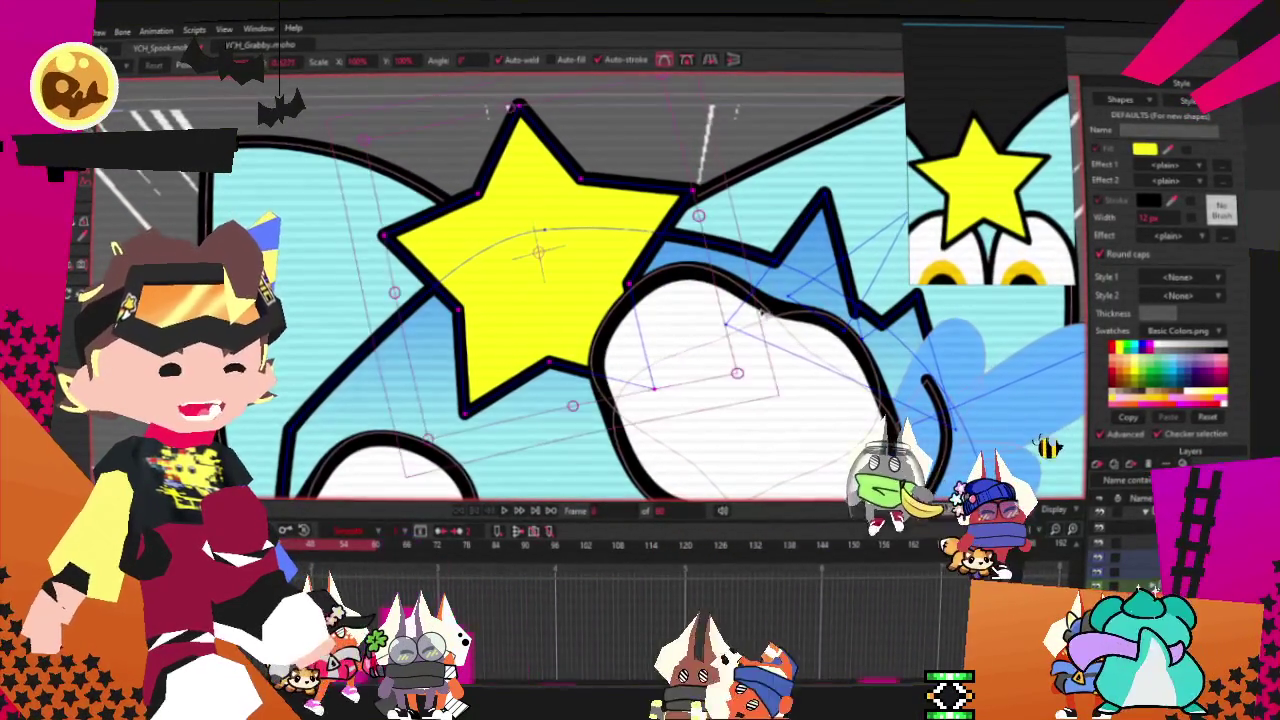
left_click(743, 318)
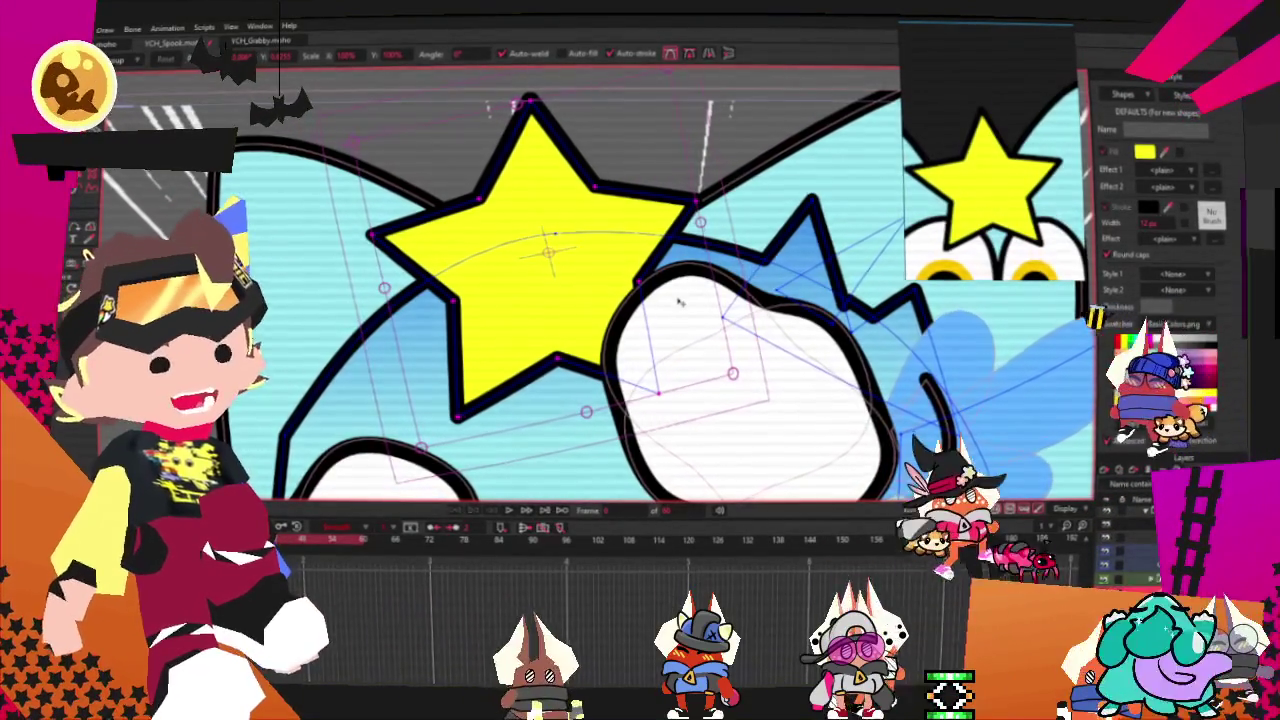
scroll(560, 240, "up", 1)
scroll(560, 240, "up", 2)
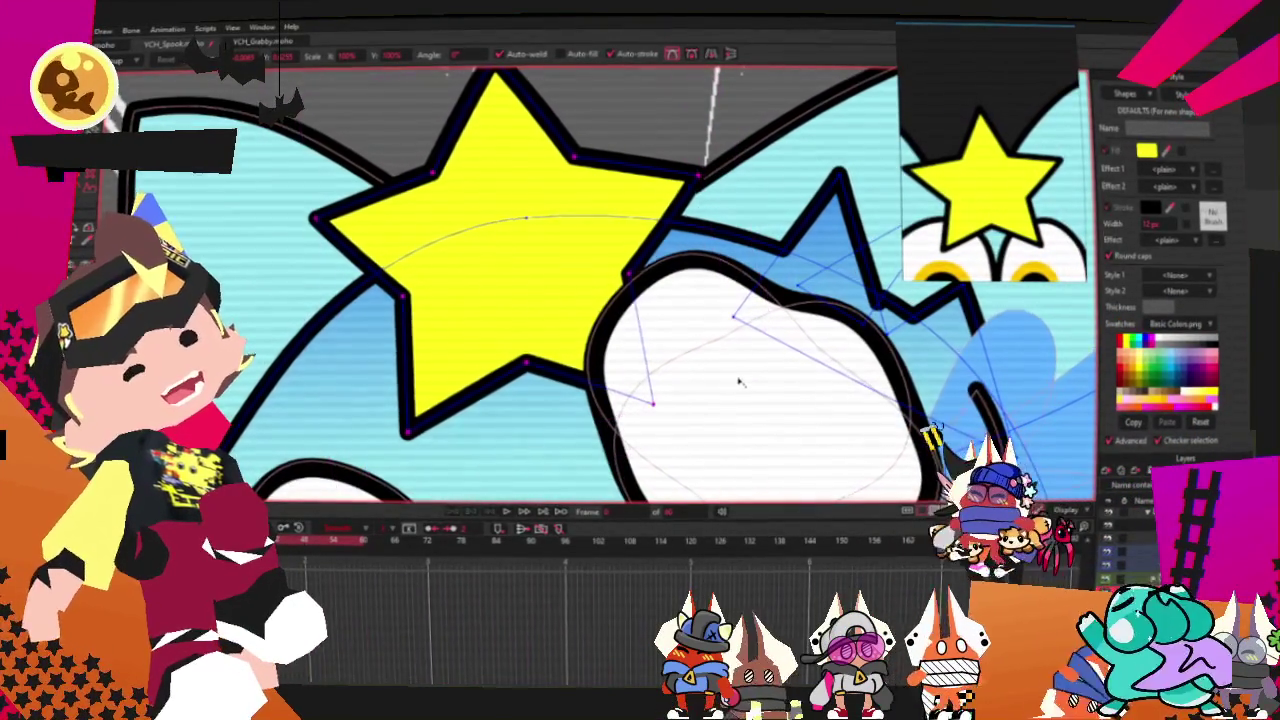
left_click_drag(610, 318, 630, 318)
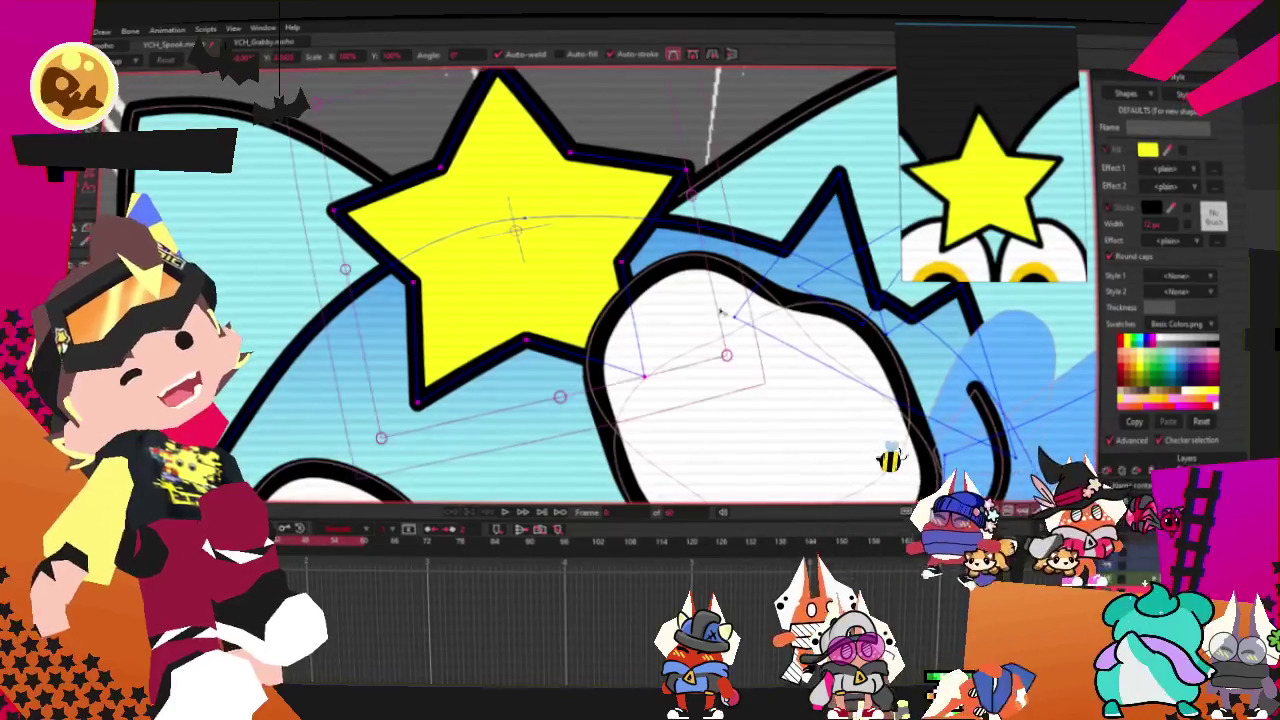
left_click_drag(727, 311, 637, 302)
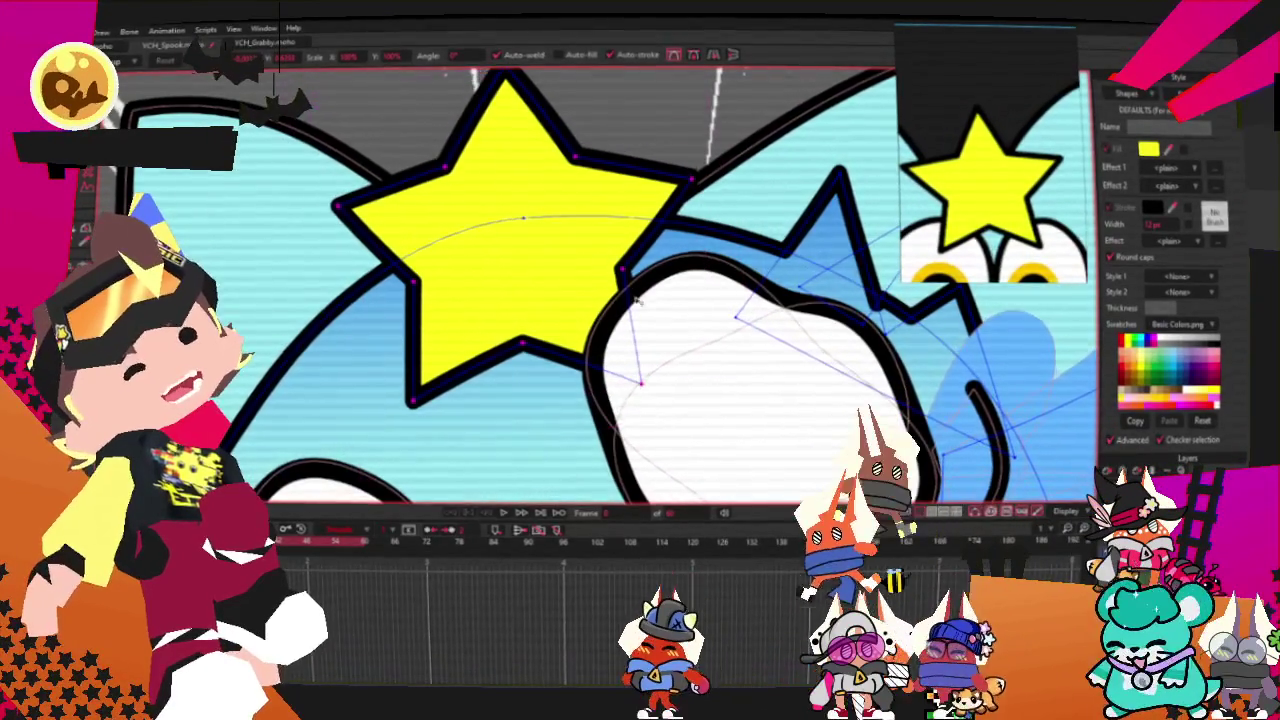
left_click(637, 302)
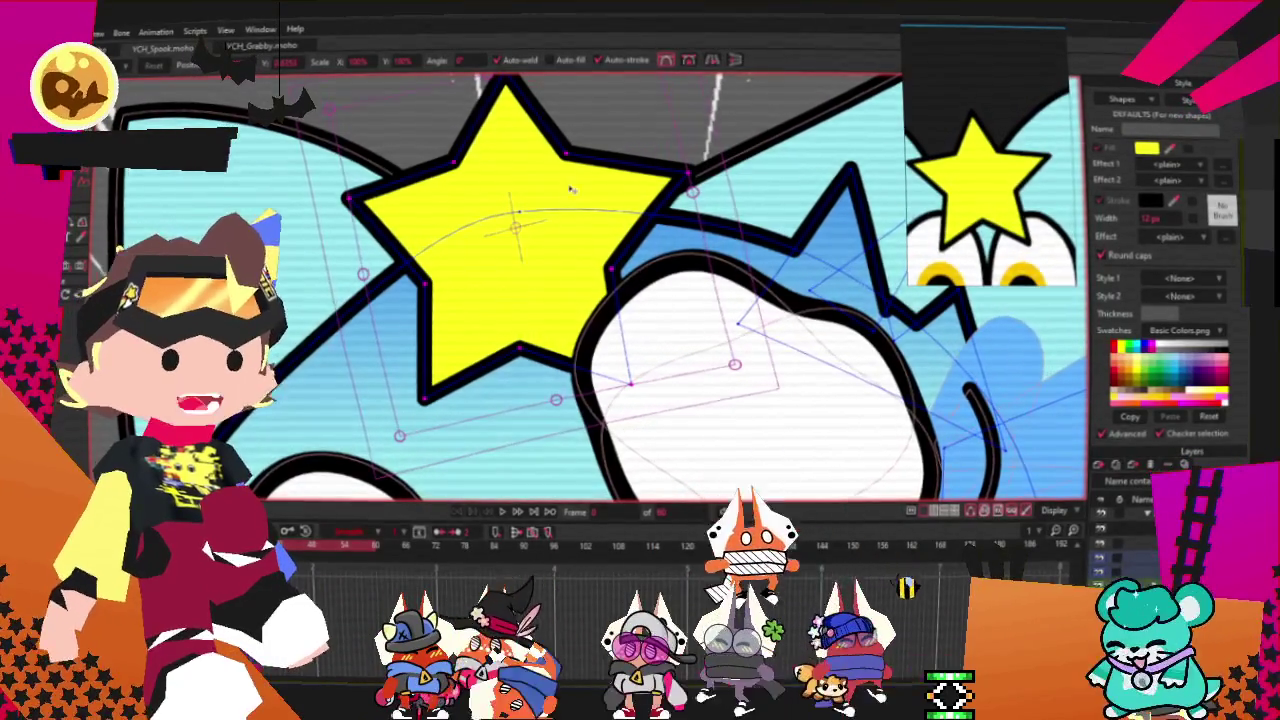
scroll(940, 530, "down", 5)
scroll(908, 409, "up", 3)
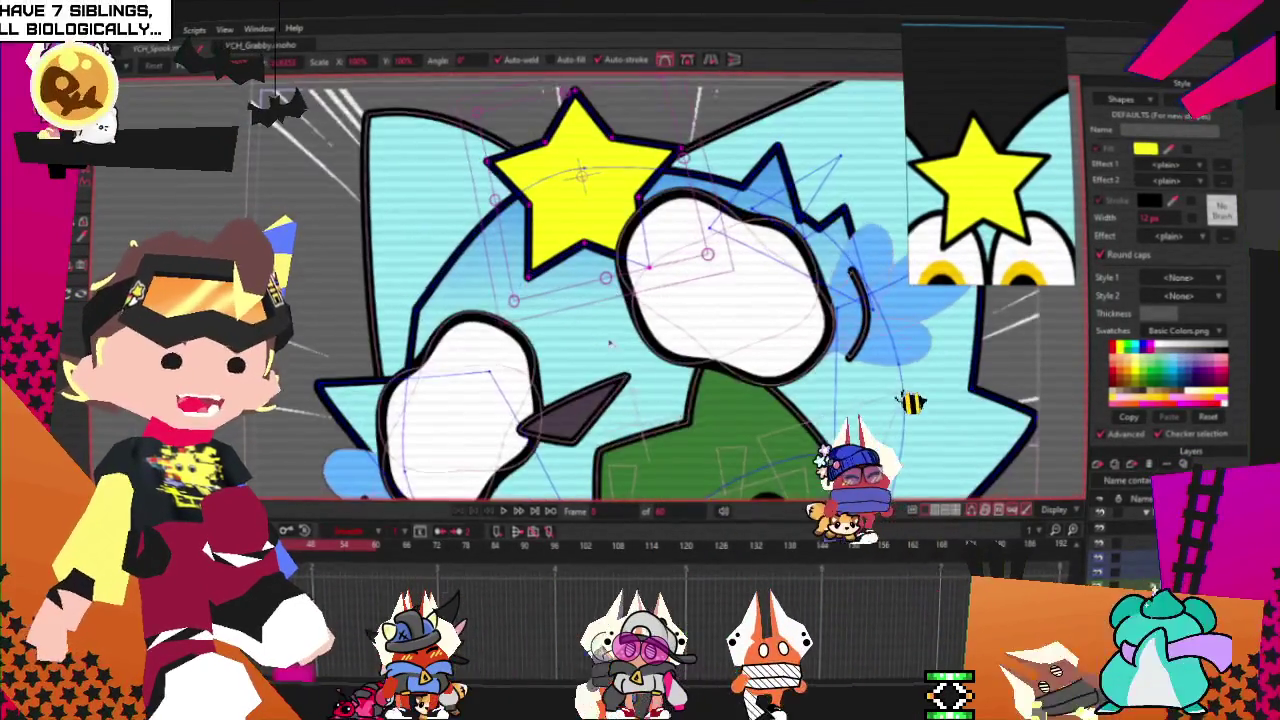
scroll(877, 411, "down", 2)
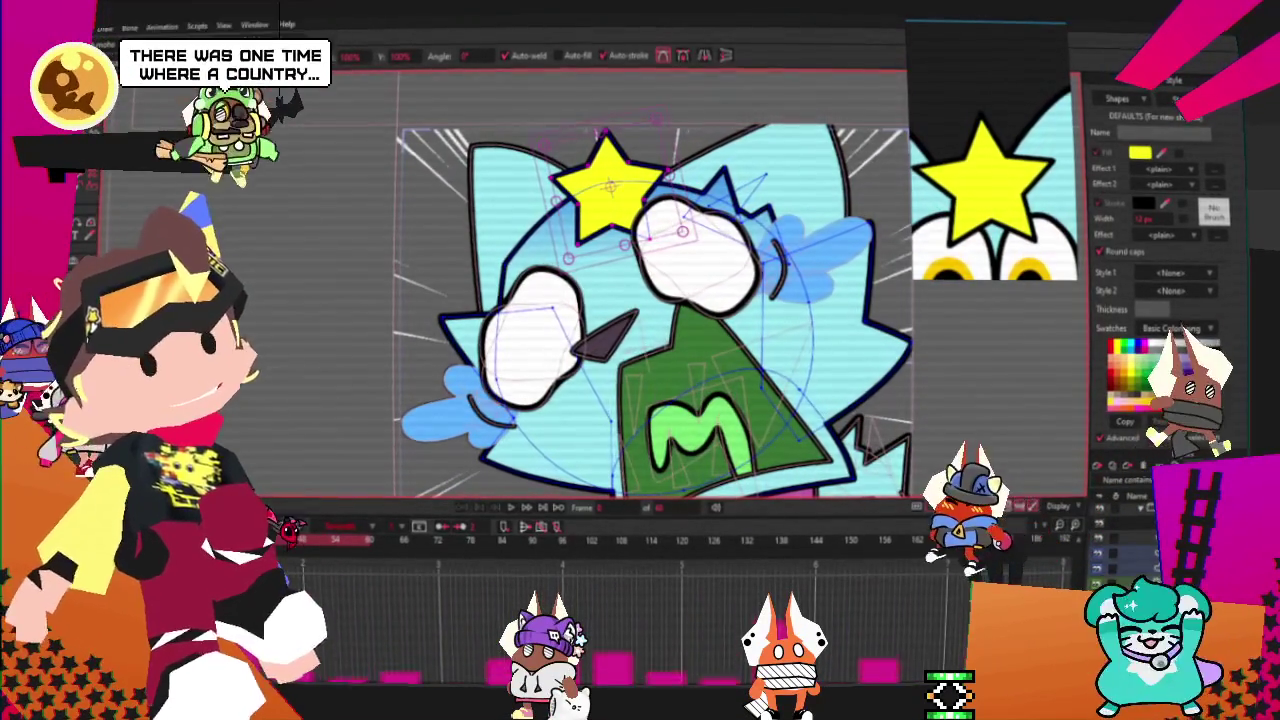
scroll(650, 300, "down", 3)
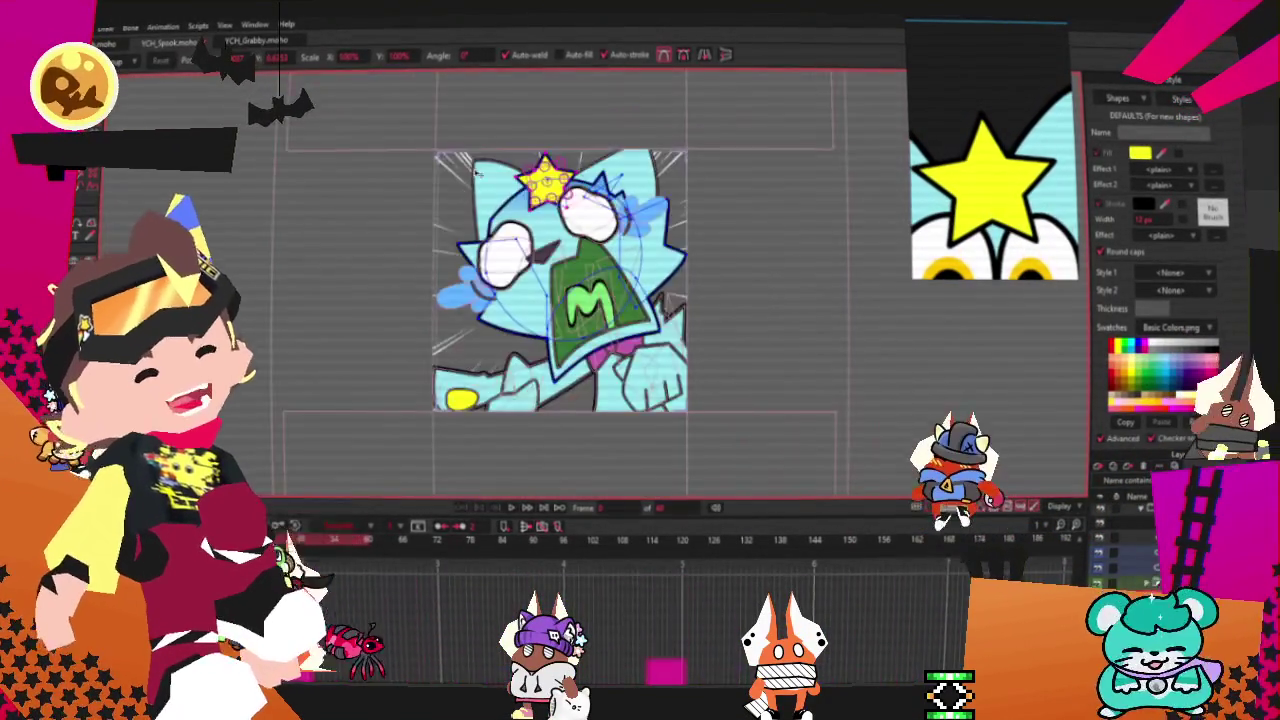
scroll(520, 280, "up", 3)
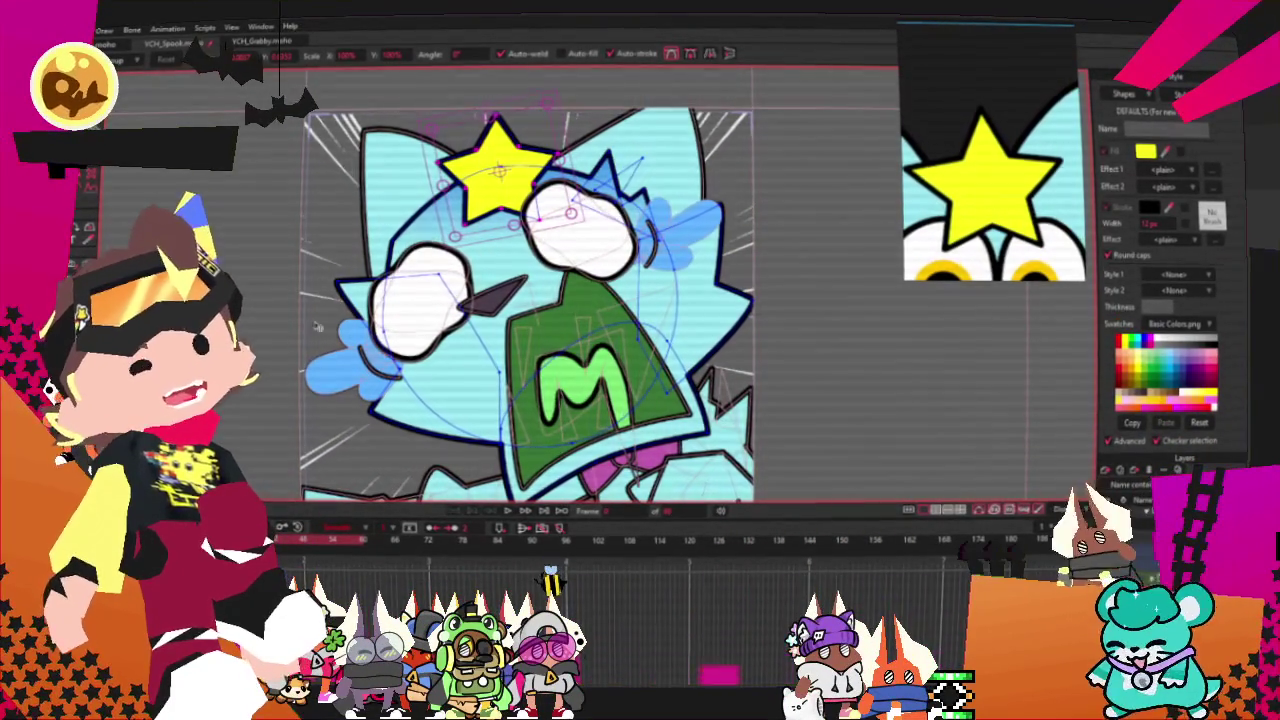
scroll(400, 200, "up", 2)
scroll(440, 160, "up", 2)
scroll(465, 140, "up", 2)
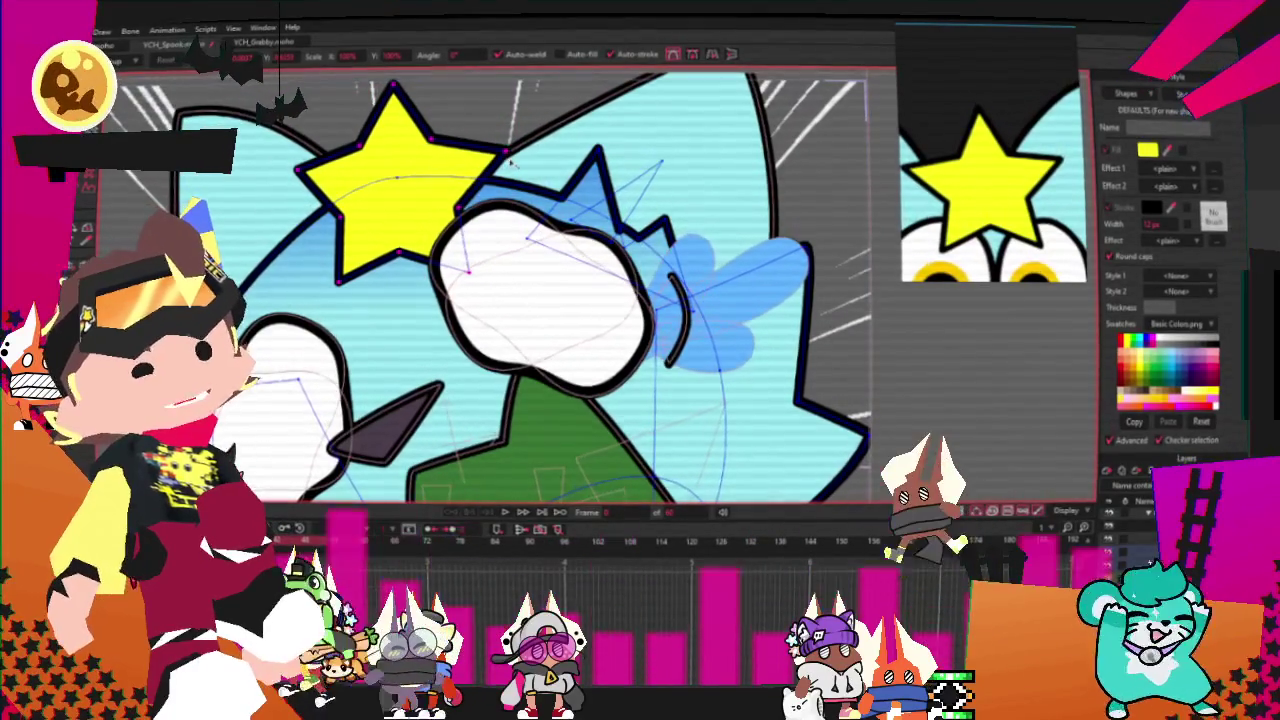
scroll(538, 203, "down", 1)
scroll(500, 215, "down", 2)
scroll(450, 228, "down", 2)
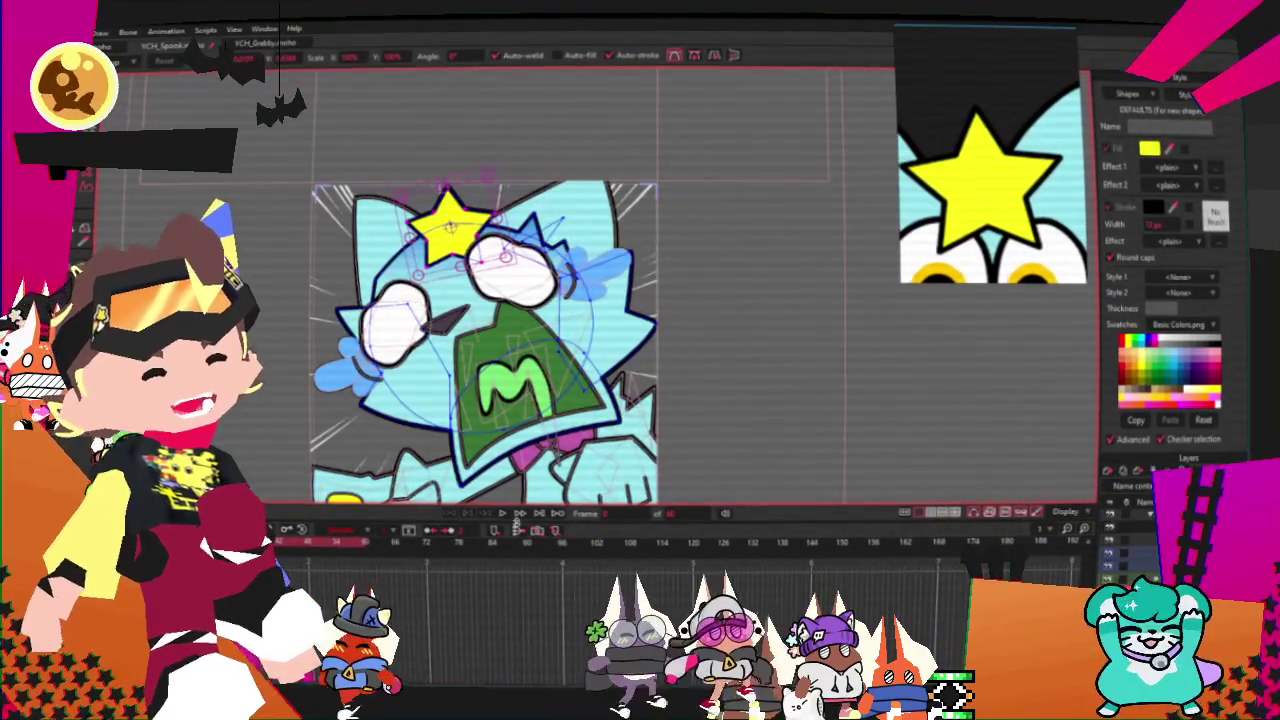
scroll(458, 246, "up", 2)
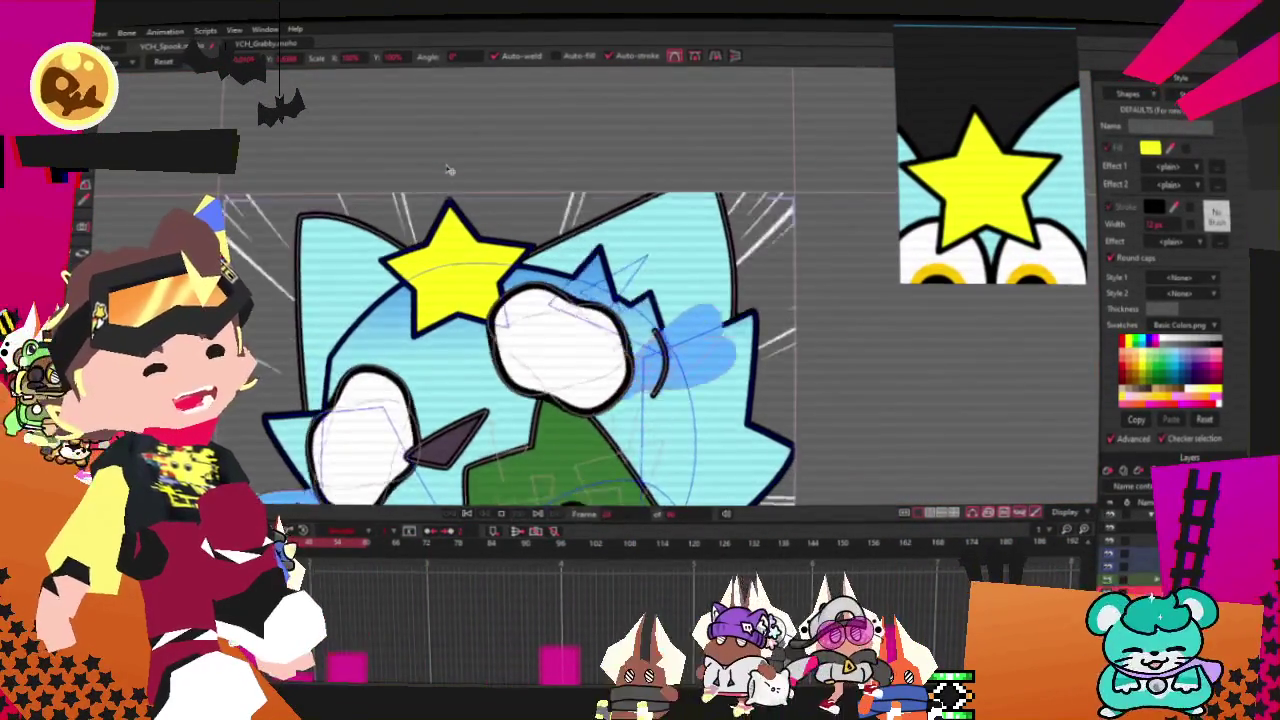
scroll(437, 165, "down", 2)
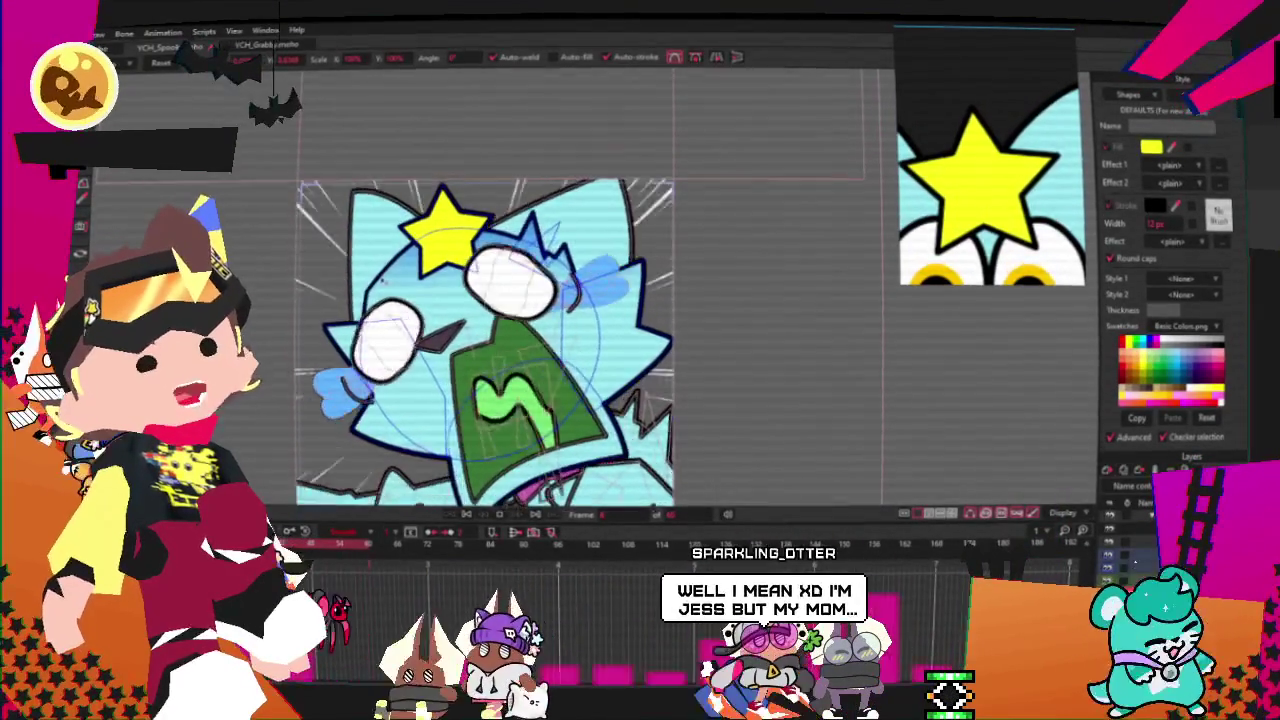
scroll(386, 273, "down", 1)
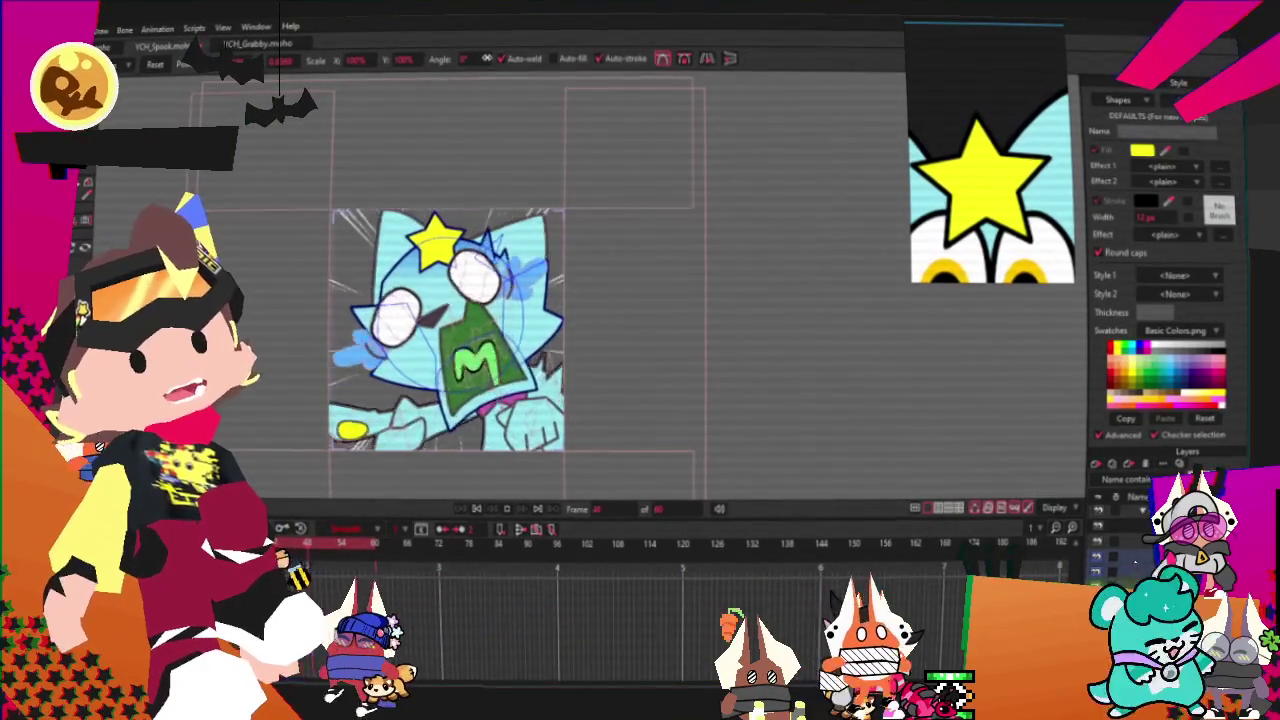
scroll(609, 280, "up", 2)
scroll(594, 343, "down", 4)
scroll(520, 320, "up", 5)
scroll(469, 317, "down", 2)
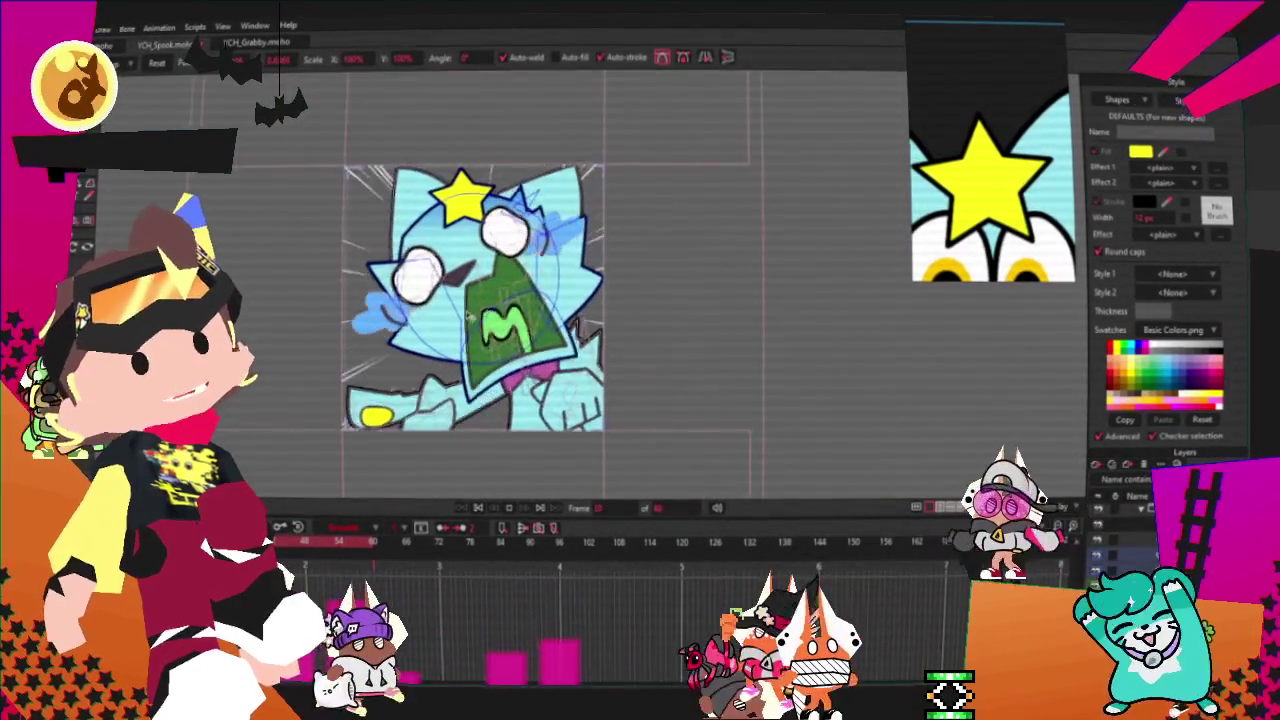
scroll(470, 317, "up", 2)
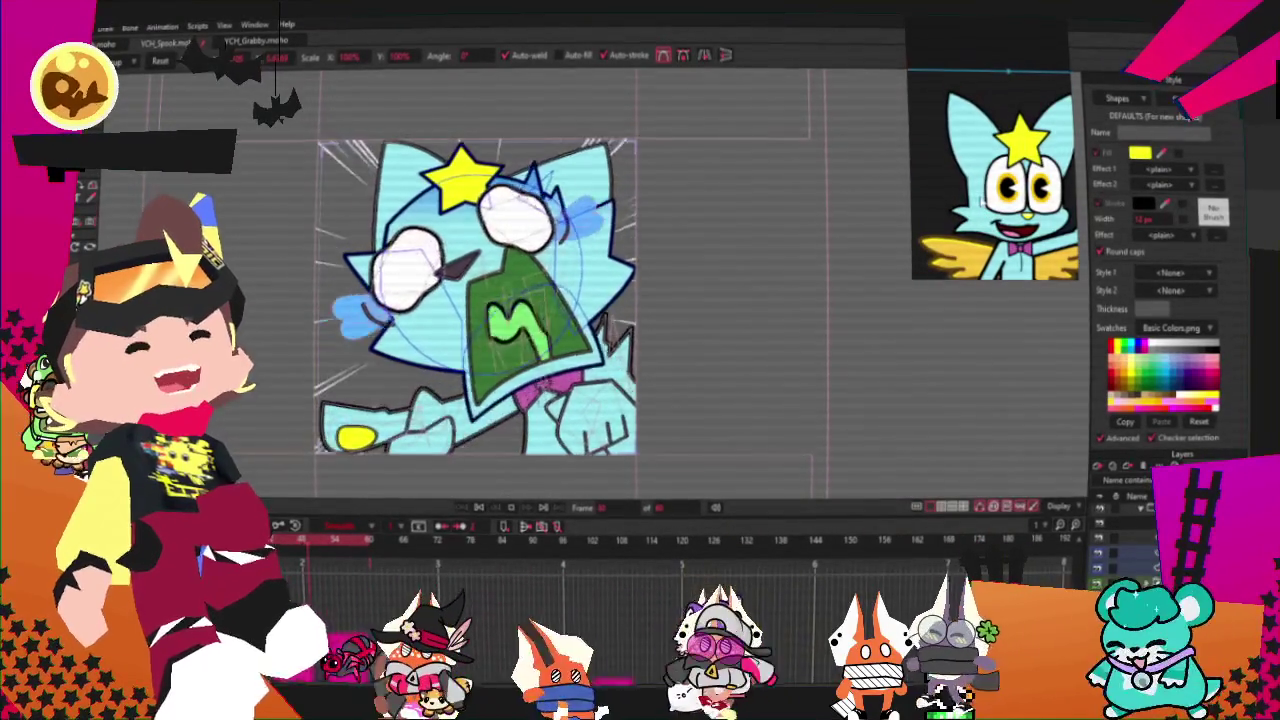
scroll(520, 290, "up", 1)
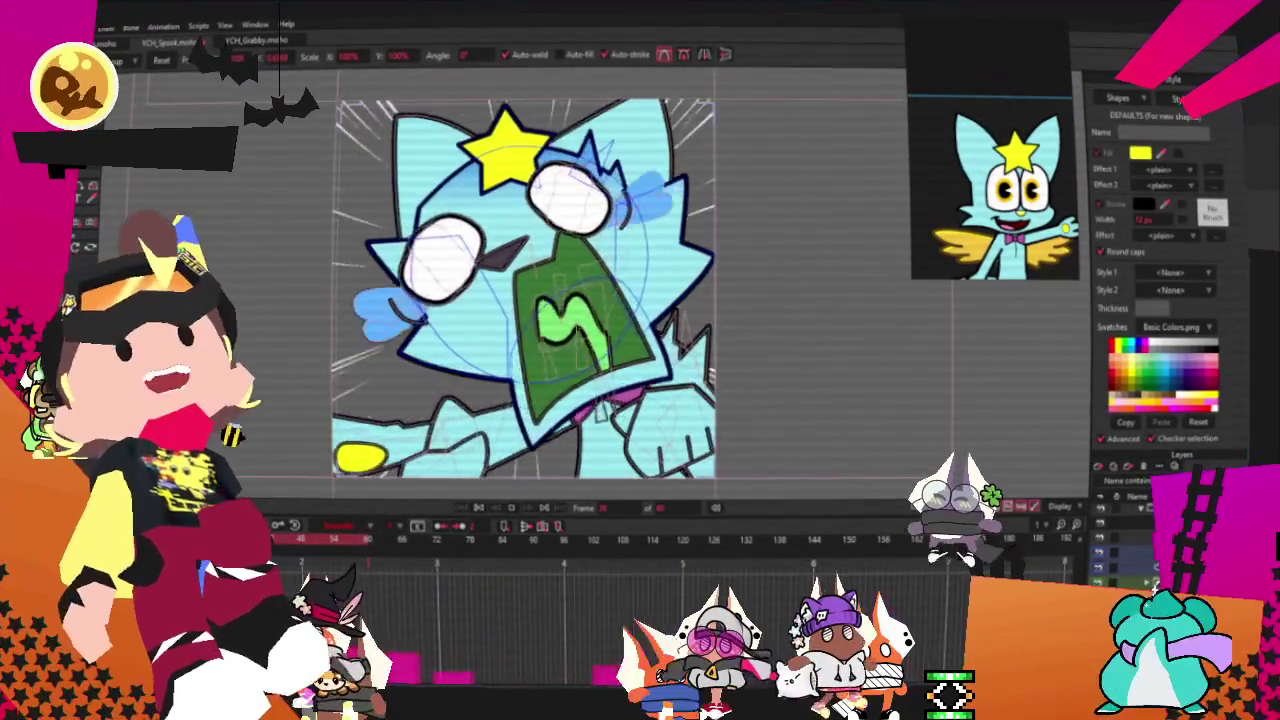
key("0")
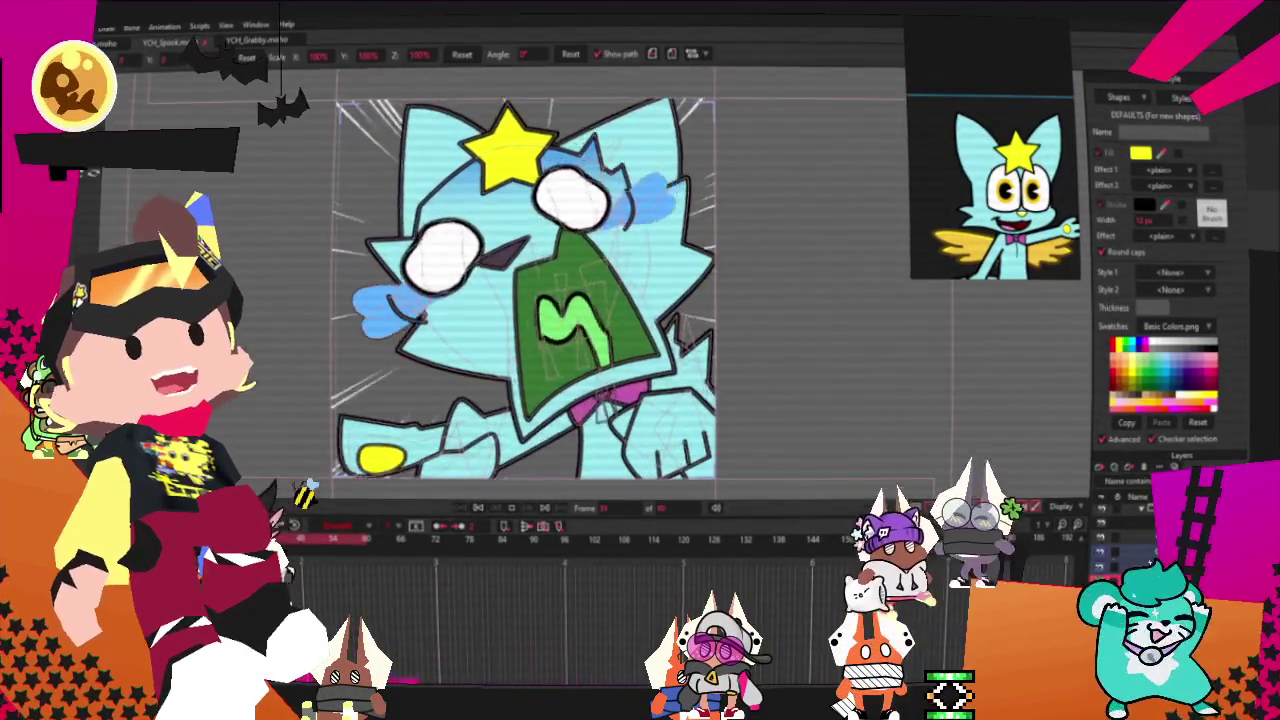
scroll(525, 225, "up", 1)
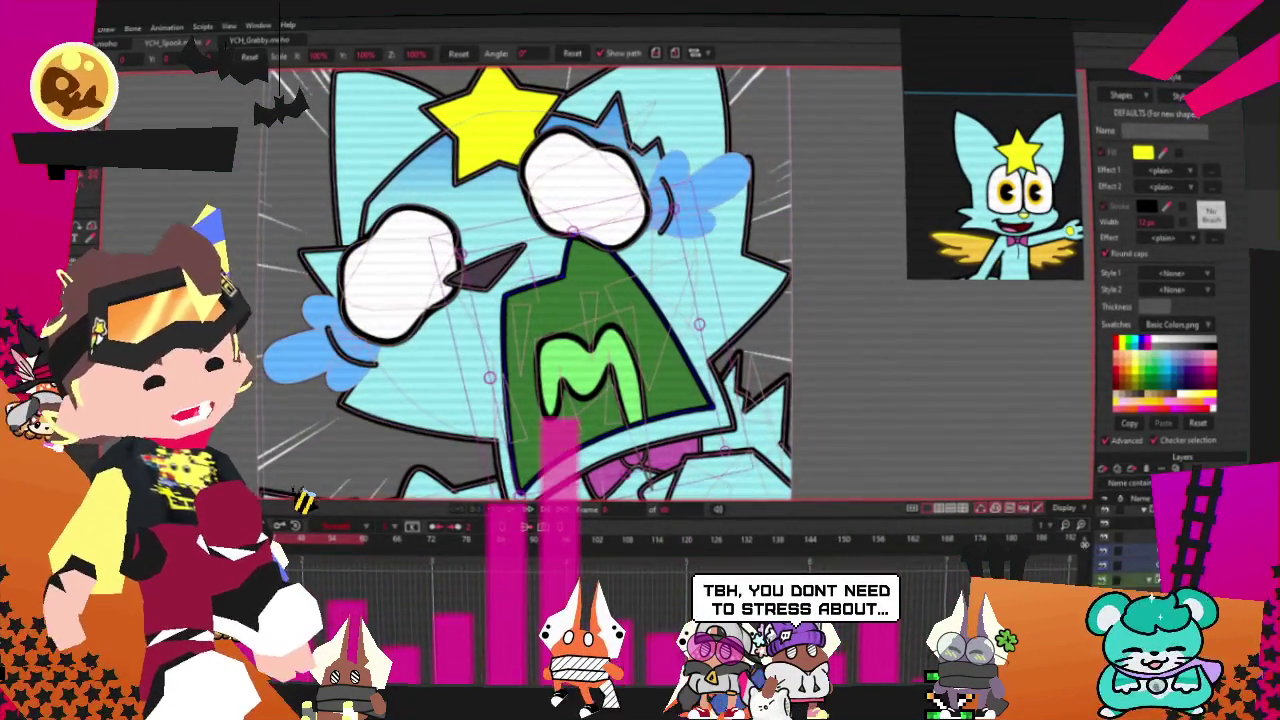
scroll(540, 320, "up", 1)
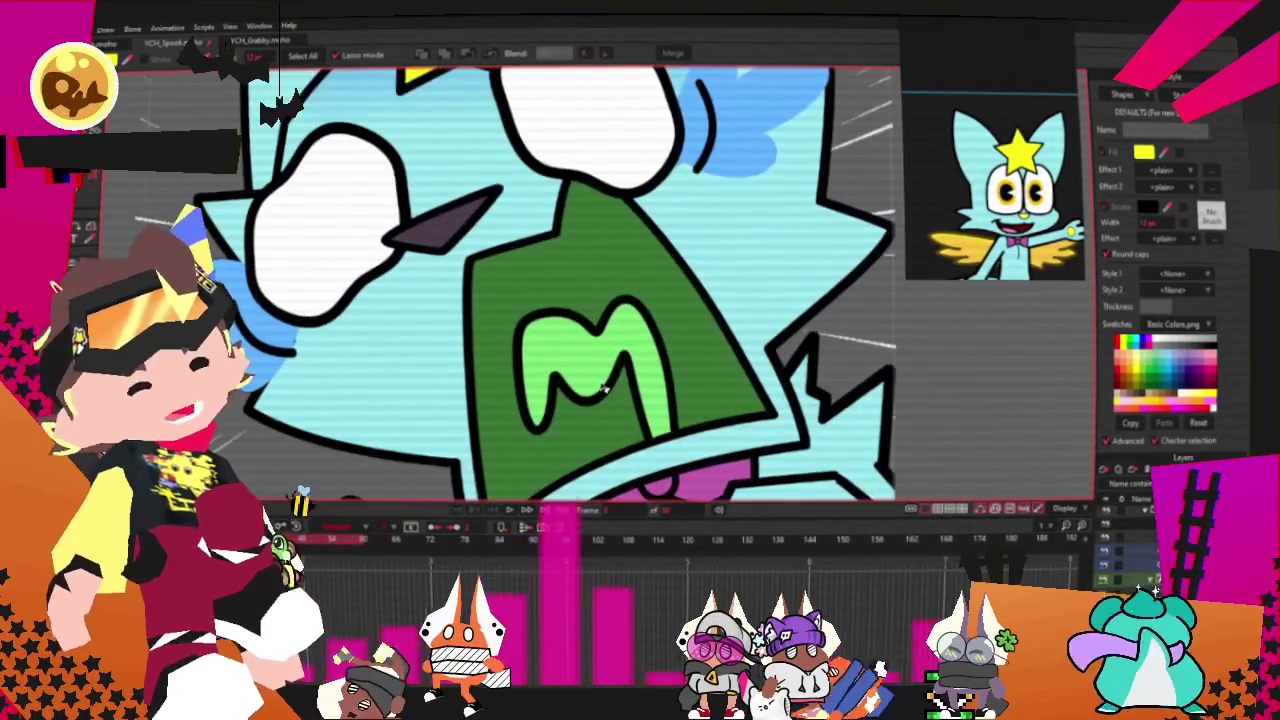
- Fill the green mouth shape dark red and recolour the M inside it pink
left_click(688, 270)
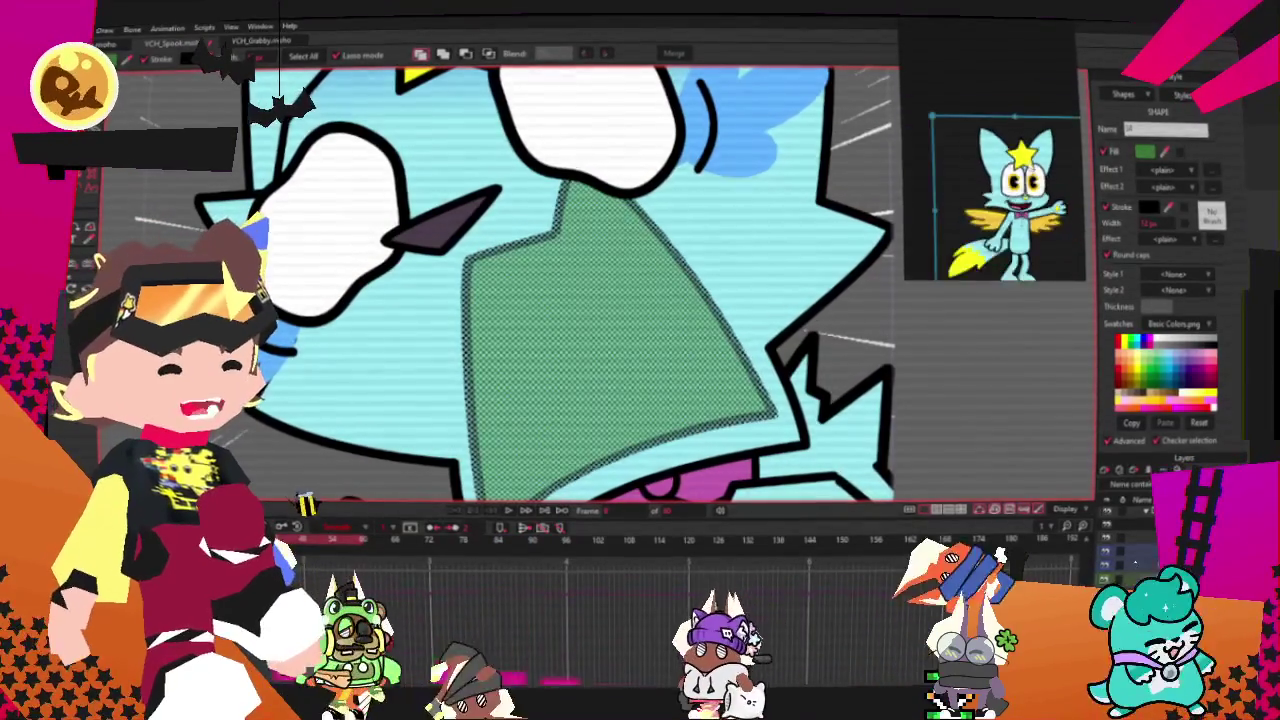
left_click(1185, 178)
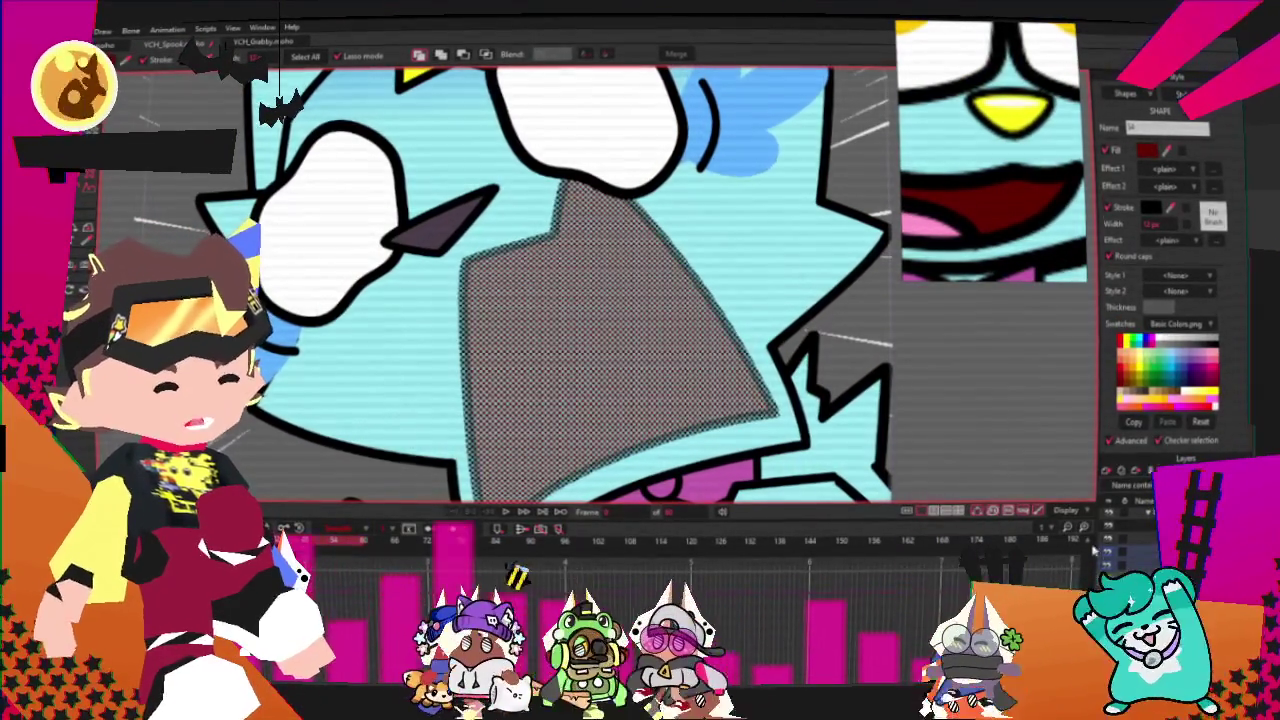
left_click(618, 377)
left_click(620, 378)
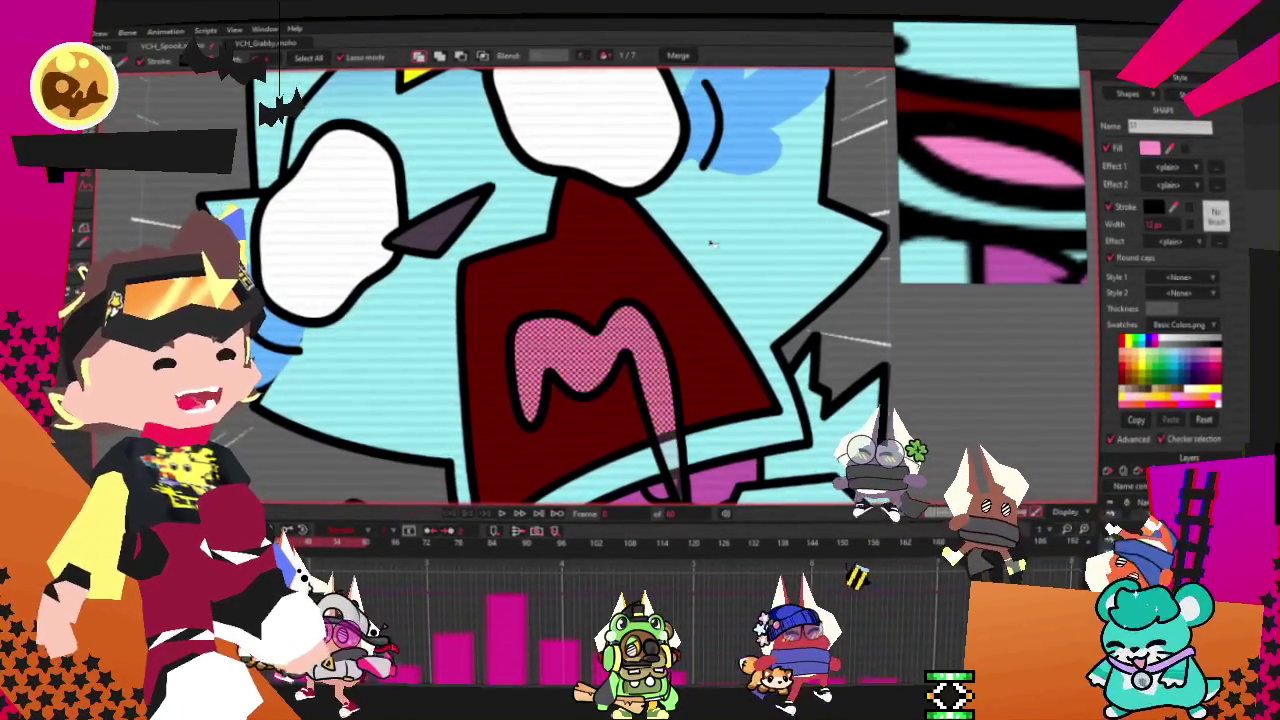
scroll(724, 241, "down", 5)
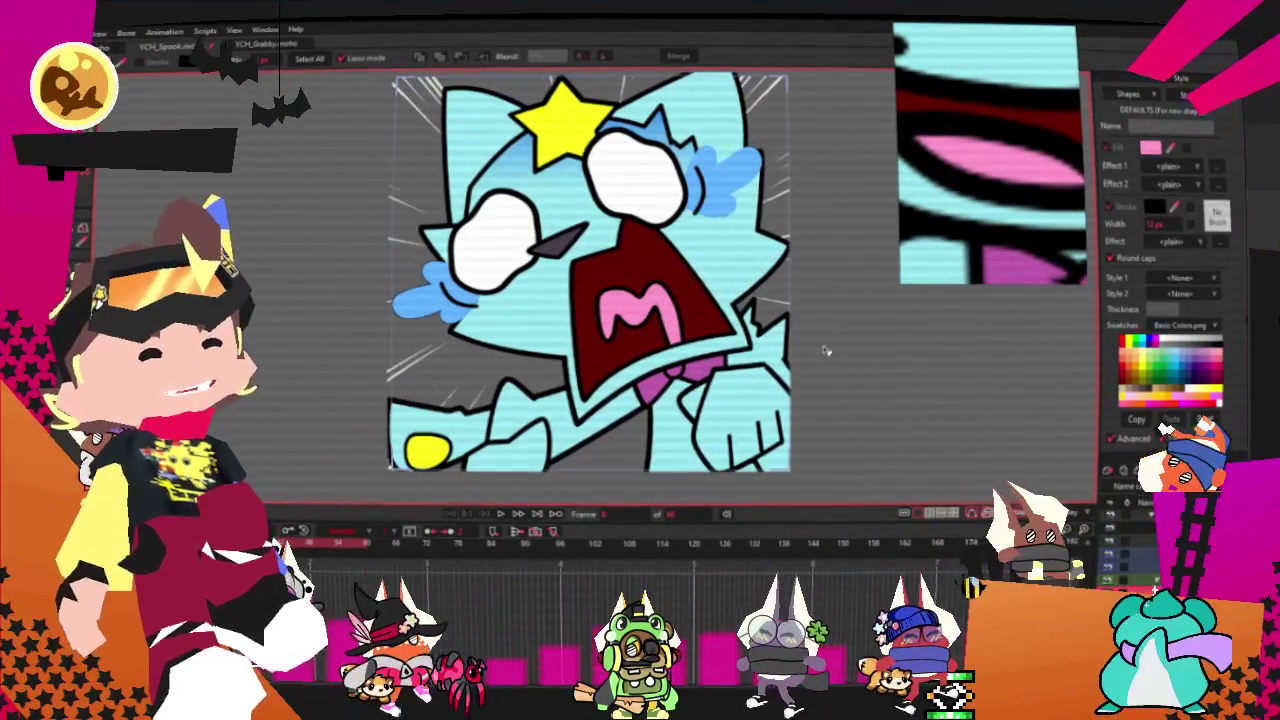
scroll(824, 350, "down", 2)
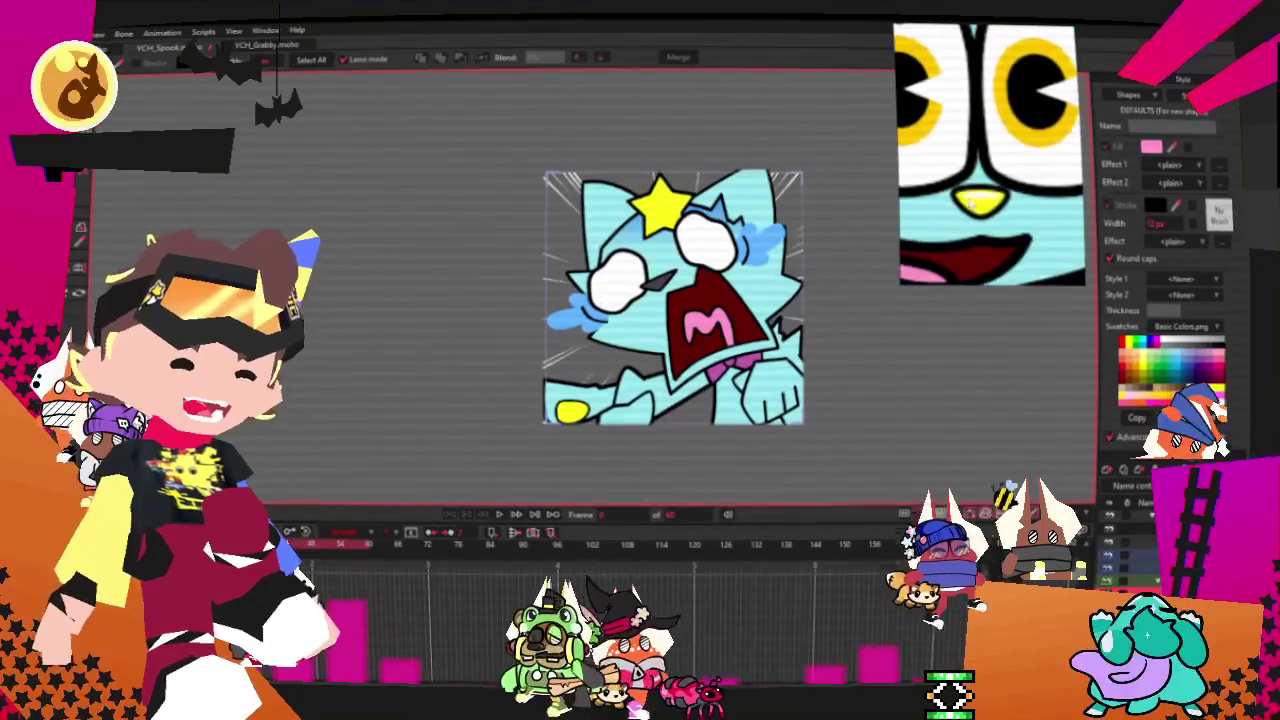
scroll(625, 276, "up", 2)
scroll(625, 276, "up", 2)
scroll(625, 276, "up", 1)
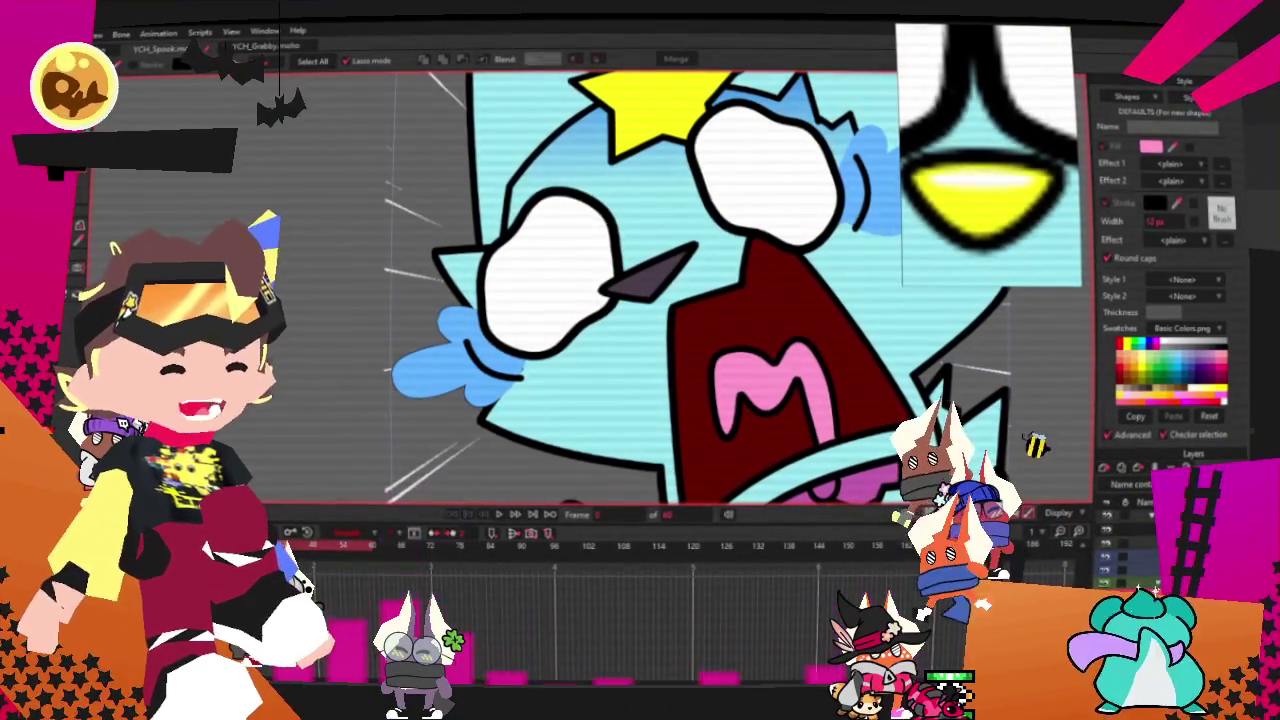
- Fill the small dark triangle beside the left eye with yellow
left_click(780, 340)
key("Escape")
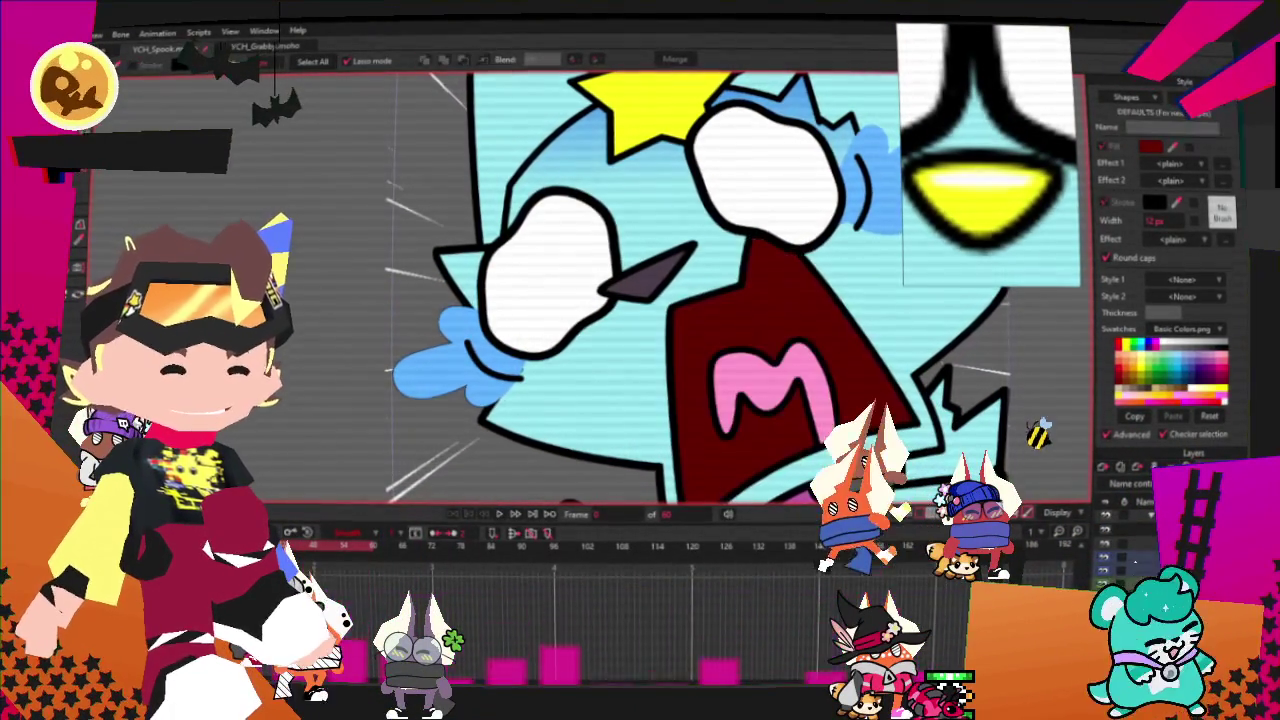
left_click(648, 295)
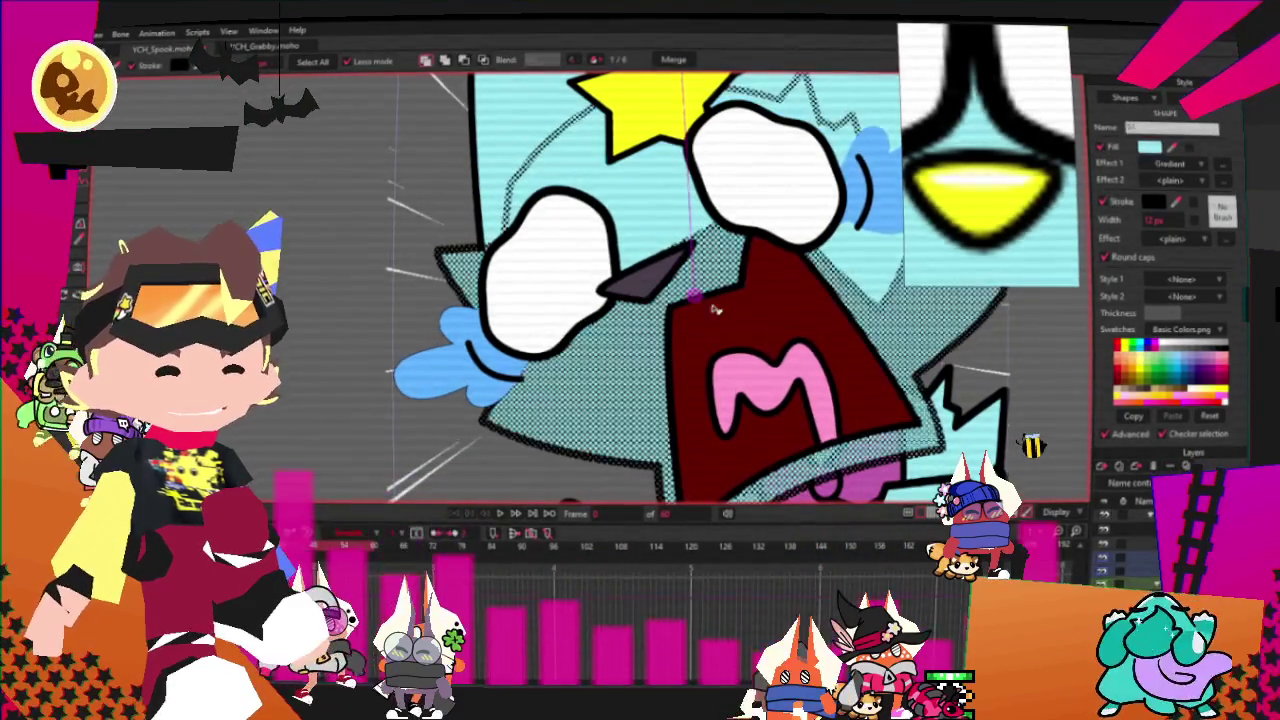
left_click(692, 293)
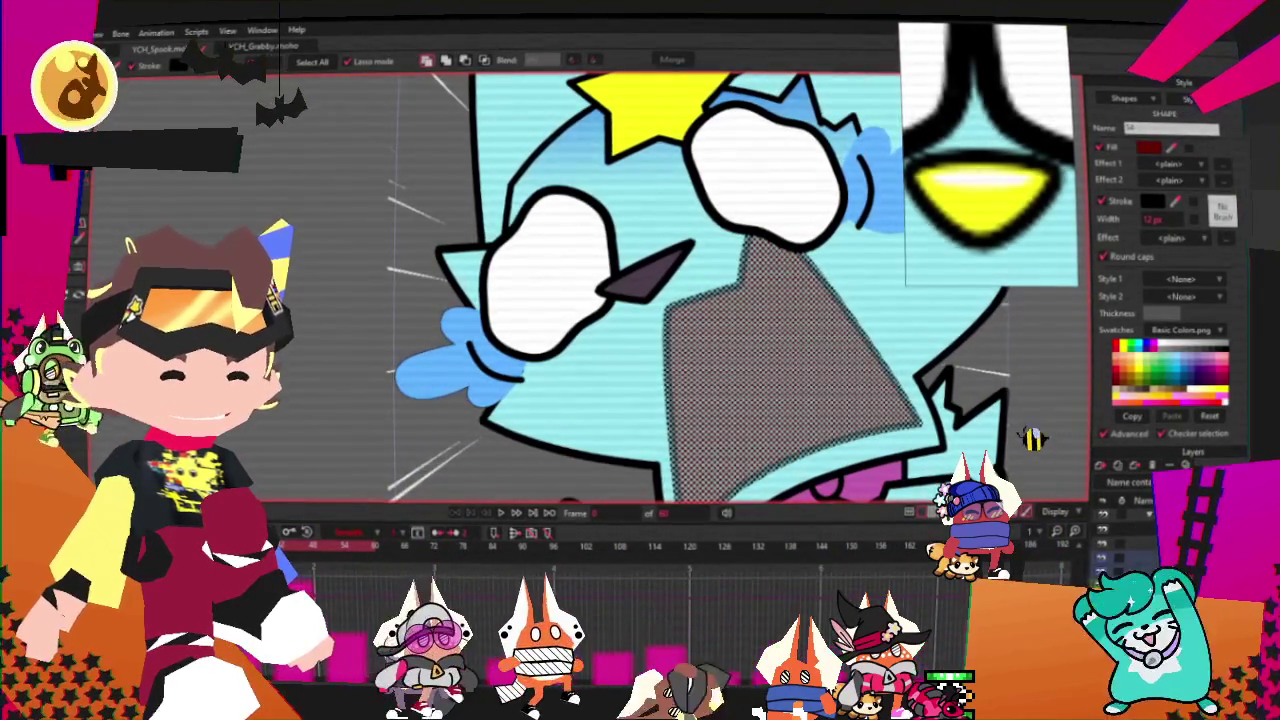
scroll(650, 280, "down", 2)
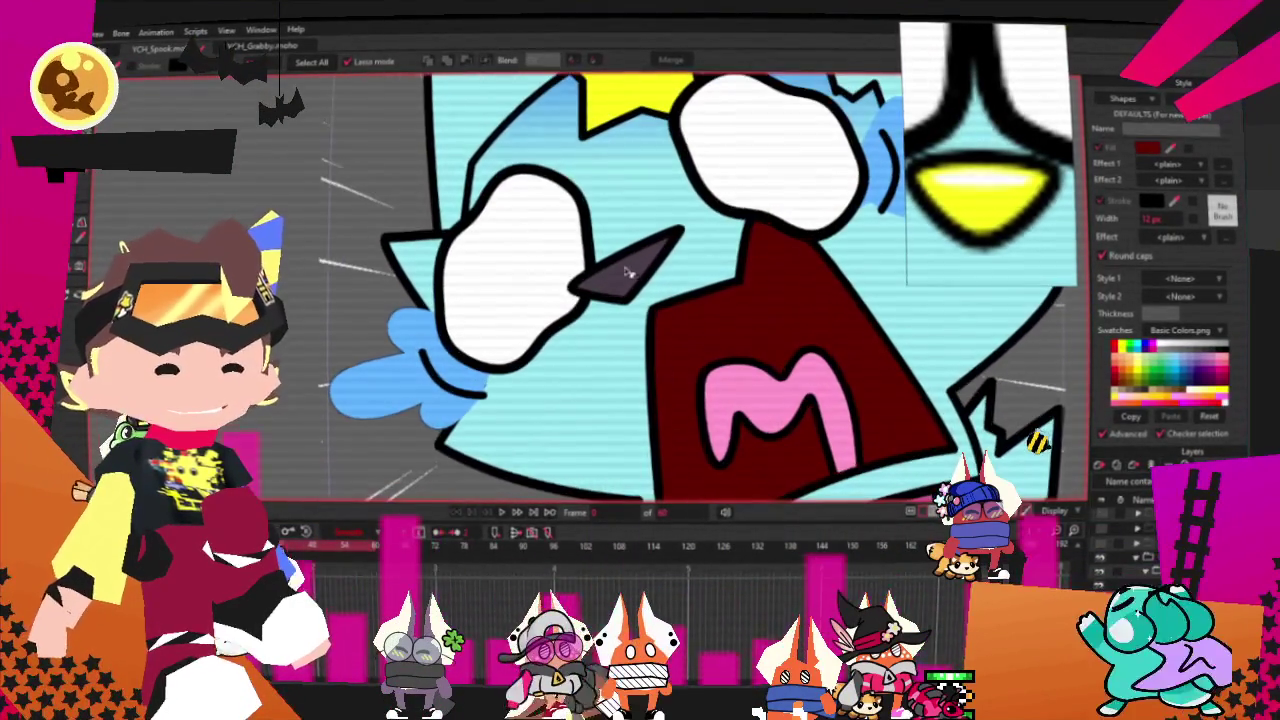
left_click(630, 262)
left_click(996, 225)
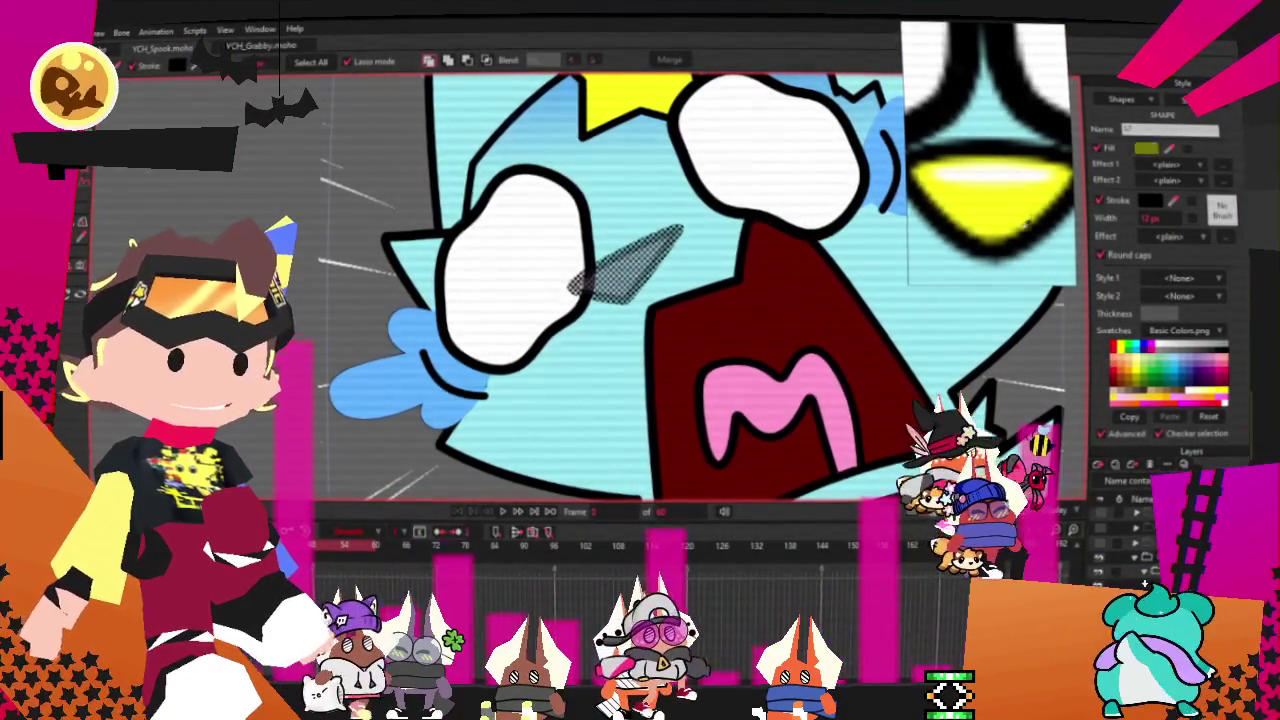
key("ctrl+d")
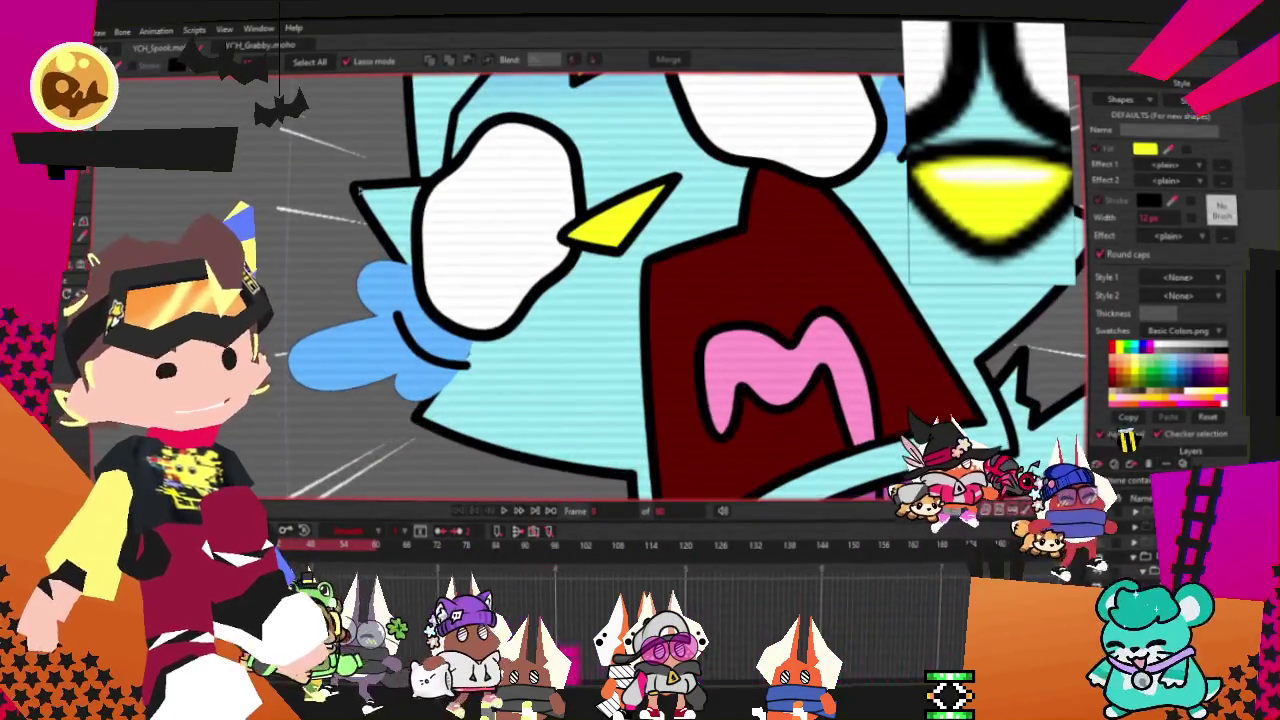
- Scale the yellow beak down slightly toward its centre
key("c")
scroll(665, 232, "up", 3)
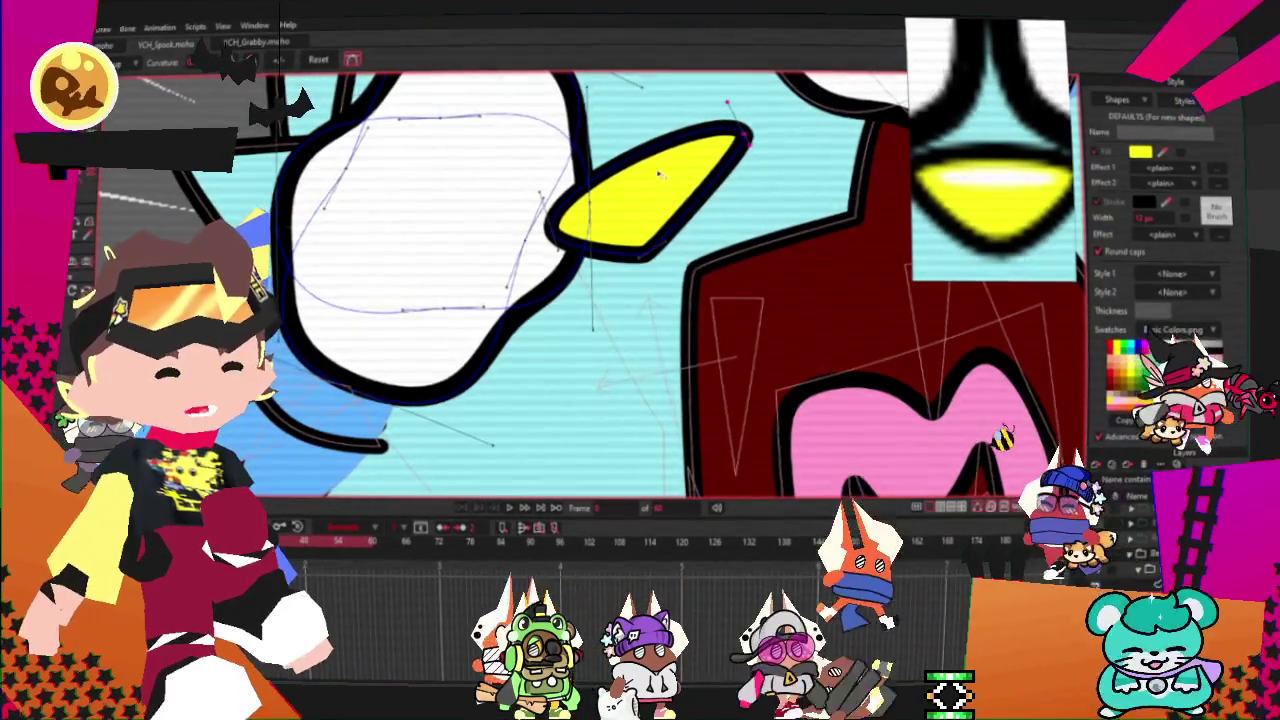
key("t")
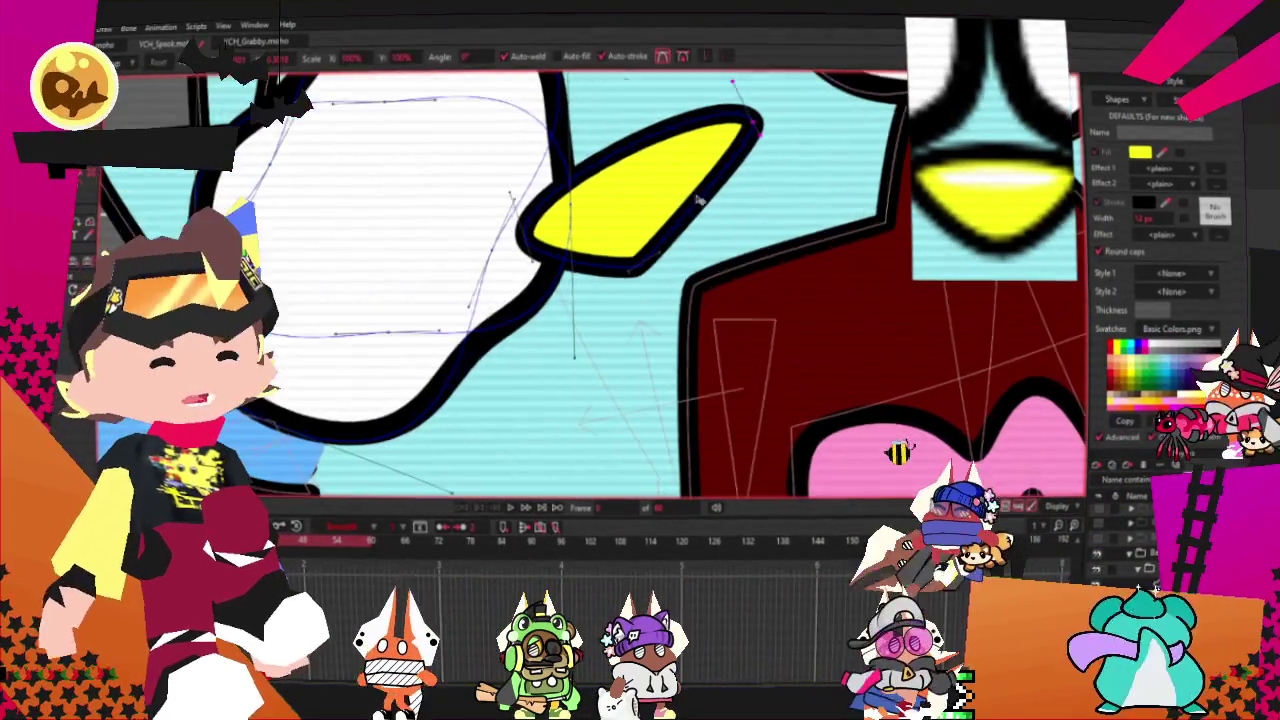
scroll(730, 150, "up", 1)
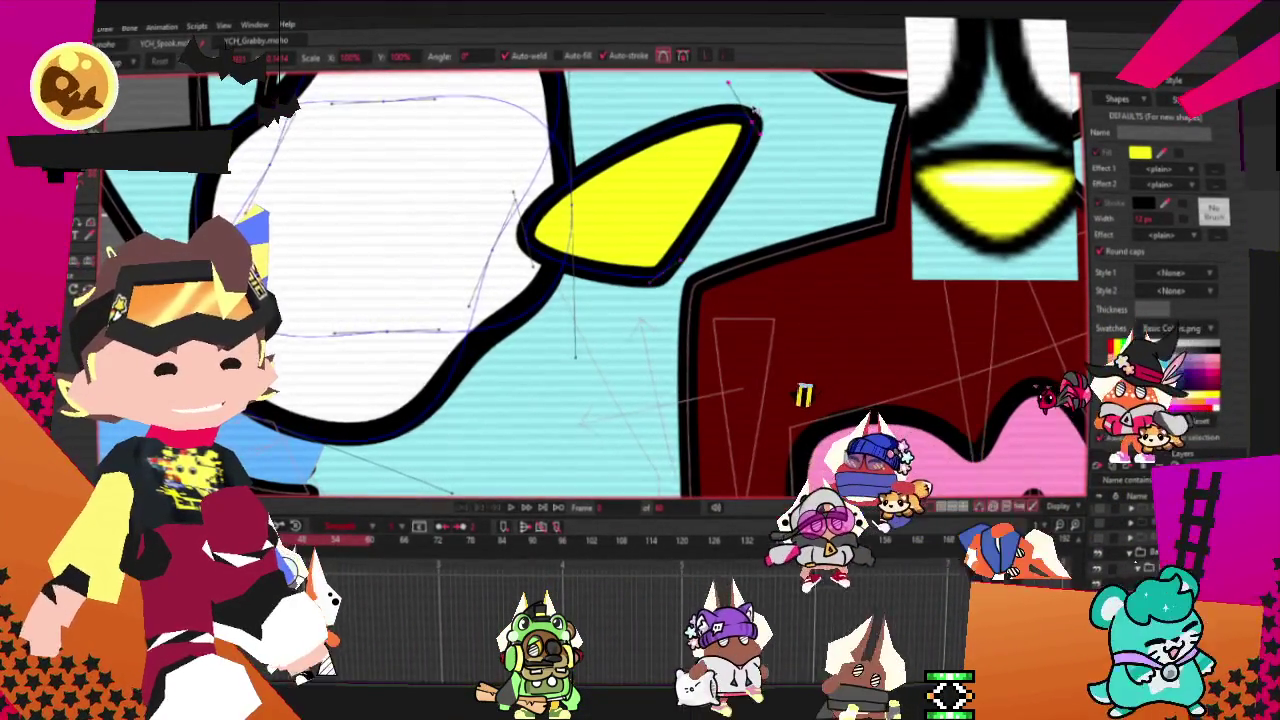
left_click_drag(728, 85, 715, 94)
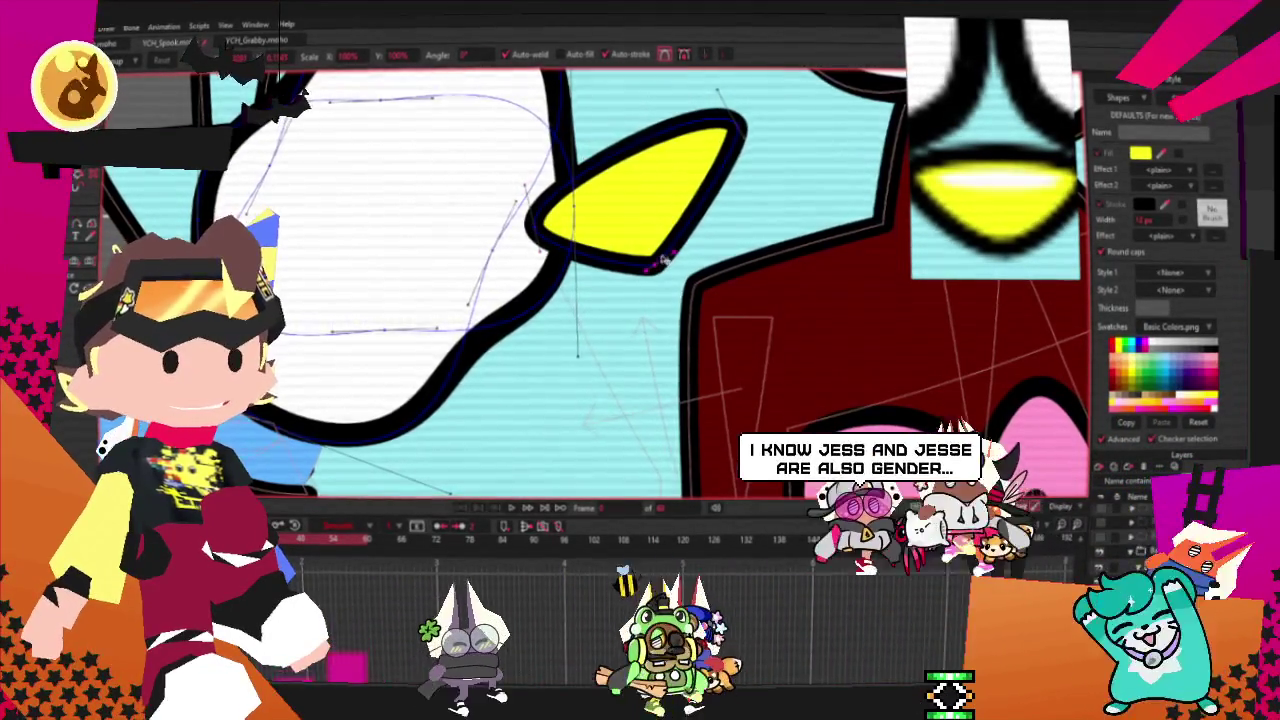
scroll(661, 260, "down", 2)
scroll(661, 260, "down", 3)
scroll(661, 260, "down", 2)
scroll(661, 260, "down", 1)
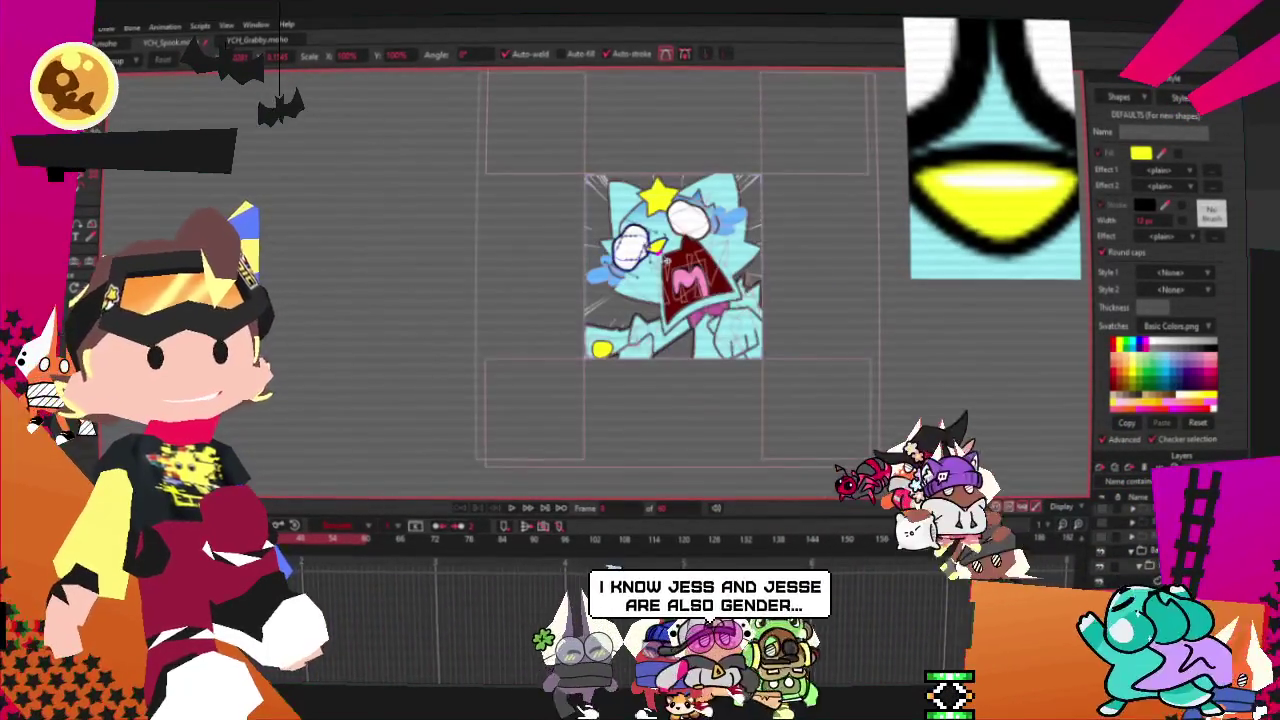
scroll(702, 258, "up", 2)
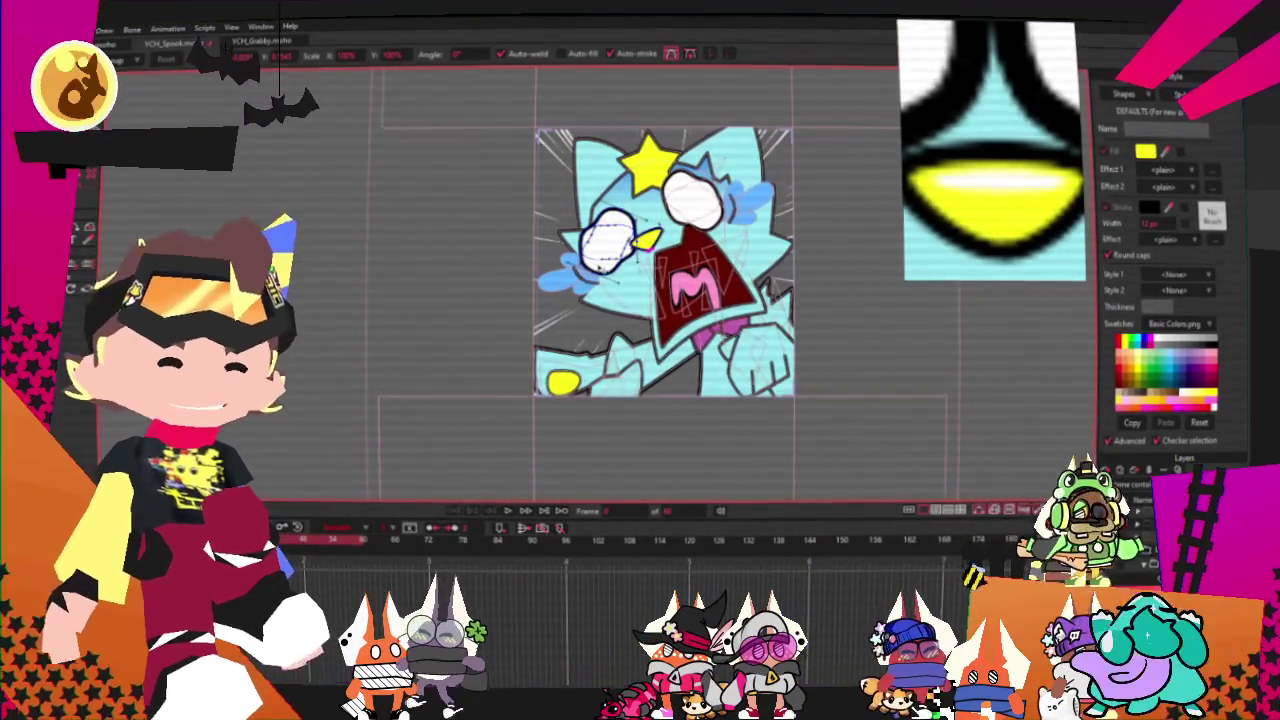
scroll(680, 265, "down", 1)
scroll(680, 265, "up", 3)
scroll(680, 265, "up", 2)
scroll(582, 190, "up", 2)
scroll(582, 190, "up", 2)
key("q")
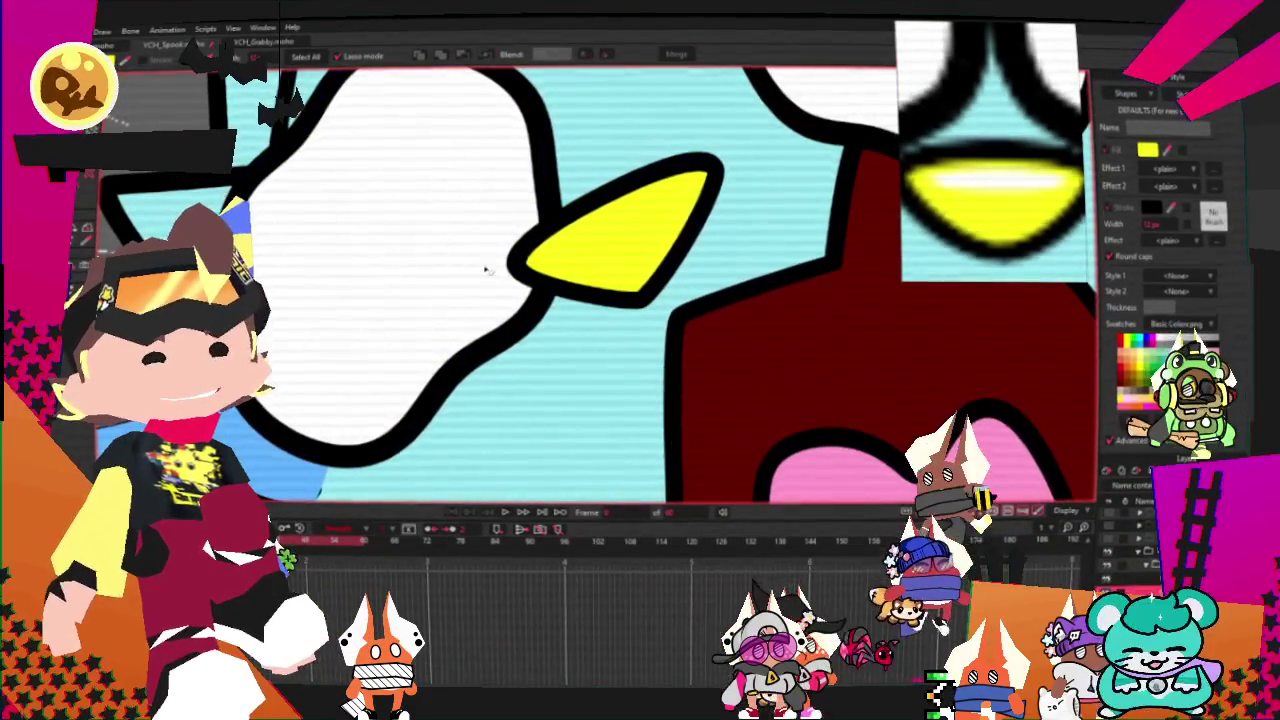
scroll(461, 263, "down", 3)
scroll(500, 270, "down", 2)
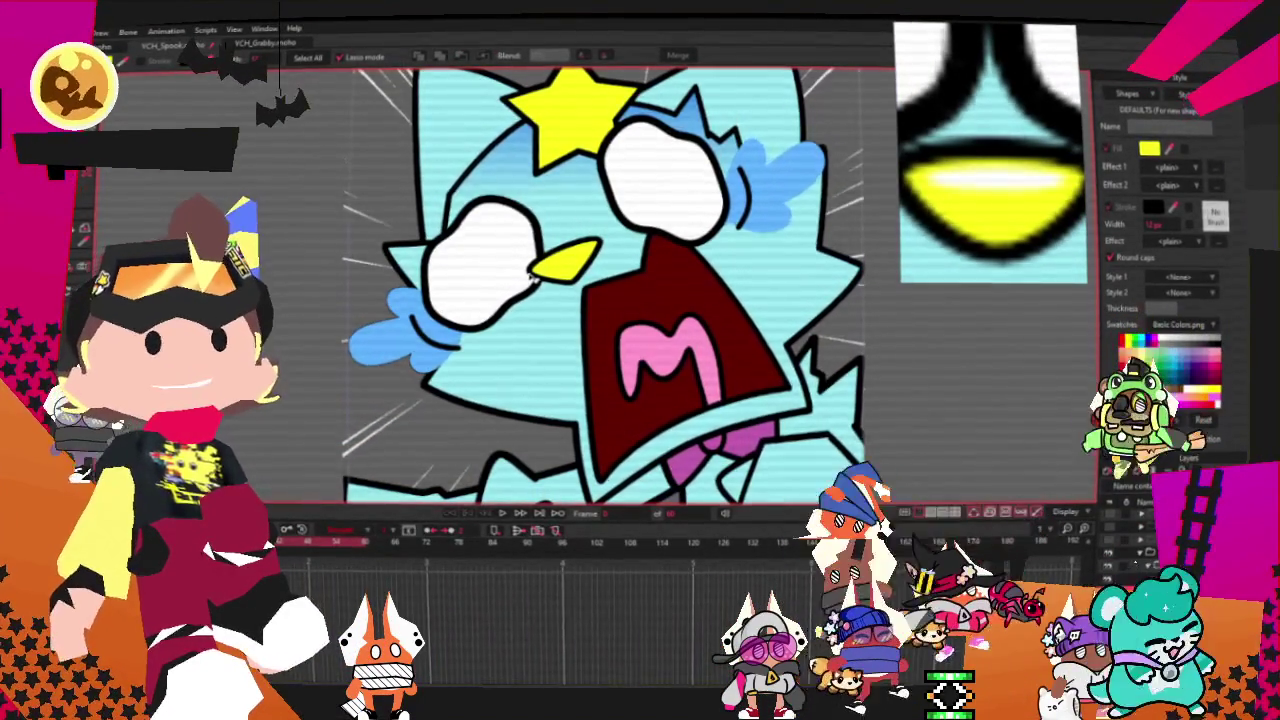
scroll(525, 280, "down", 2)
scroll(497, 240, "down", 1)
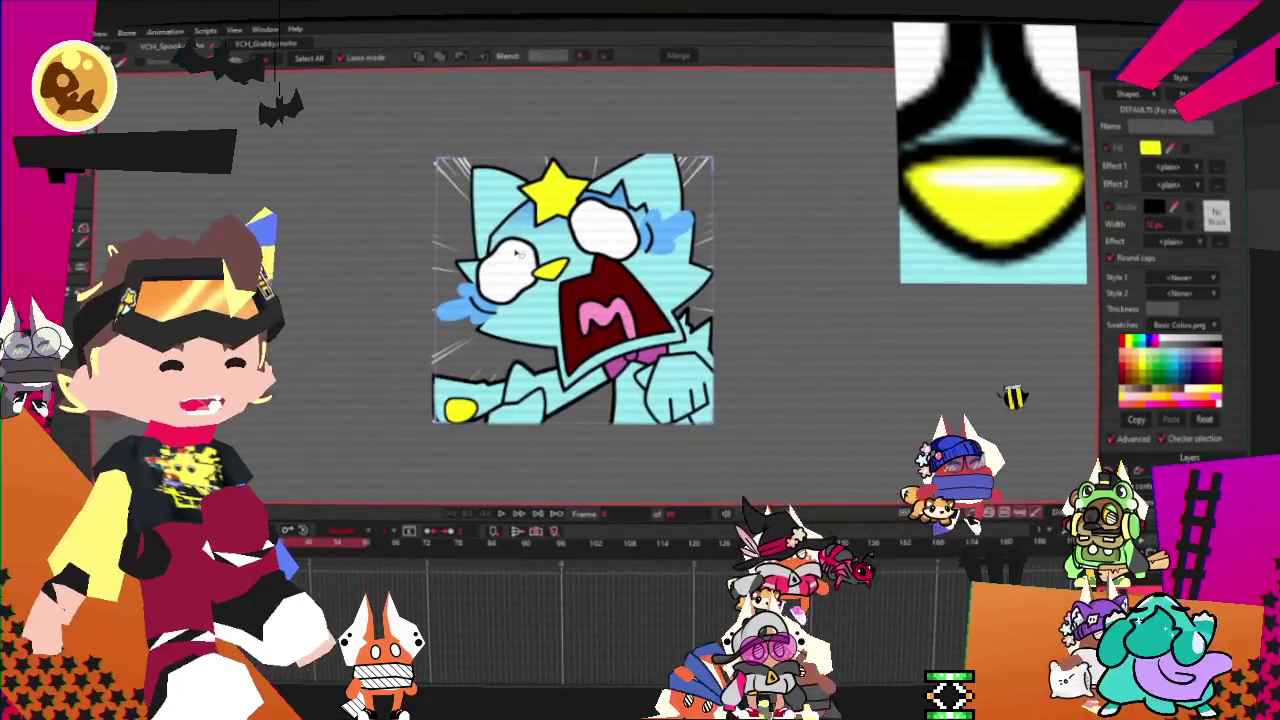
scroll(502, 238, "up", 2)
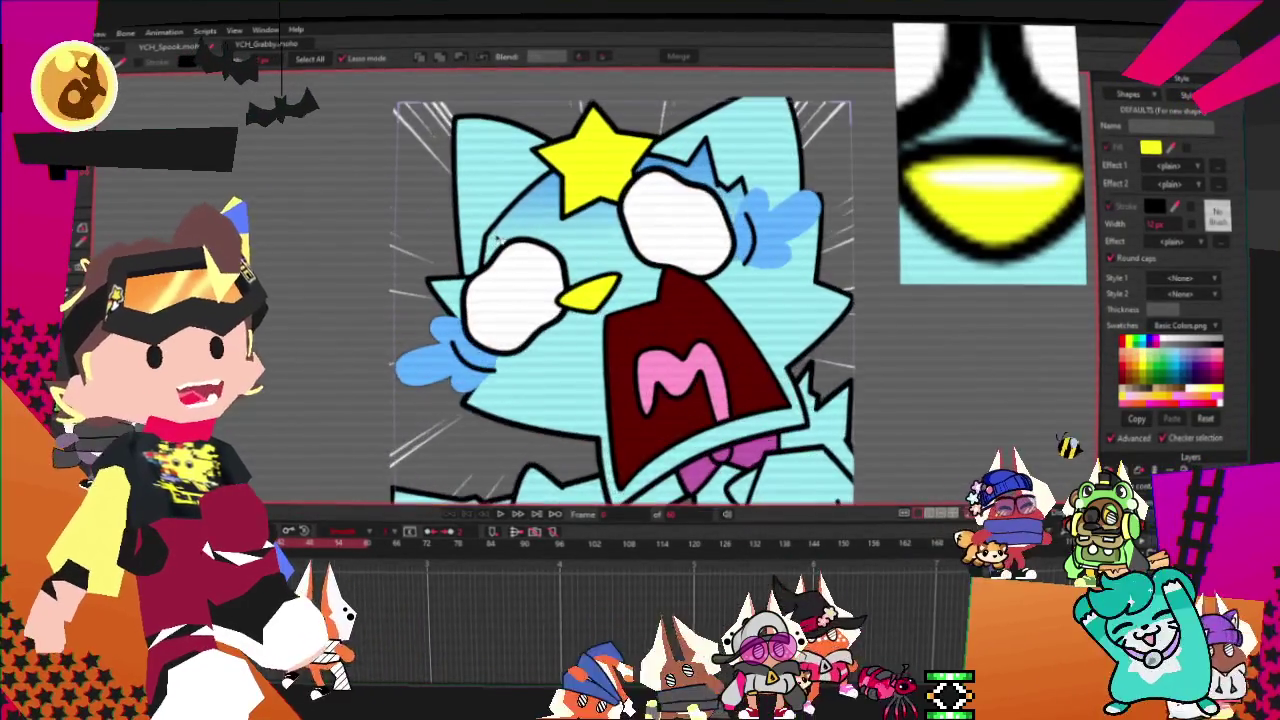
scroll(502, 238, "up", 1)
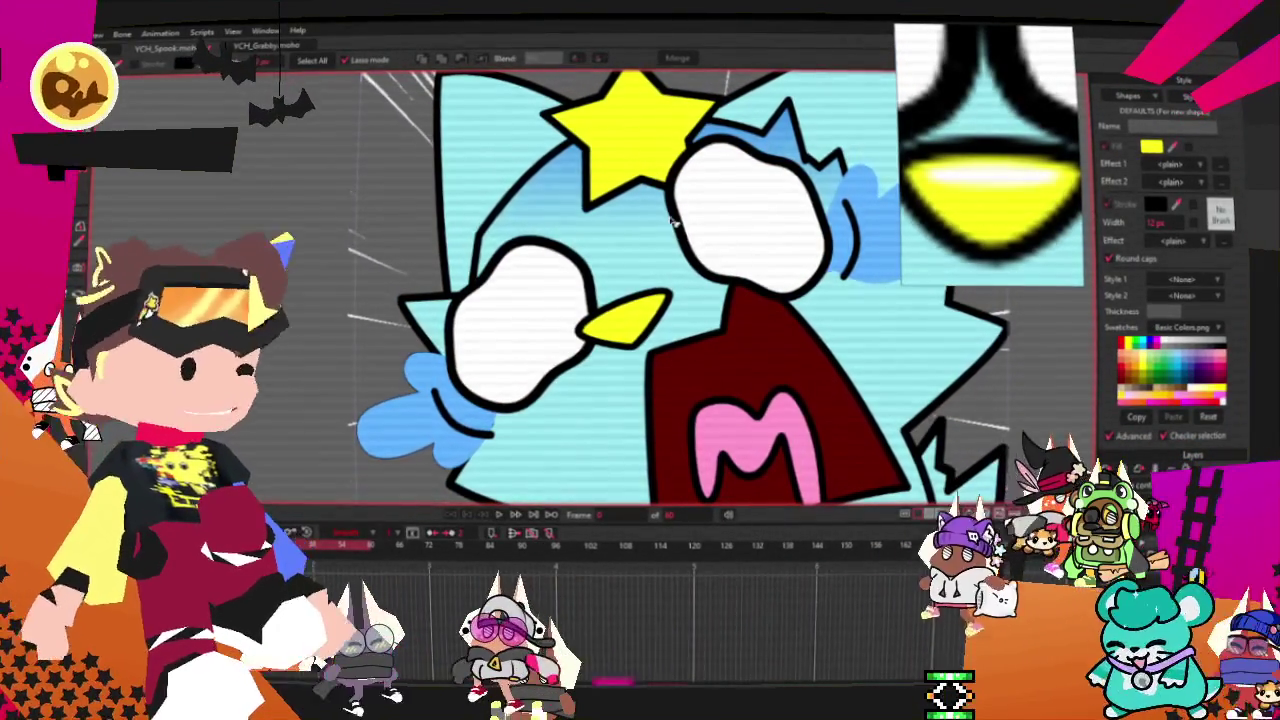
scroll(650, 230, "down", 1)
scroll(700, 240, "down", 1)
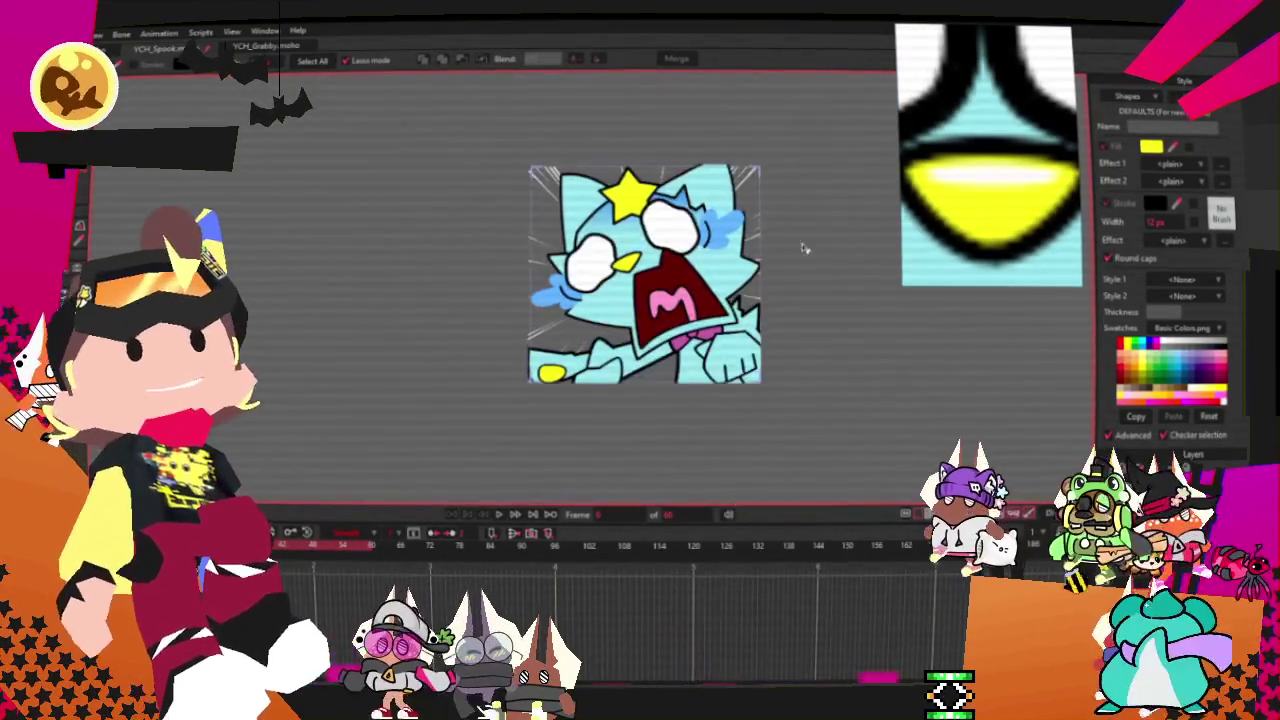
scroll(820, 246, "up", 1)
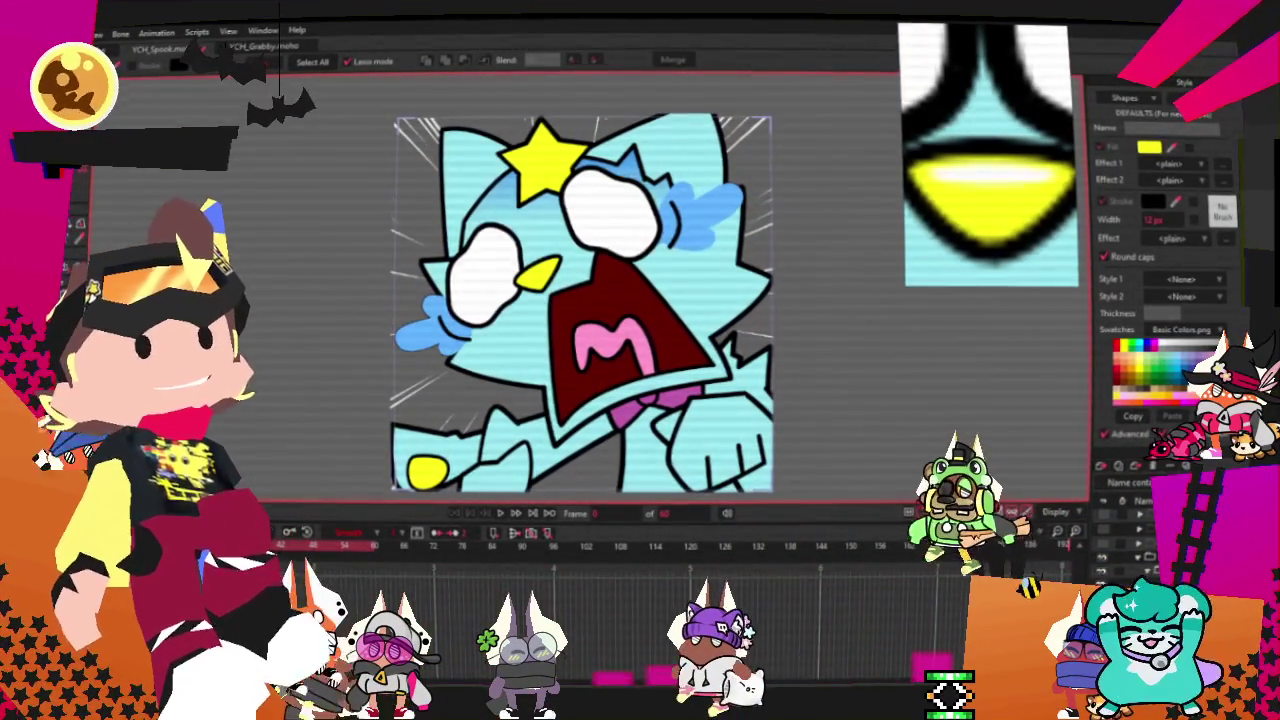
scroll(490, 290, "up", 2)
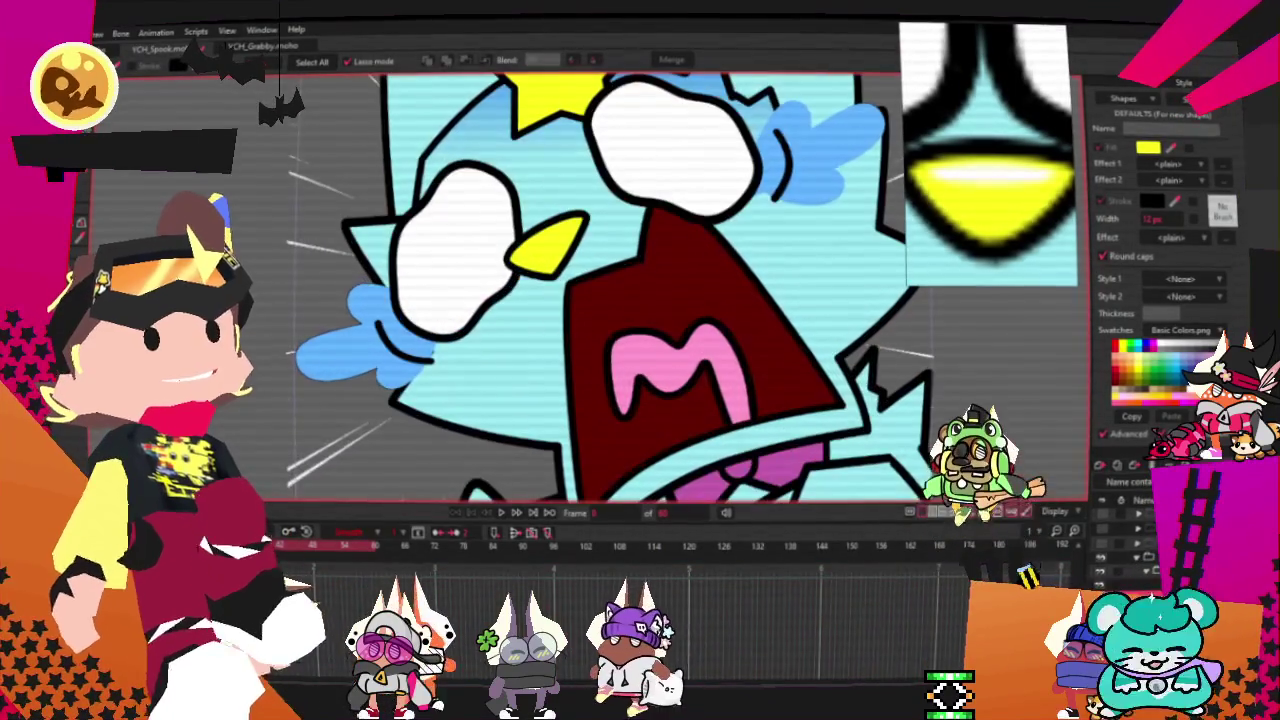
key("t")
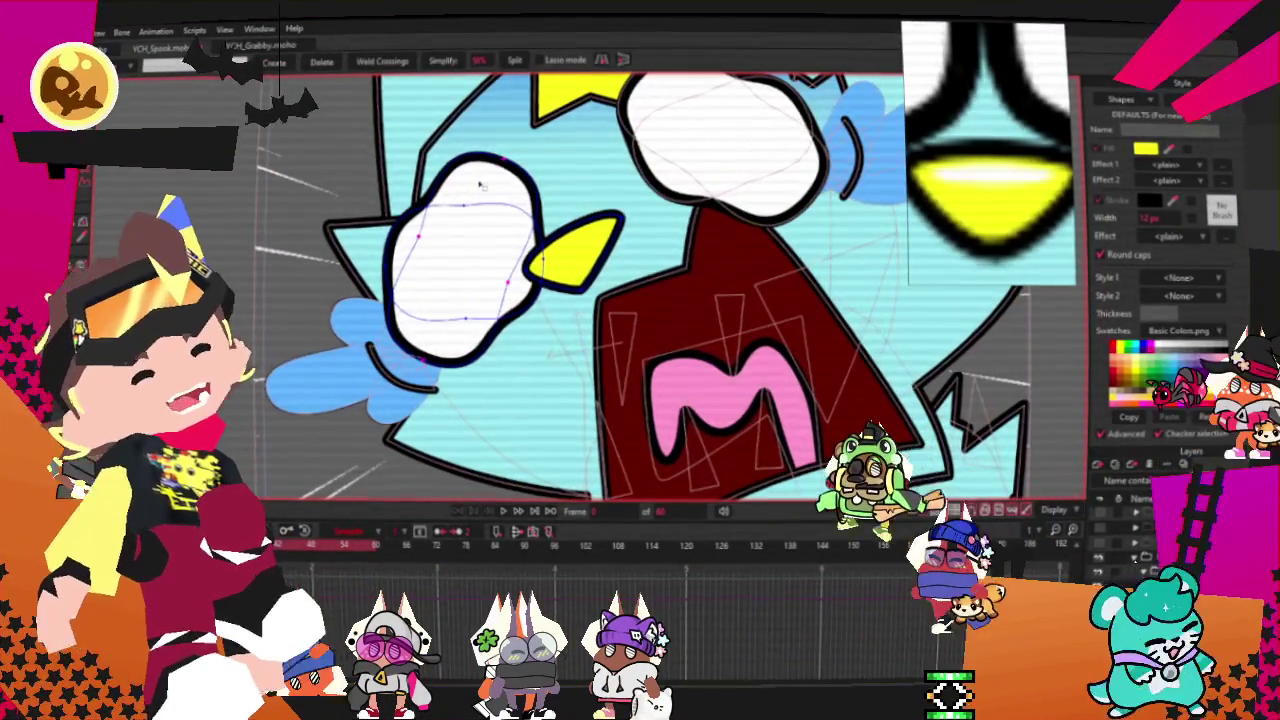
scroll(460, 195, "up", 2)
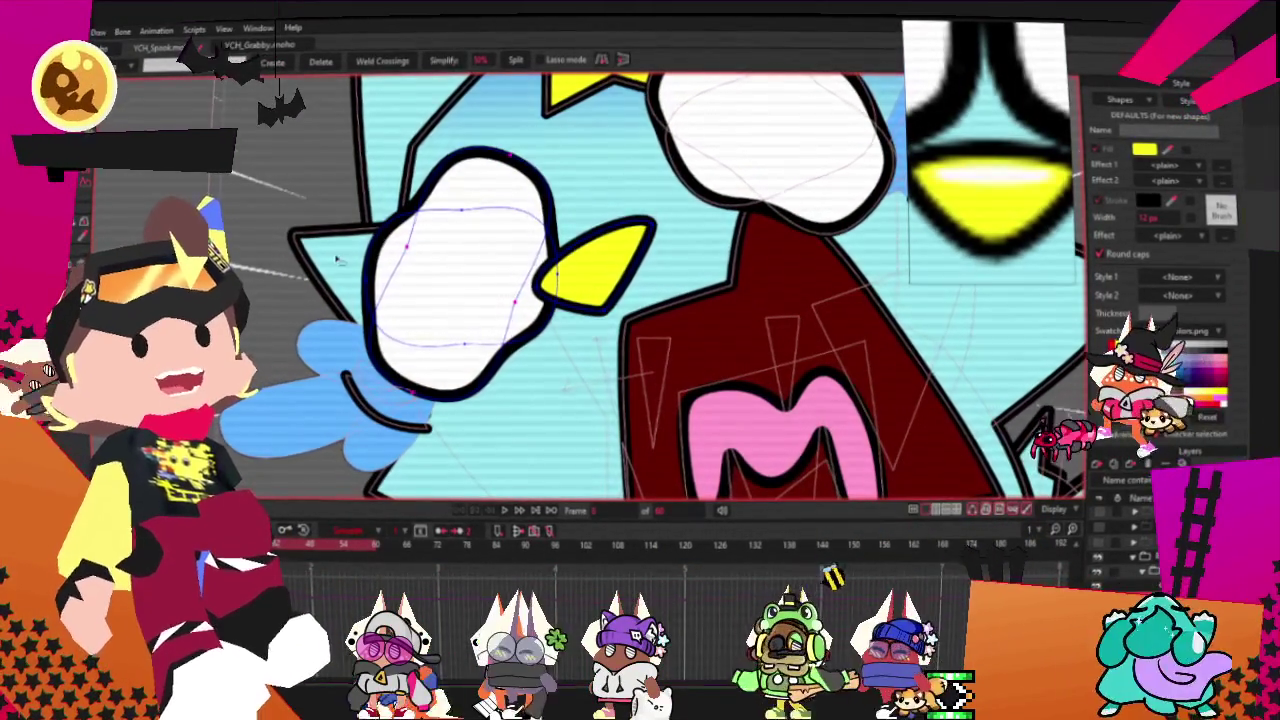
scroll(337, 260, "up", 1)
scroll(337, 260, "up", 1)
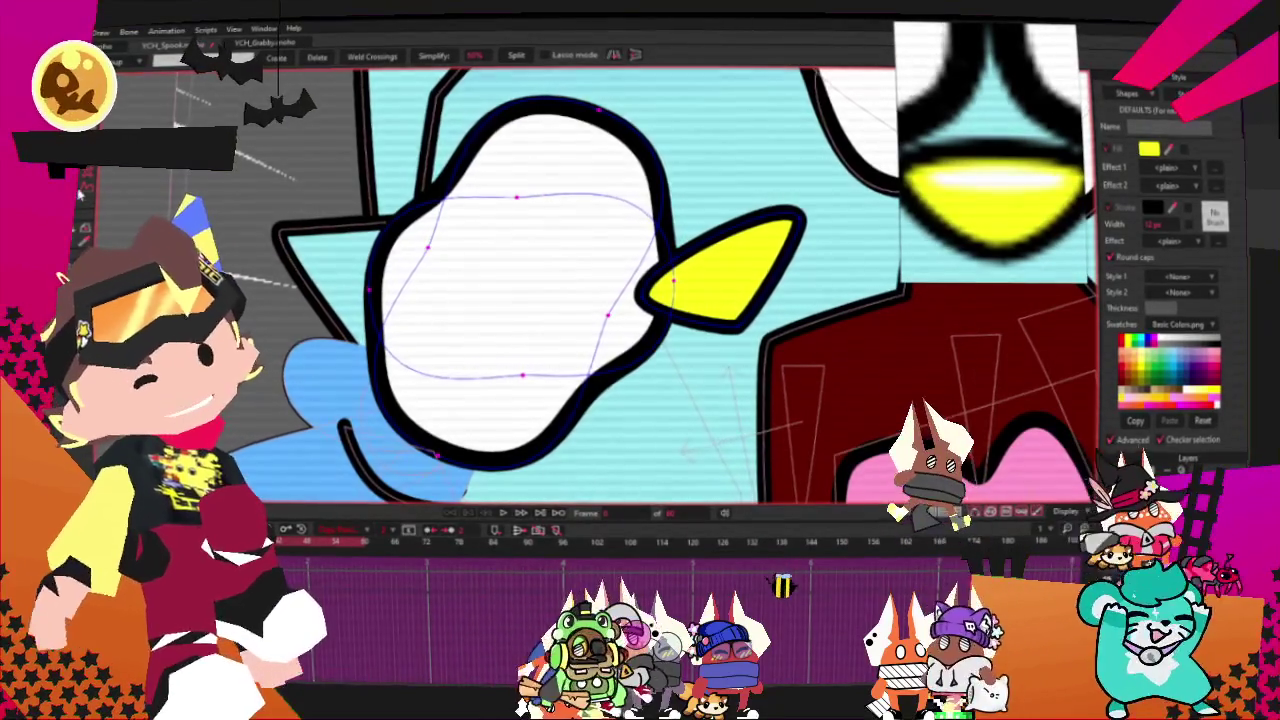
- Drag the left white eye a few pixels right, then slightly down
key("t")
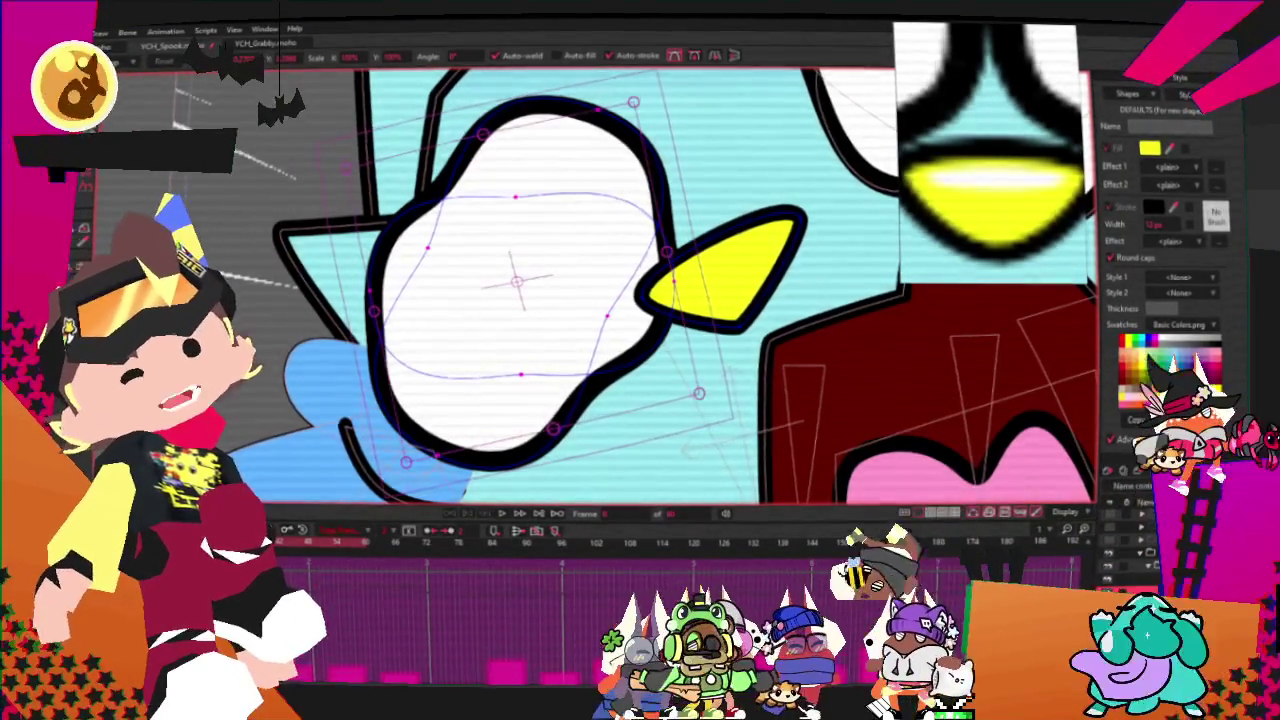
scroll(614, 183, "down", 2)
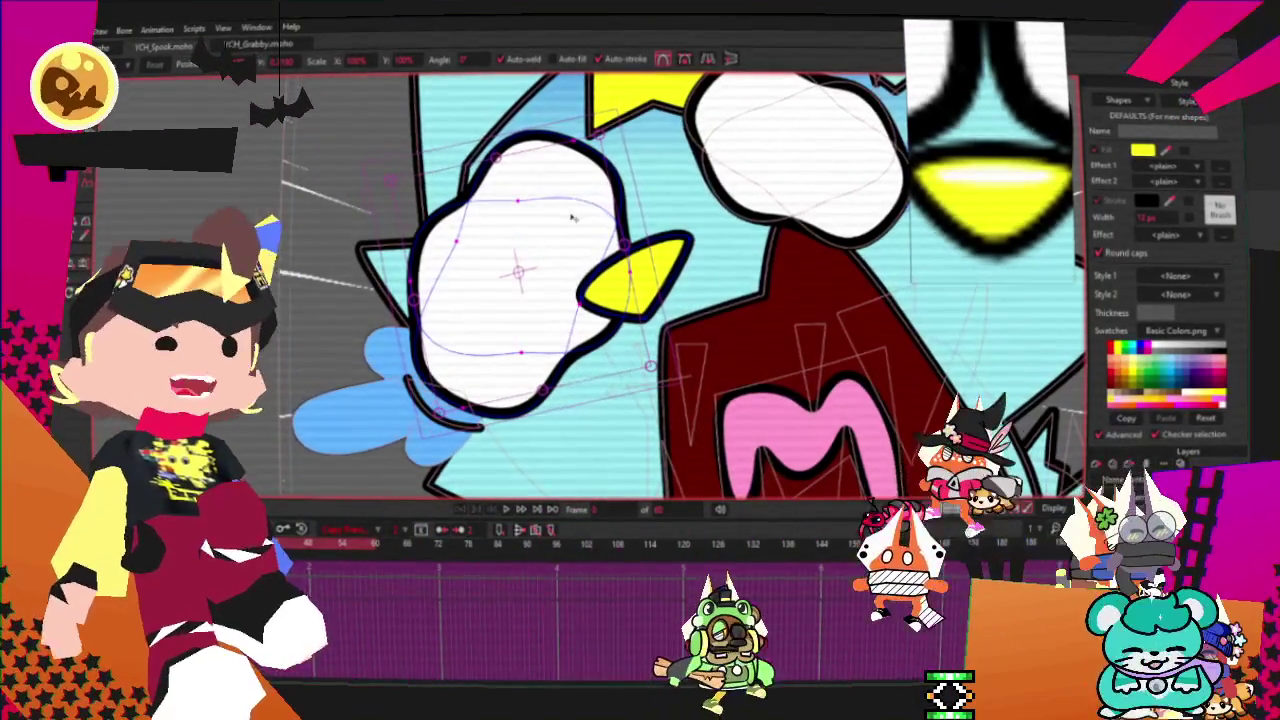
scroll(590, 235, "down", 3)
scroll(536, 232, "up", 4)
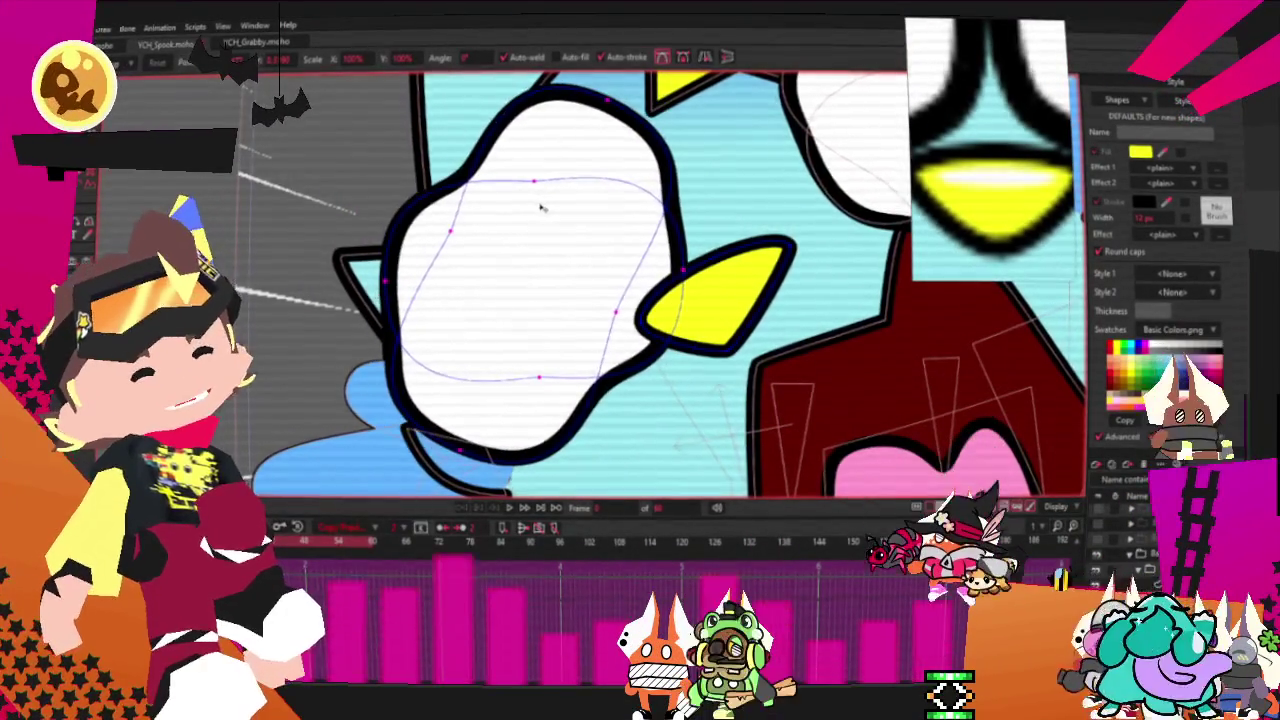
left_click_drag(546, 207, 556, 210)
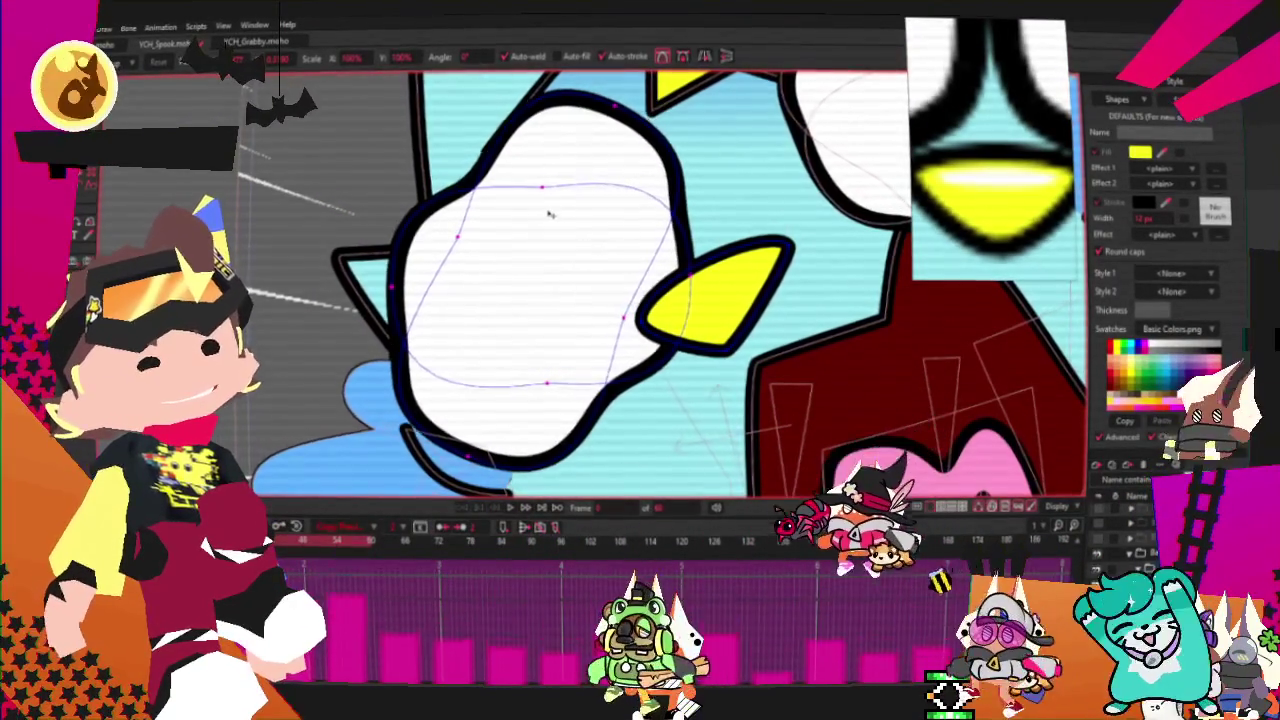
left_click_drag(547, 208, 545, 212)
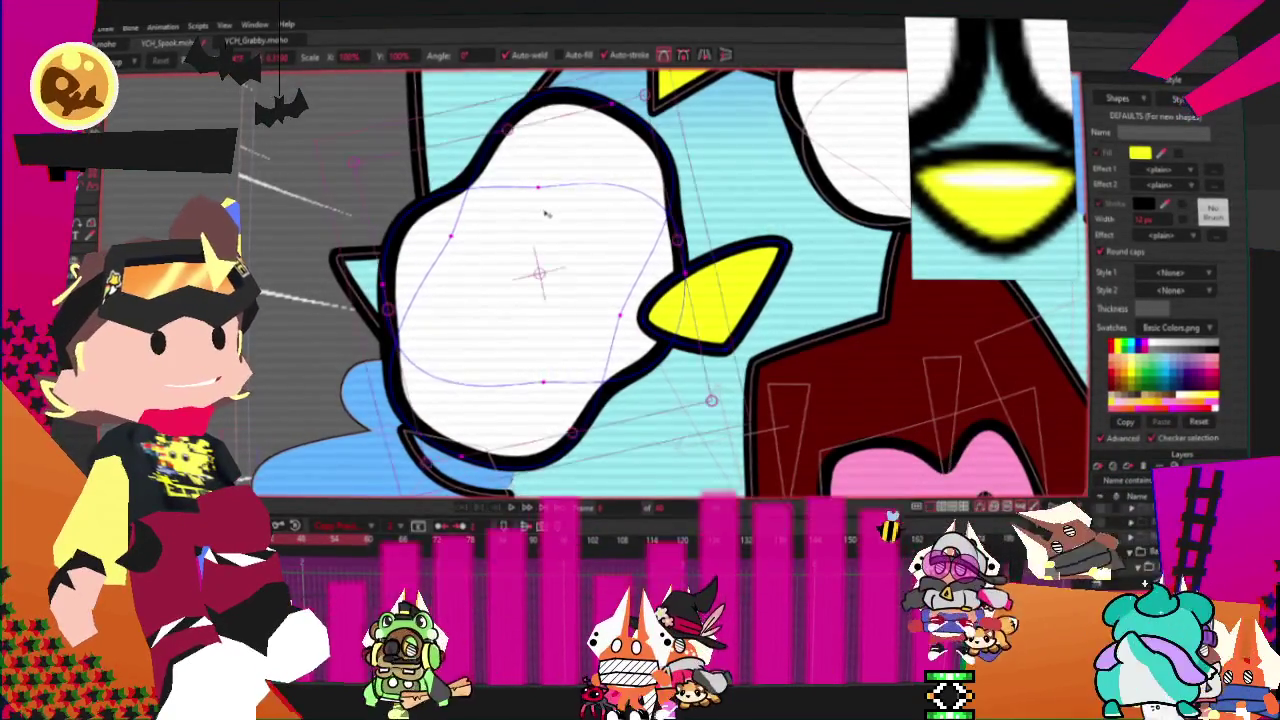
scroll(531, 269, "down", 3)
scroll(600, 240, "down", 1)
scroll(647, 224, "up", 3)
scroll(647, 224, "up", 1)
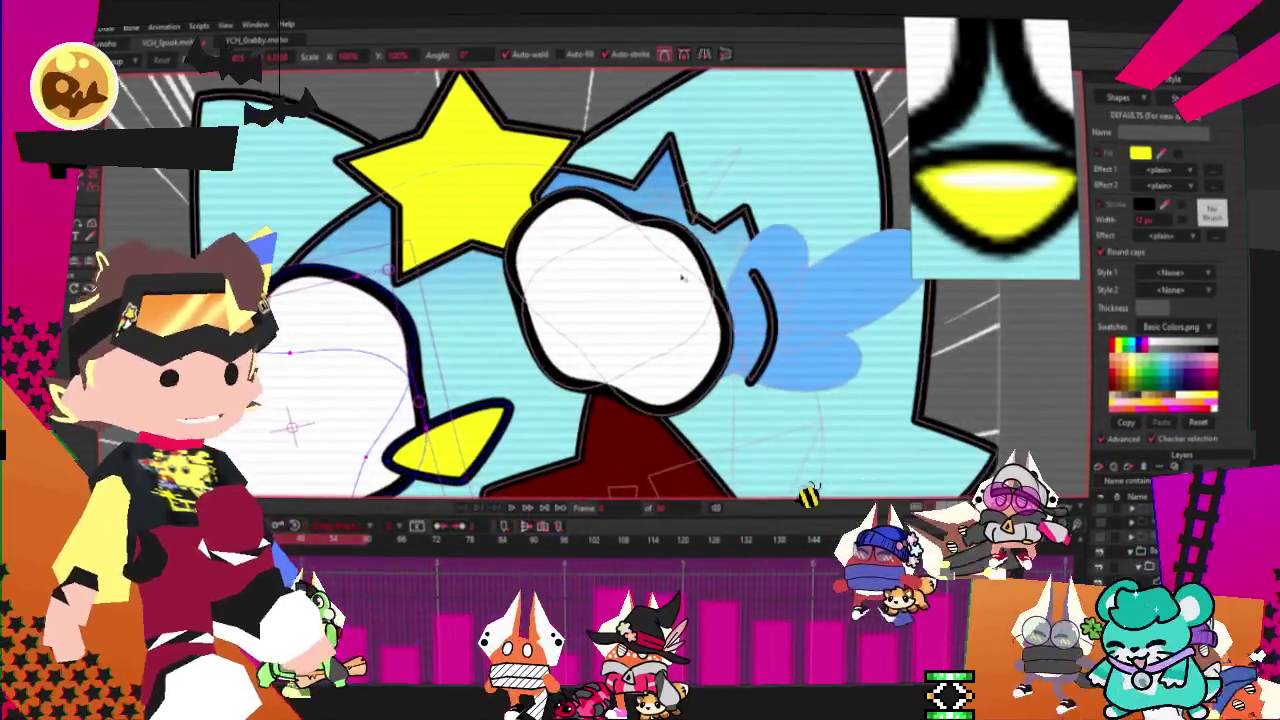
- Stretch the right white eye downward, raise and reshape it, then shift it slightly left
left_click(615, 300)
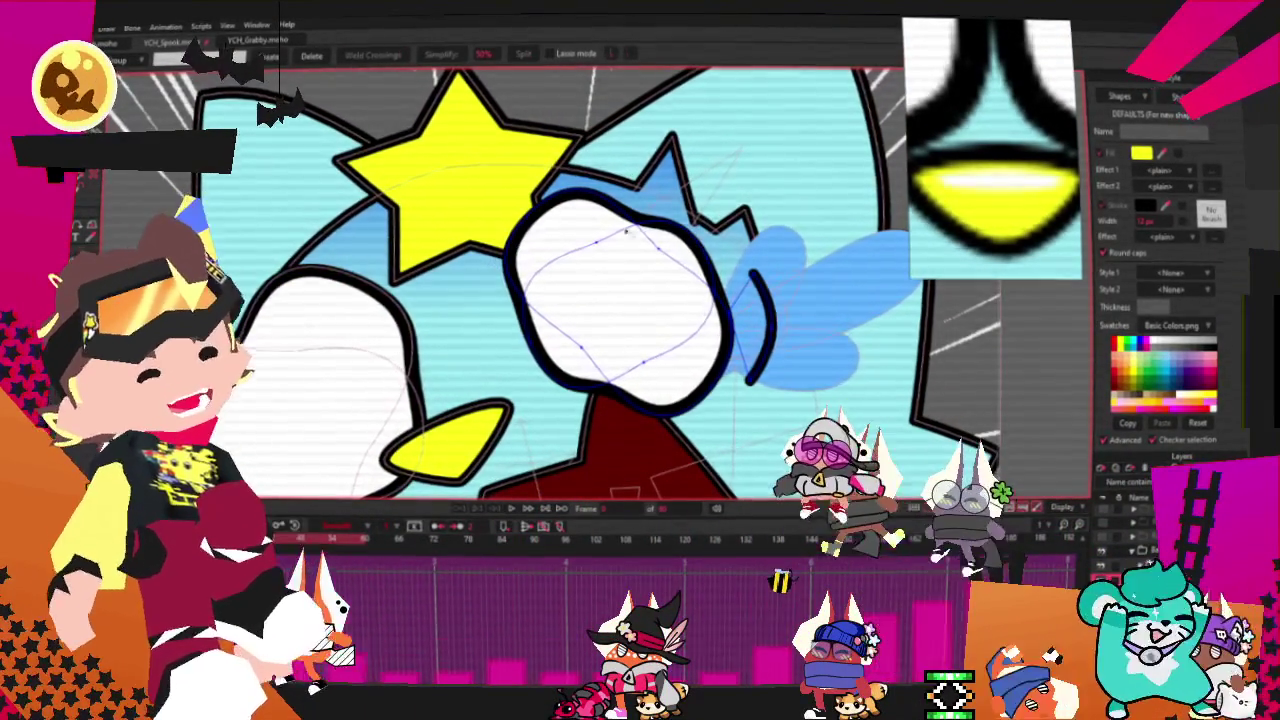
scroll(587, 220, "up", 2)
scroll(522, 238, "down", 3)
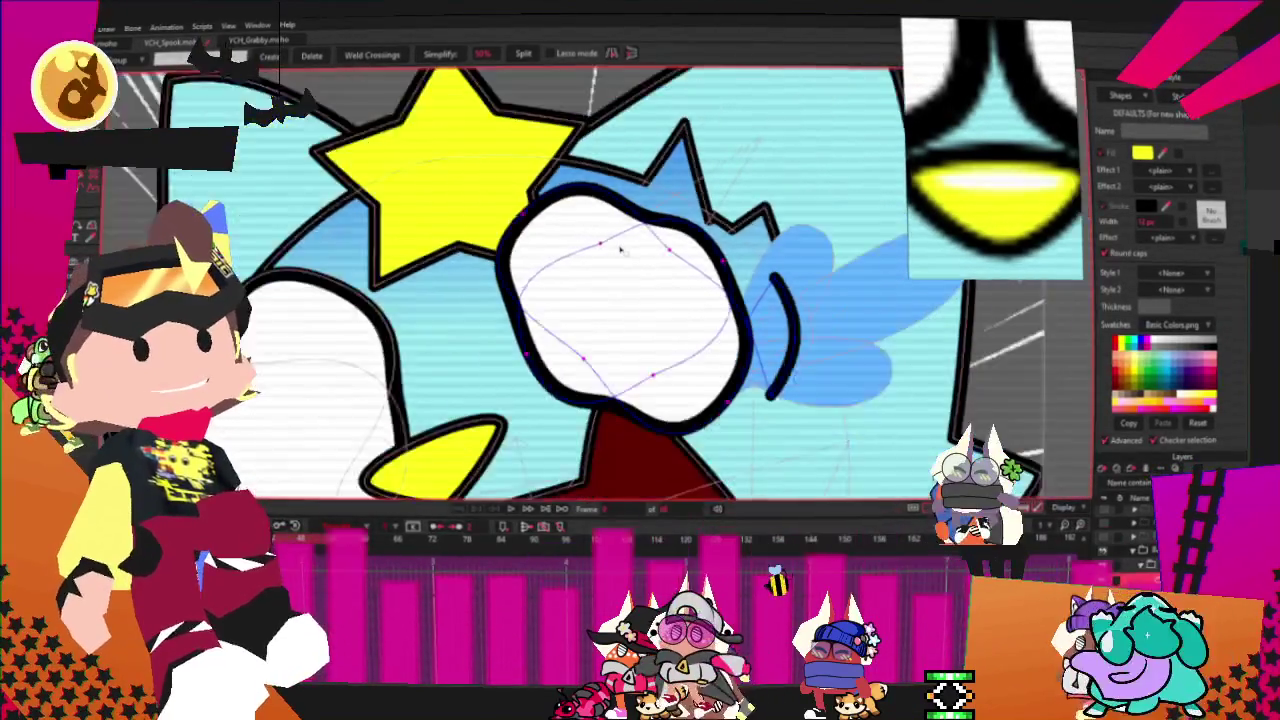
key("t")
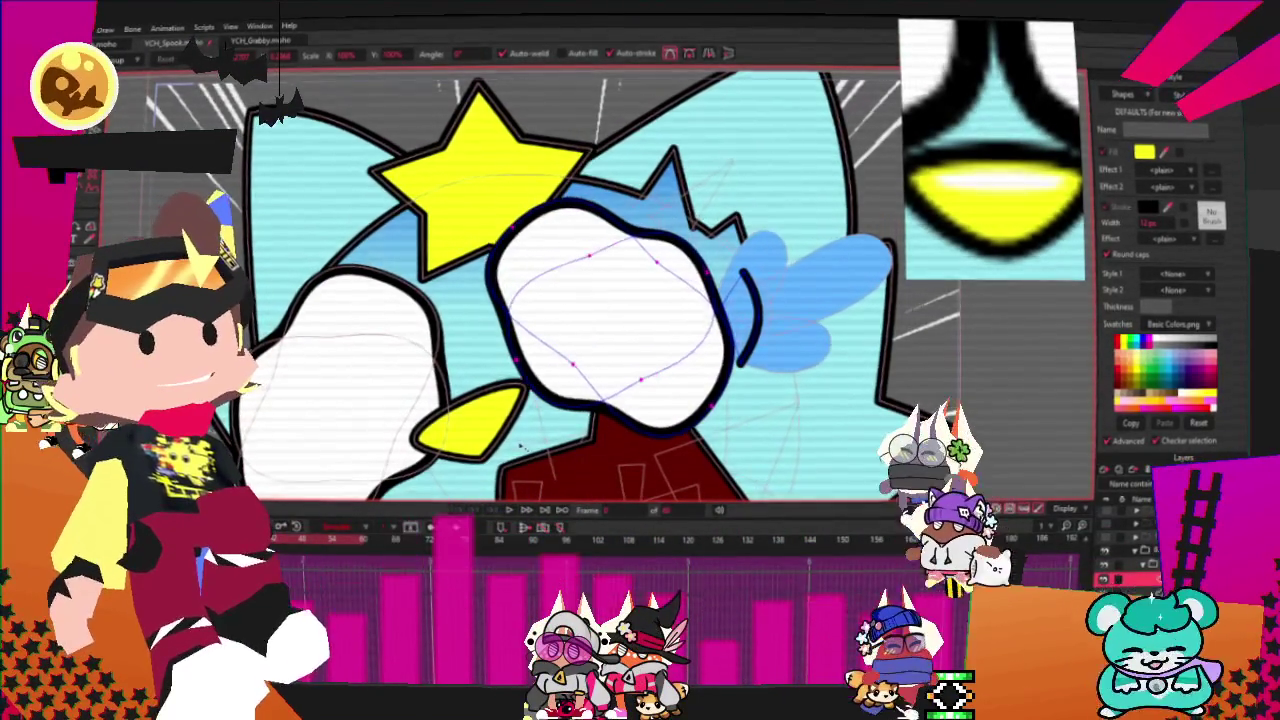
left_click_drag(522, 445, 519, 449)
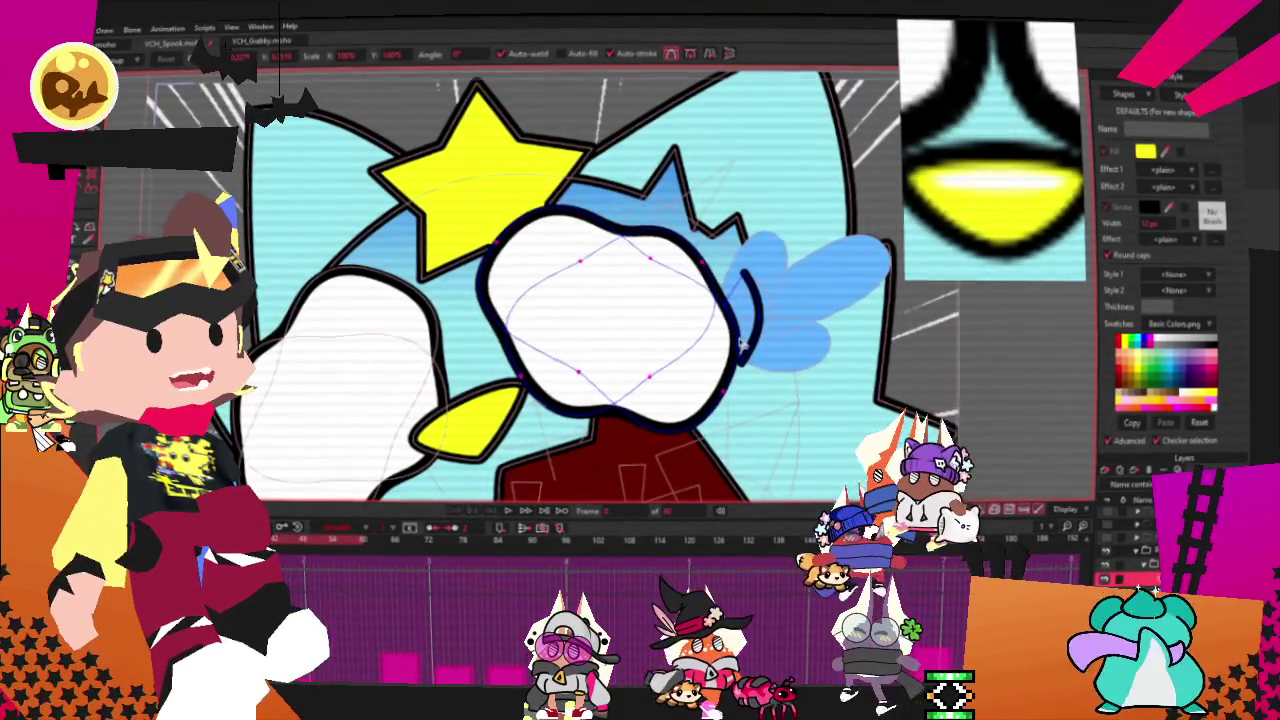
left_click_drag(741, 343, 697, 347)
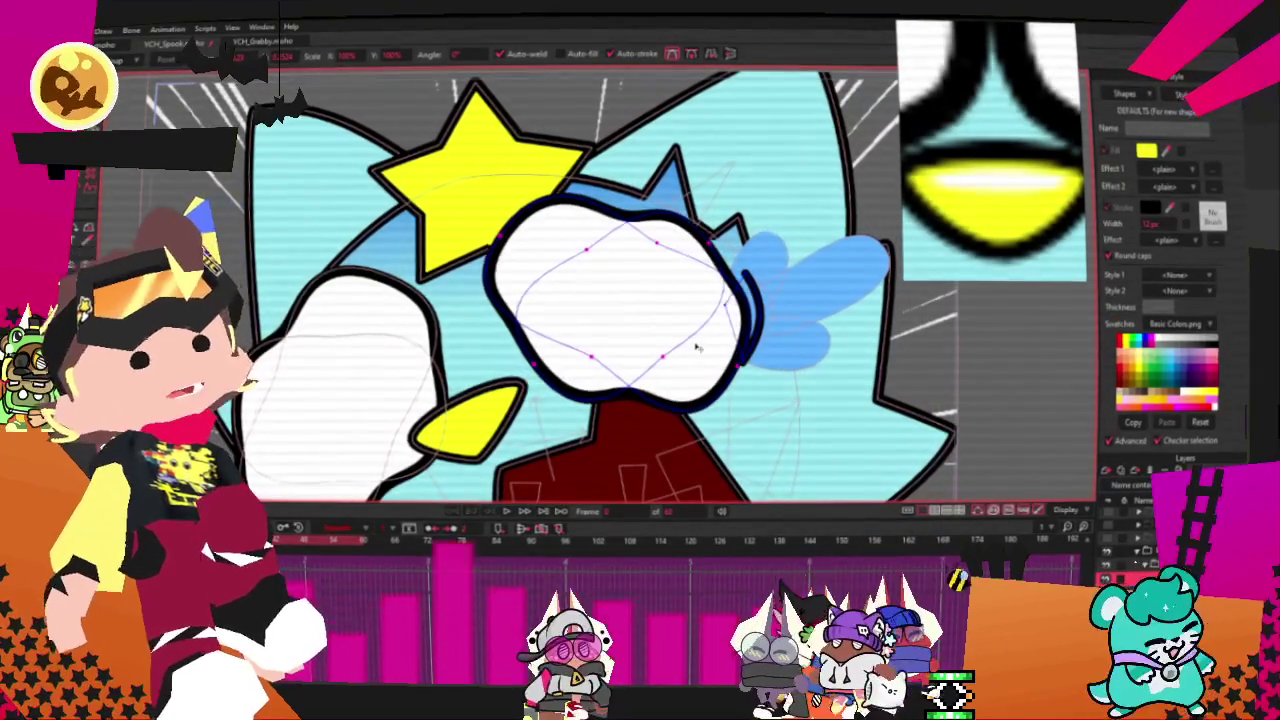
left_click_drag(543, 413, 533, 413)
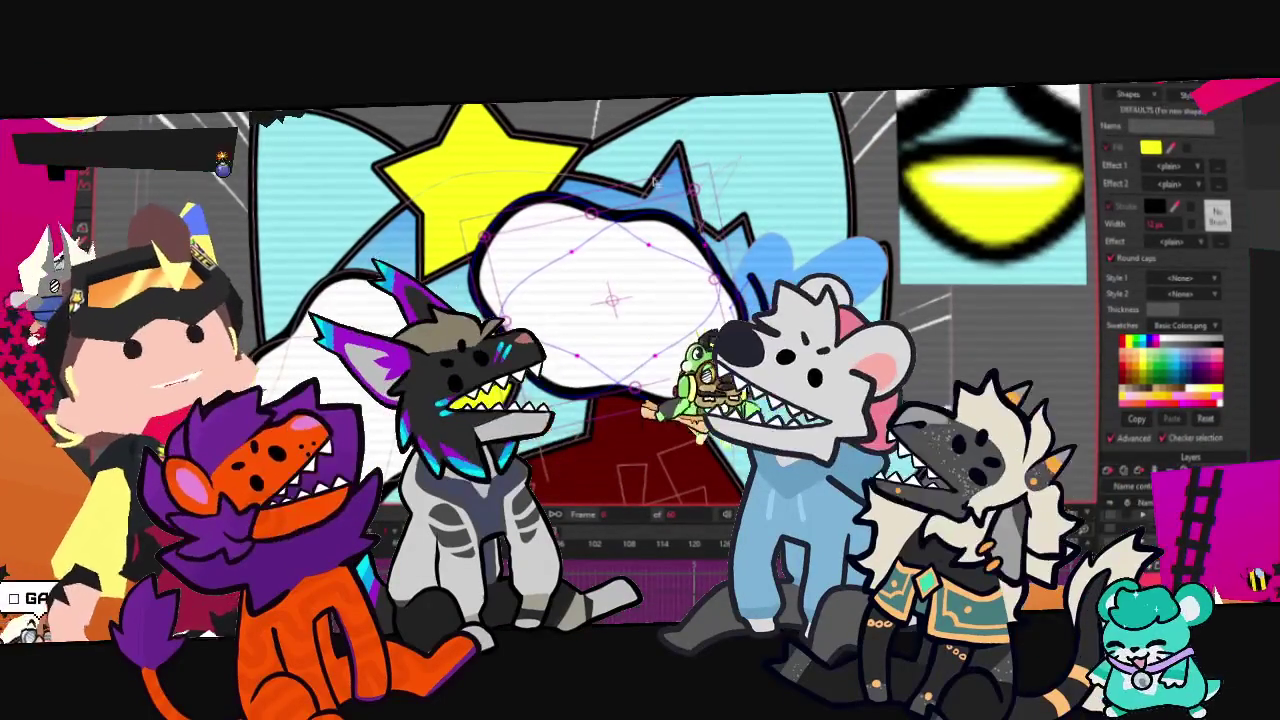
- Drag the top end of the black curve beside the right eye higher
scroll(820, 290, "up", 3)
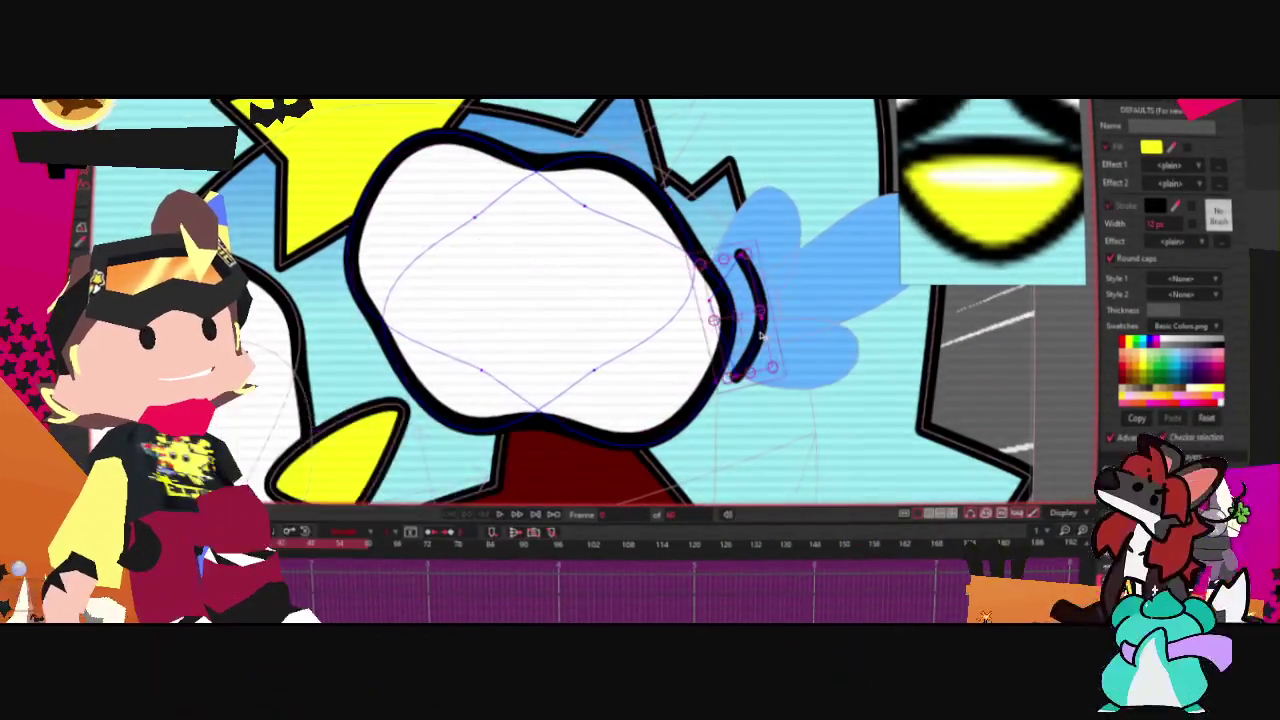
left_click(765, 342)
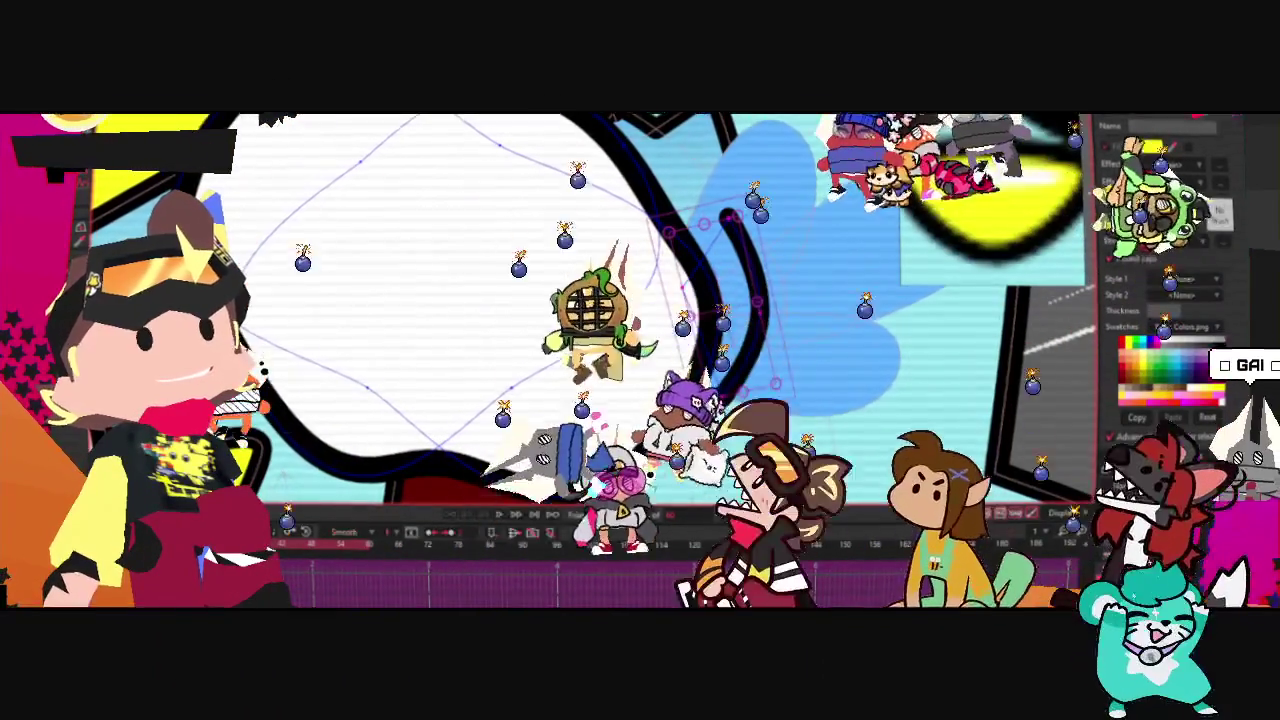
left_click_drag(740, 352, 772, 358)
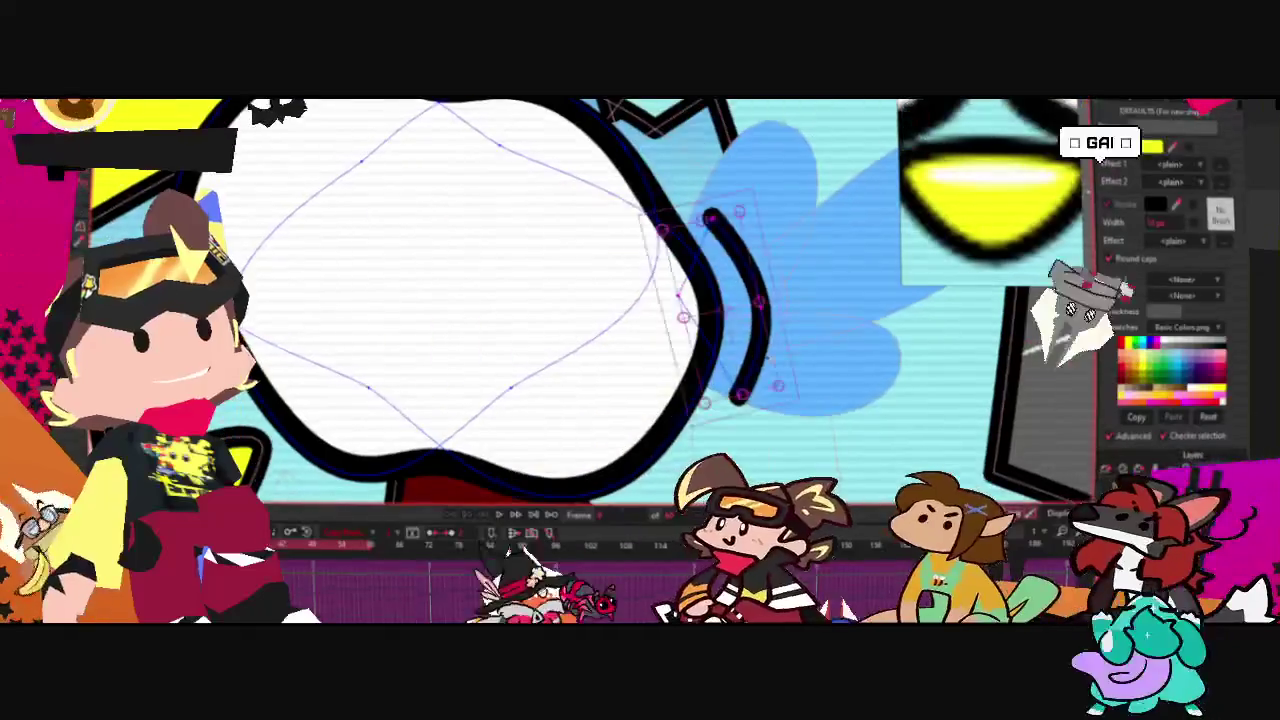
scroll(787, 352, "down", 3)
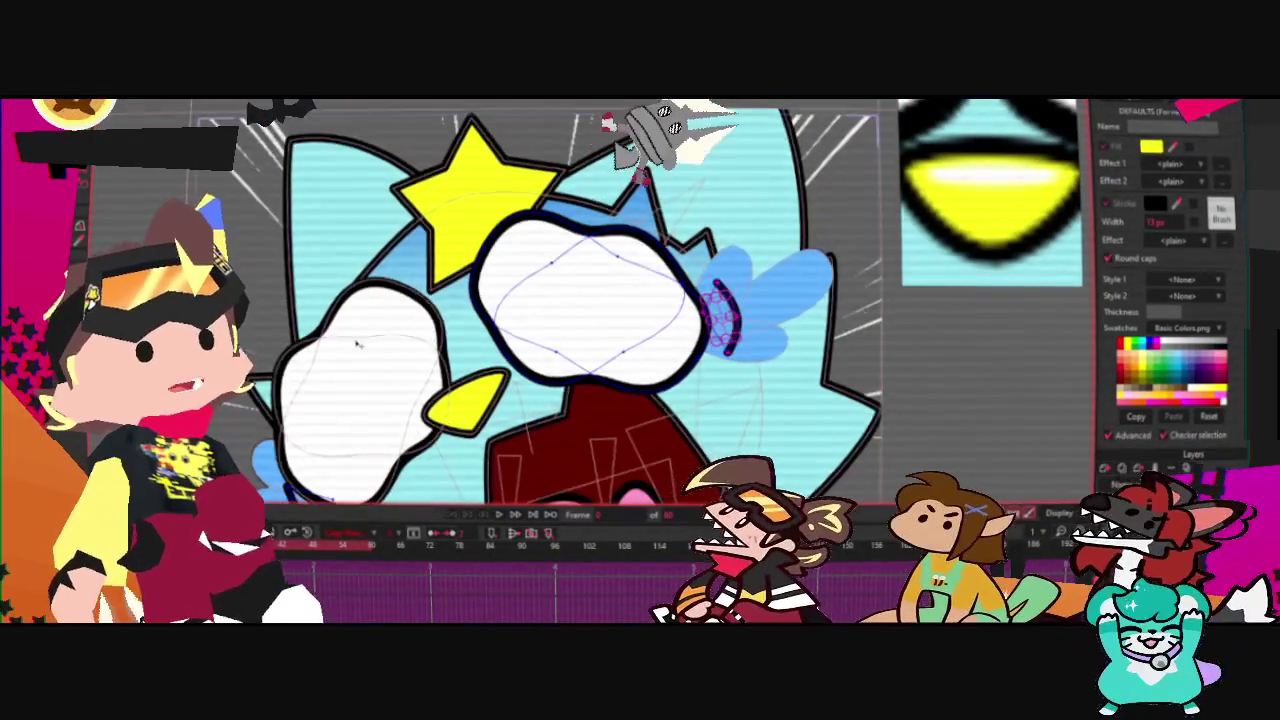
scroll(378, 407, "up", 2)
scroll(350, 400, "up", 1)
scroll(318, 390, "up", 2)
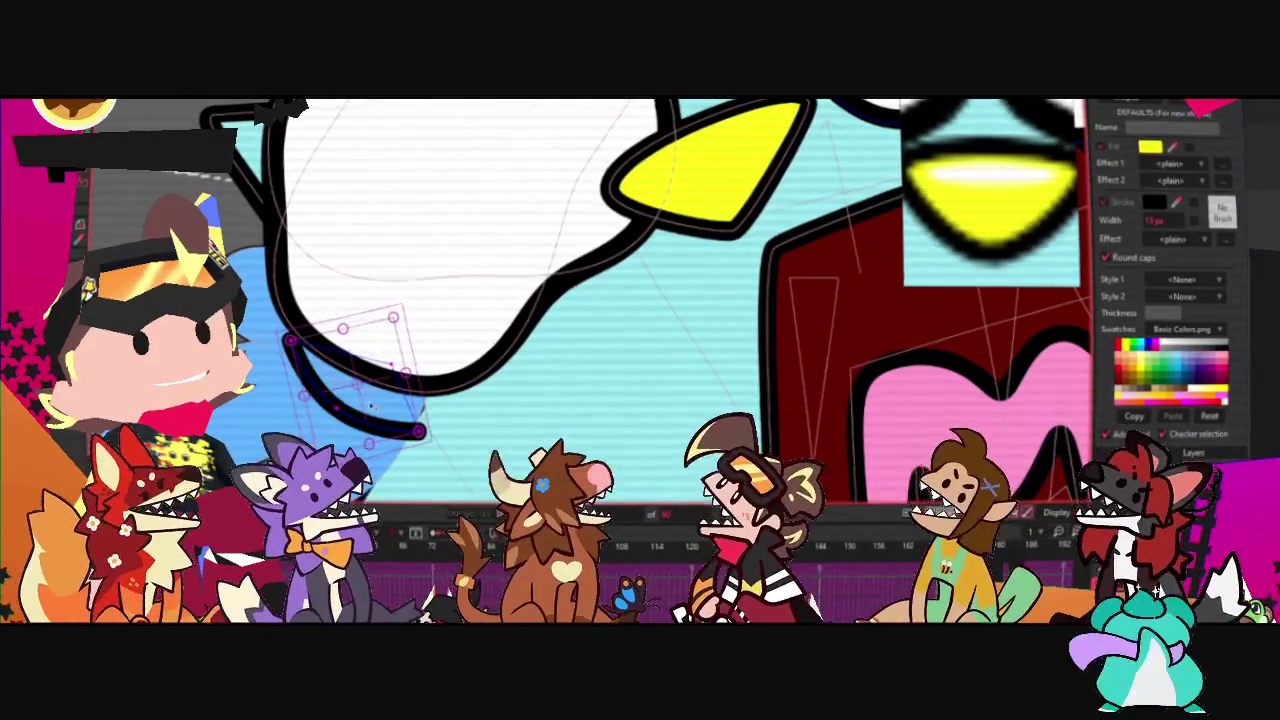
scroll(341, 407, "down", 3)
scroll(450, 430, "down", 2)
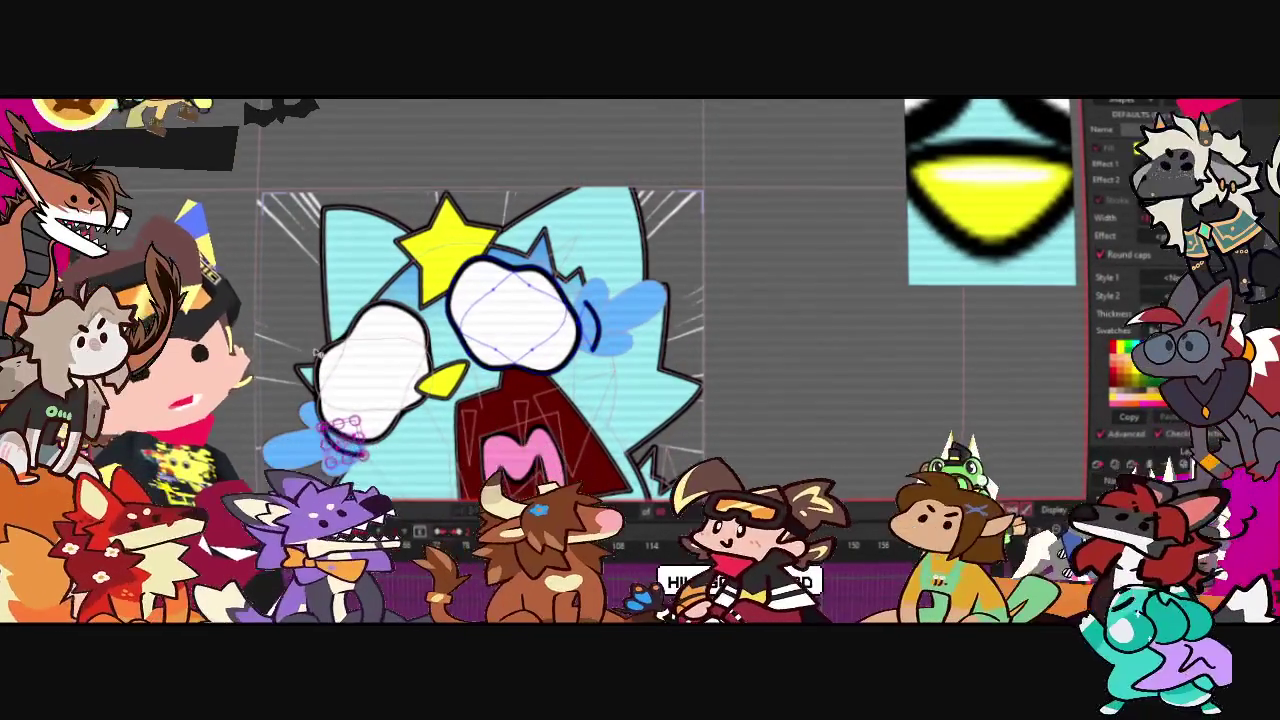
left_click(512, 318)
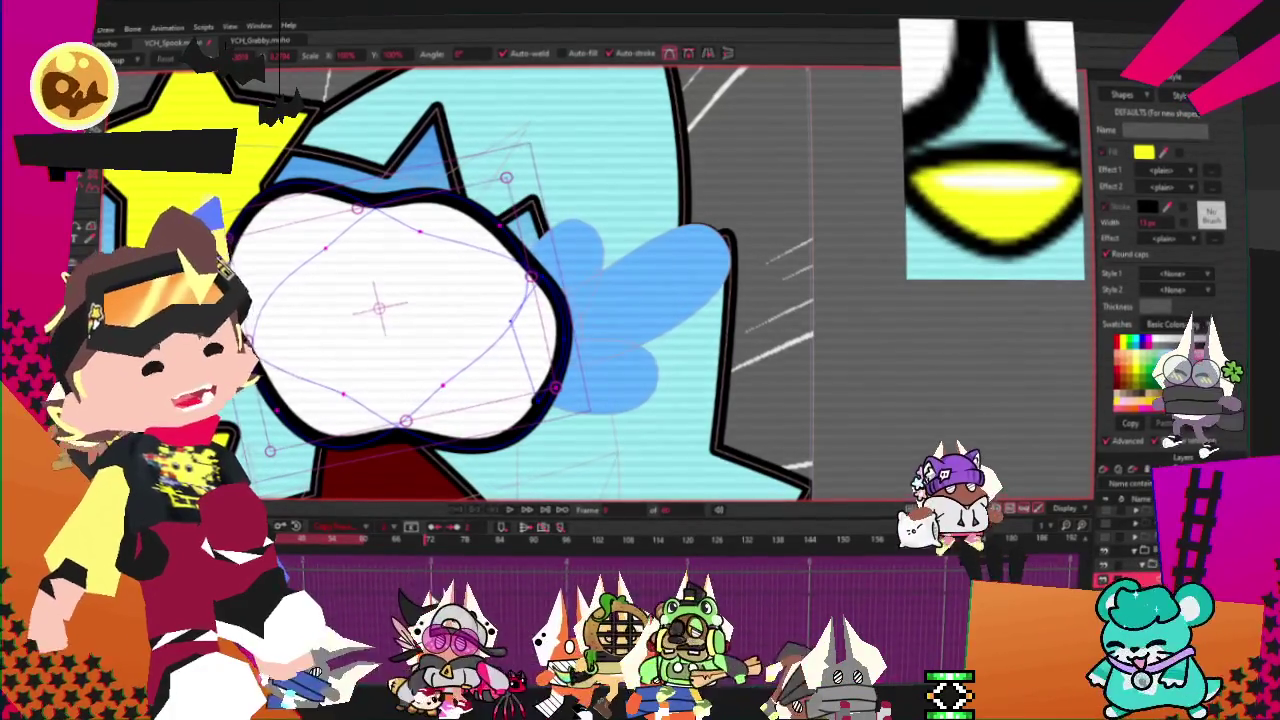
- Deselect the right eye and play the animation to preview the eyes
scroll(560, 300, "down", 5)
key("Escape")
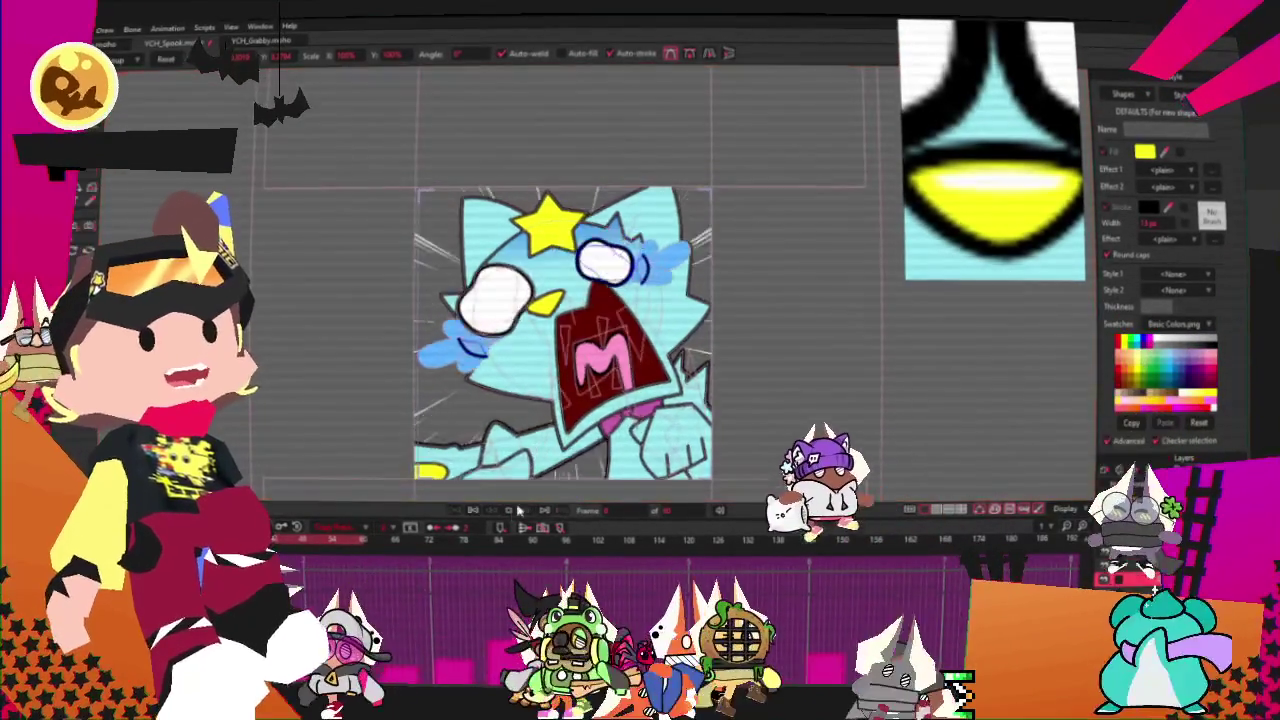
scroll(705, 288, "up", 2)
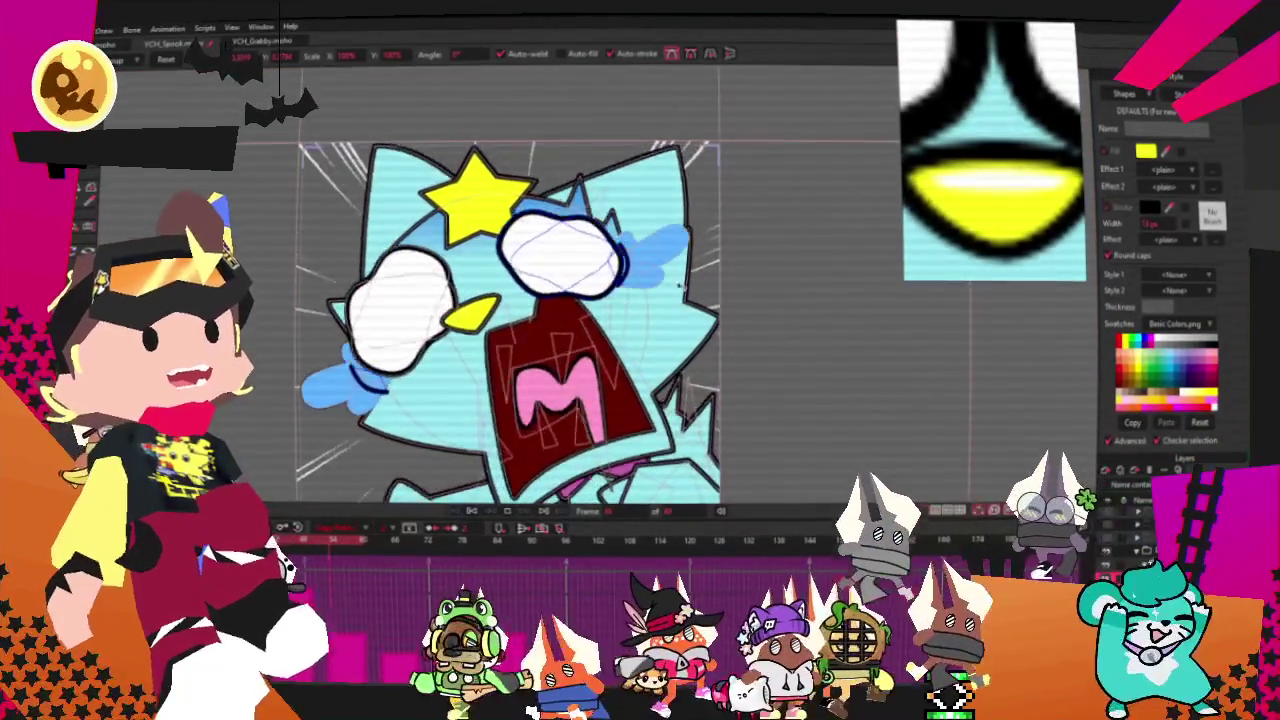
key("space")
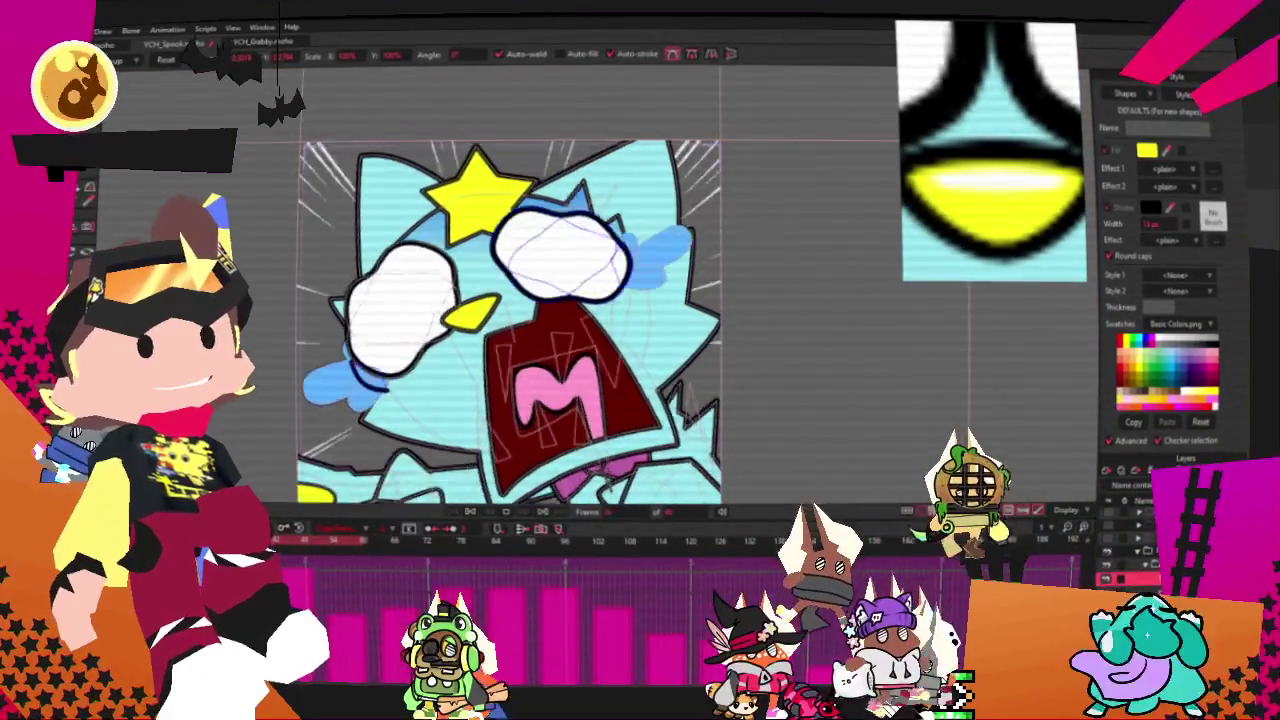
- Jump to another timeline frame and step forward two frames
left_click(560, 255)
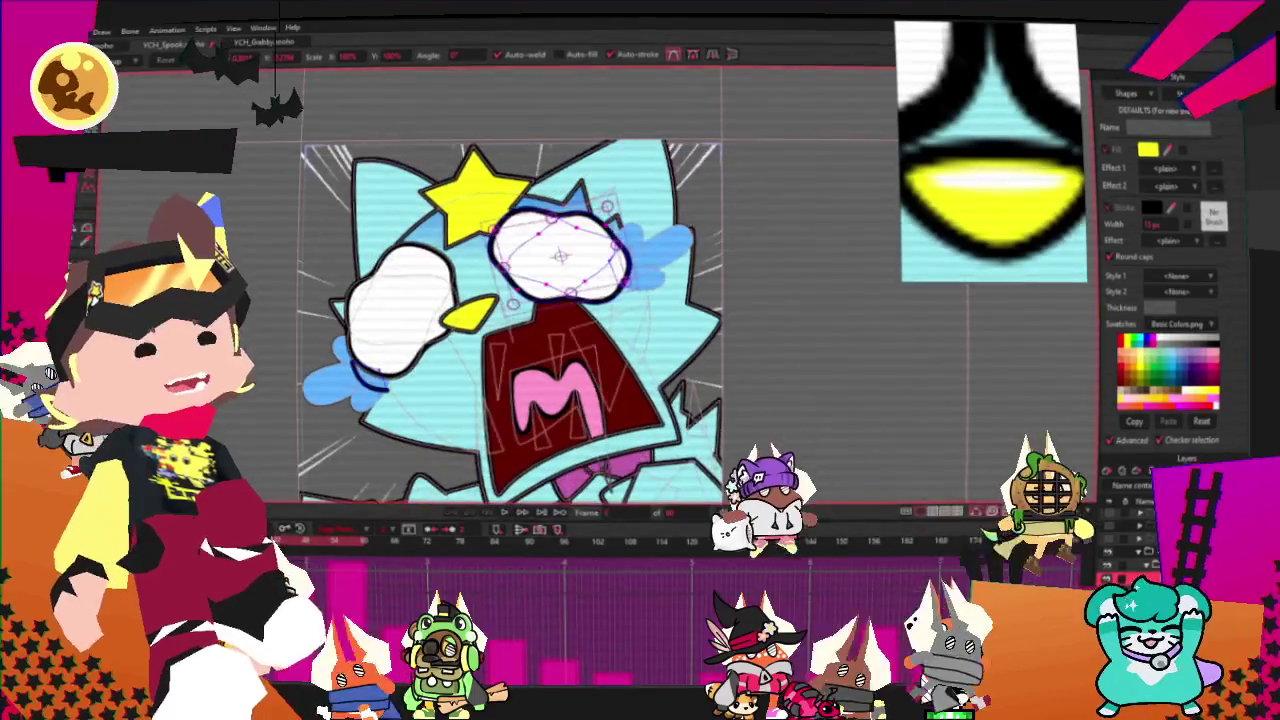
scroll(600, 250, "up", 3)
scroll(631, 237, "up", 2)
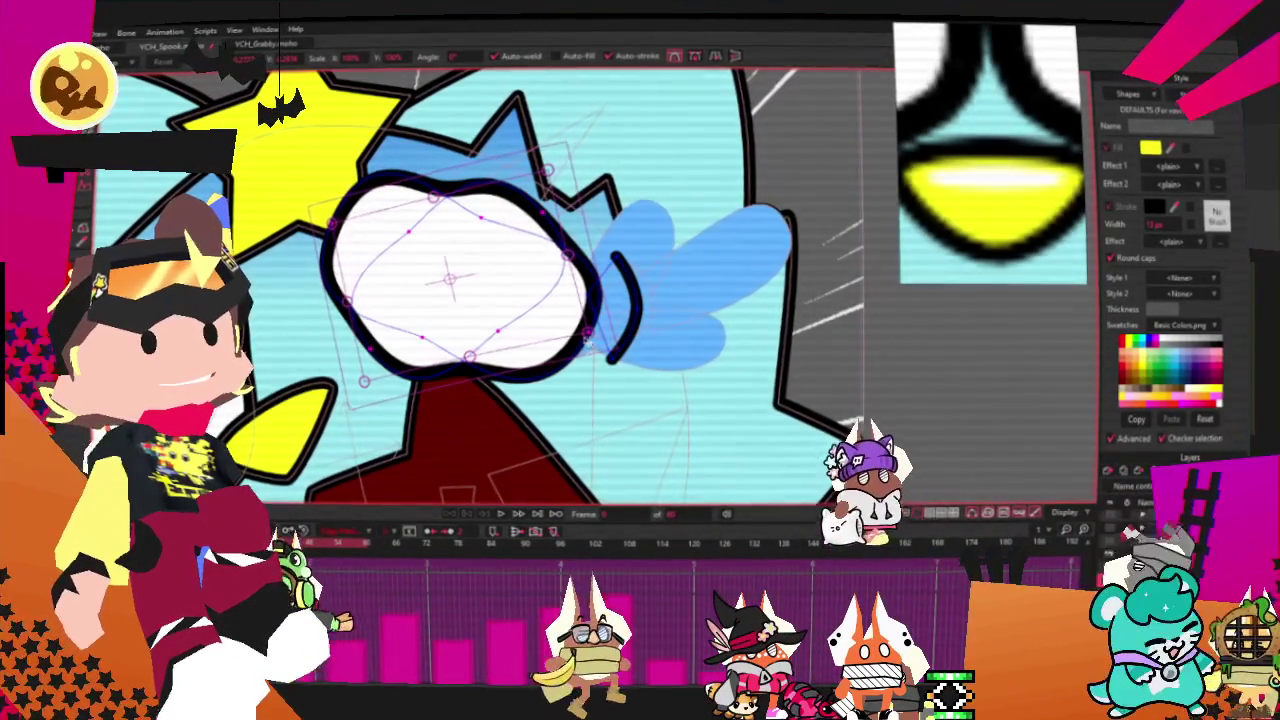
left_click(424, 397)
scroll(424, 397, "down", 3)
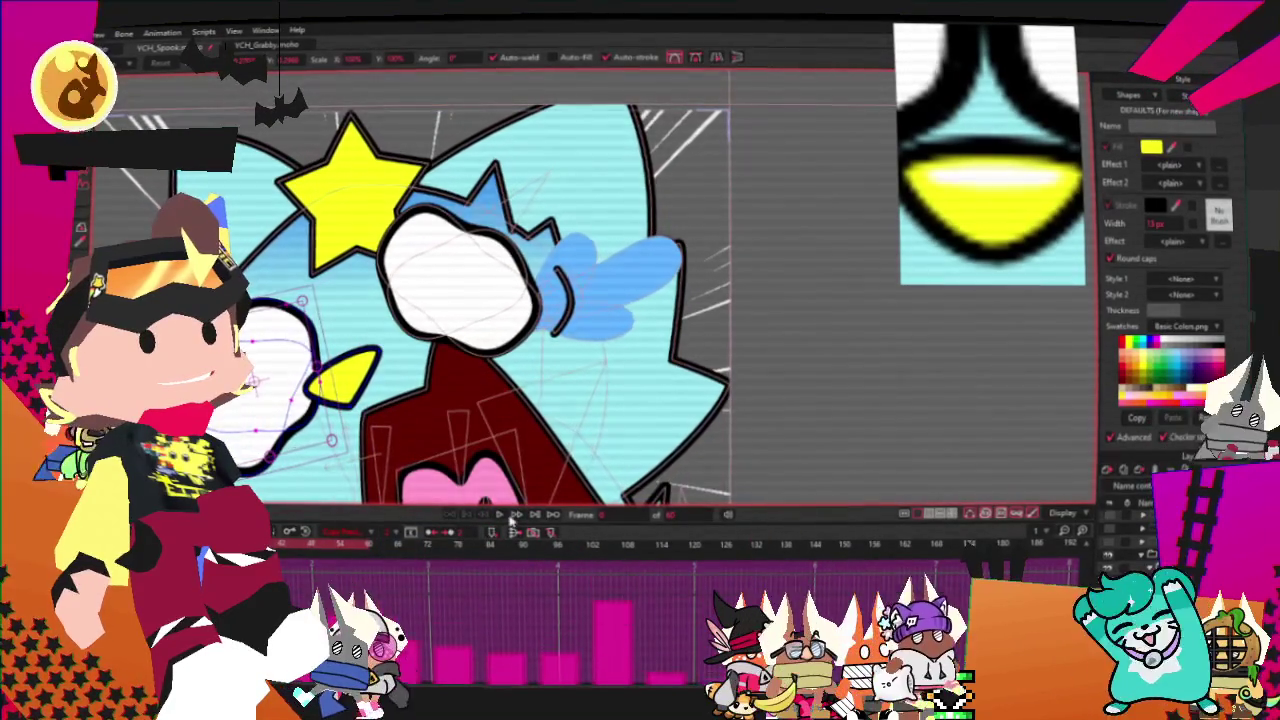
left_click(558, 547)
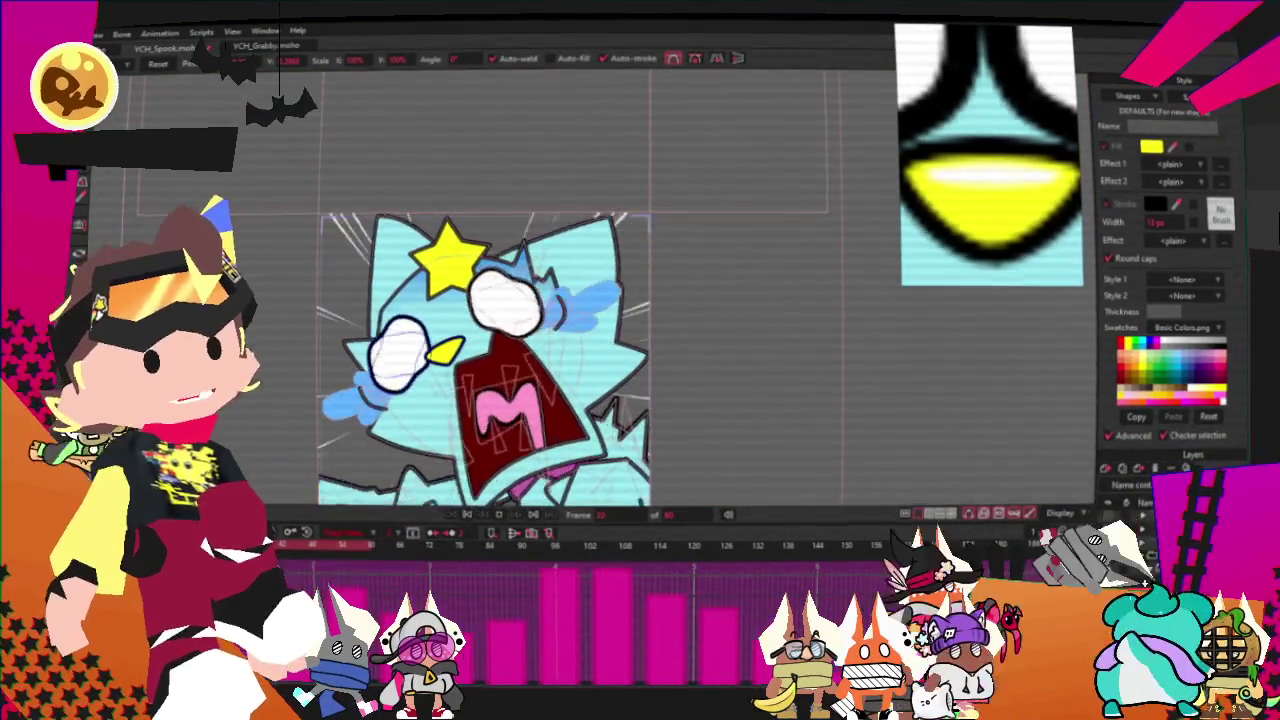
key("ctrl+Right")
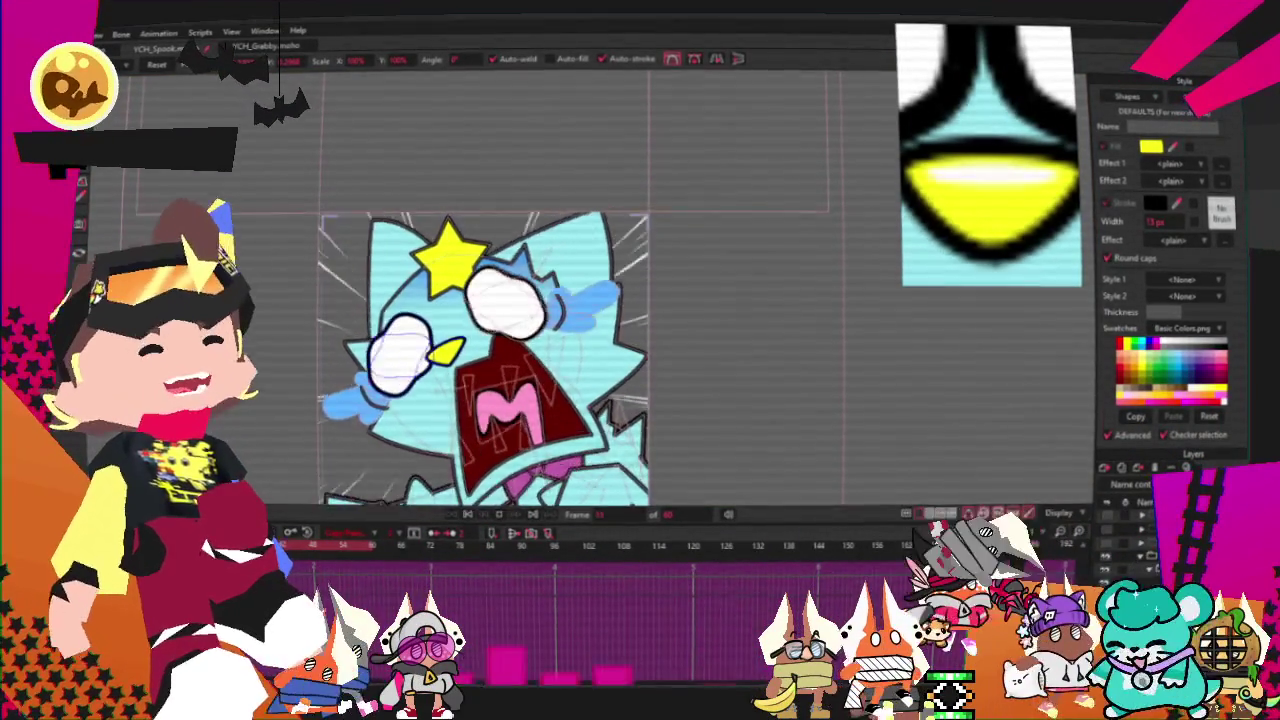
key("ctrl+Right")
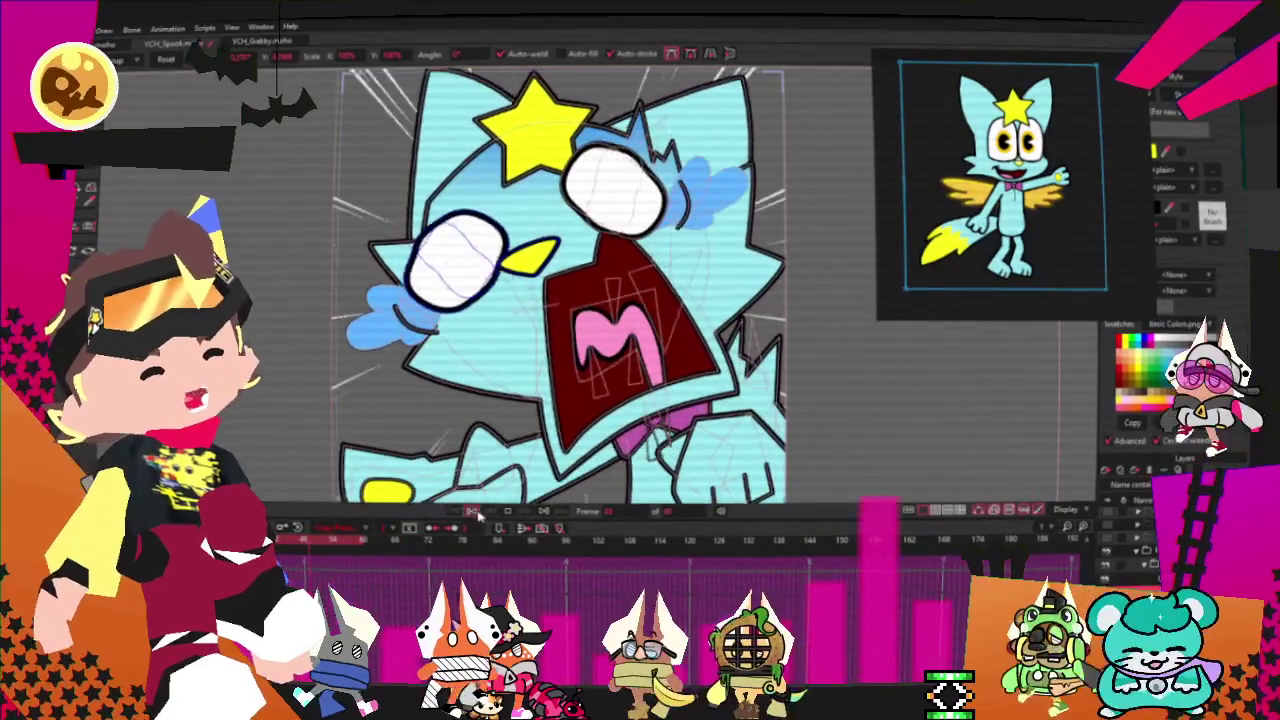
- Select the left eye, undo its last edit, then select the face shape and clear the selection
left_click(455, 258)
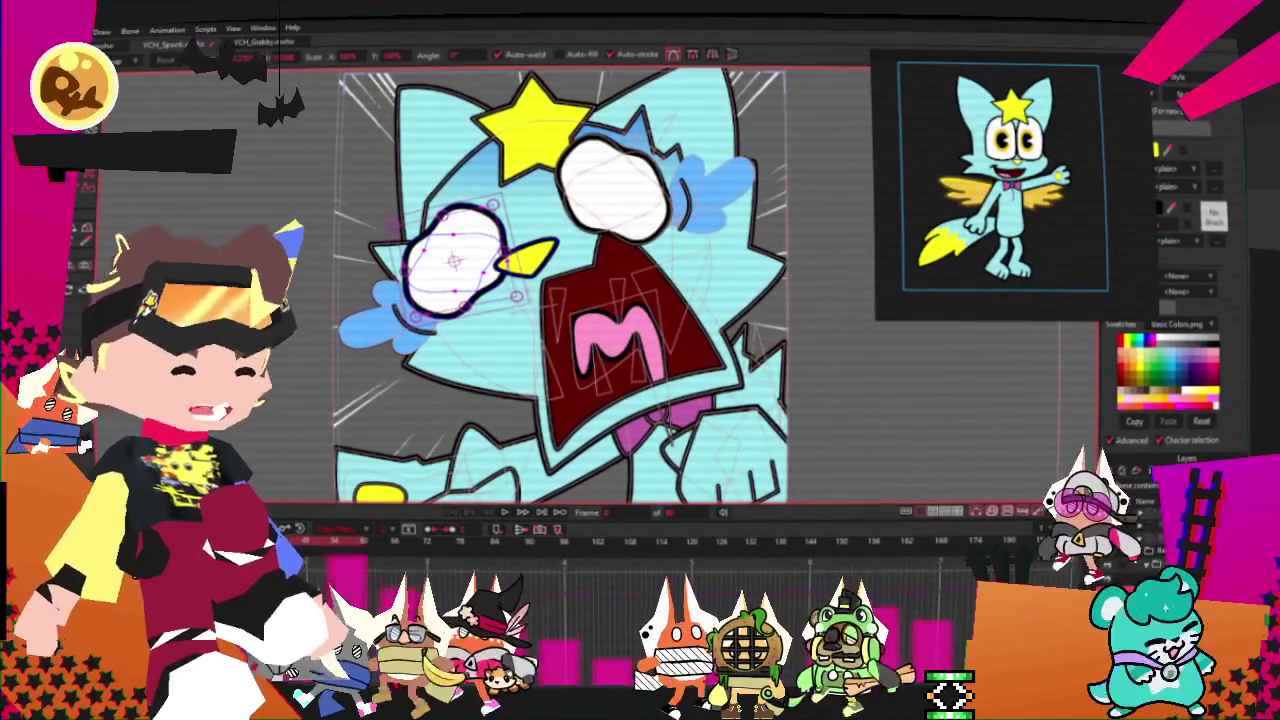
key("ctrl+z")
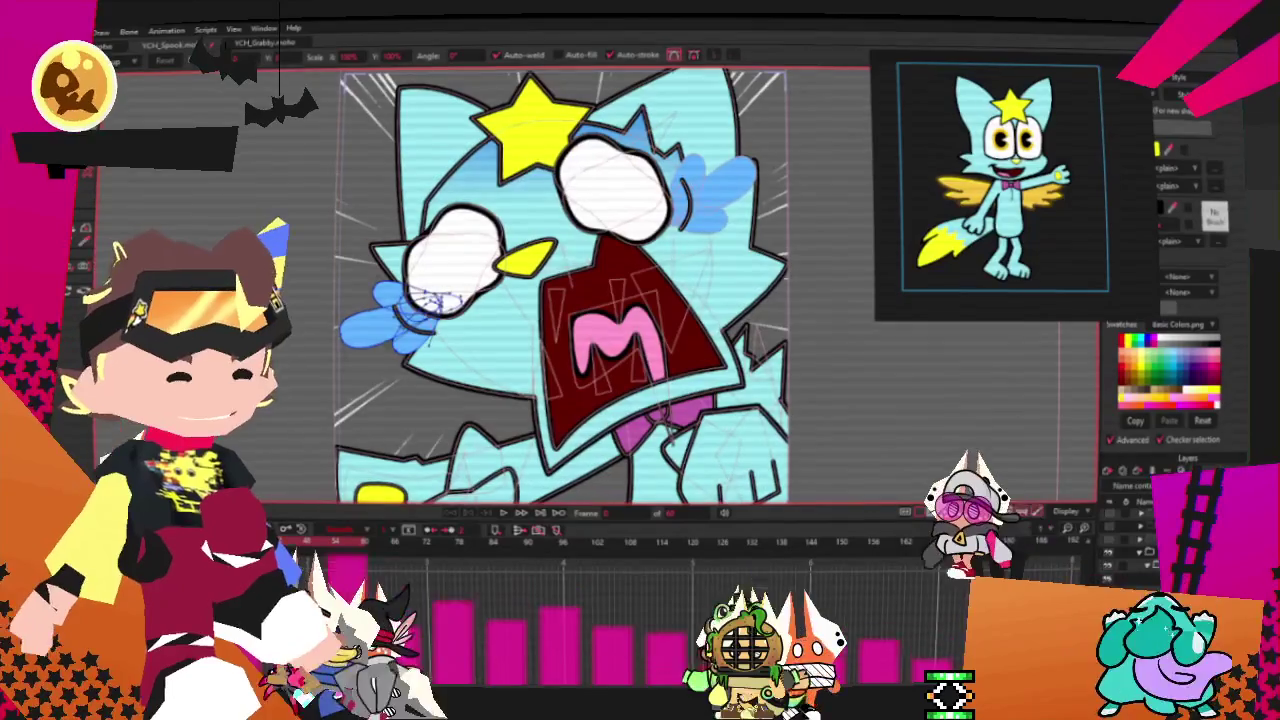
key("ctrl+a")
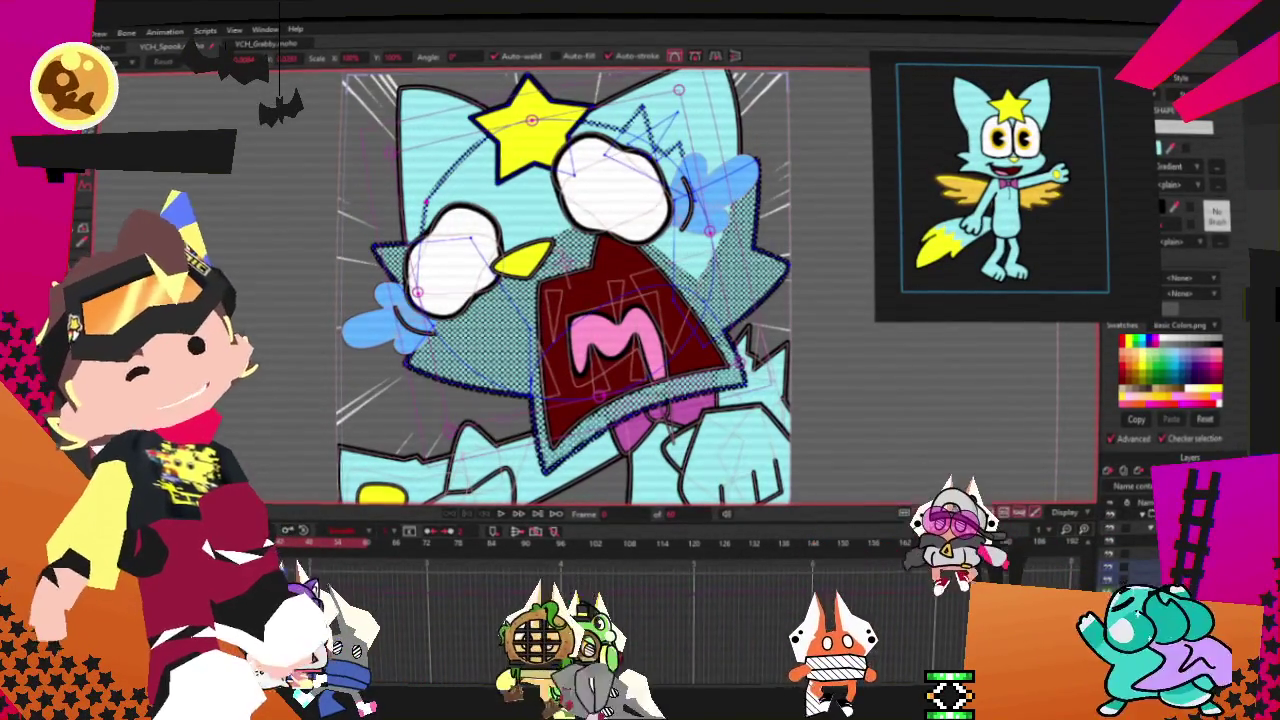
scroll(258, 226, "up", 2)
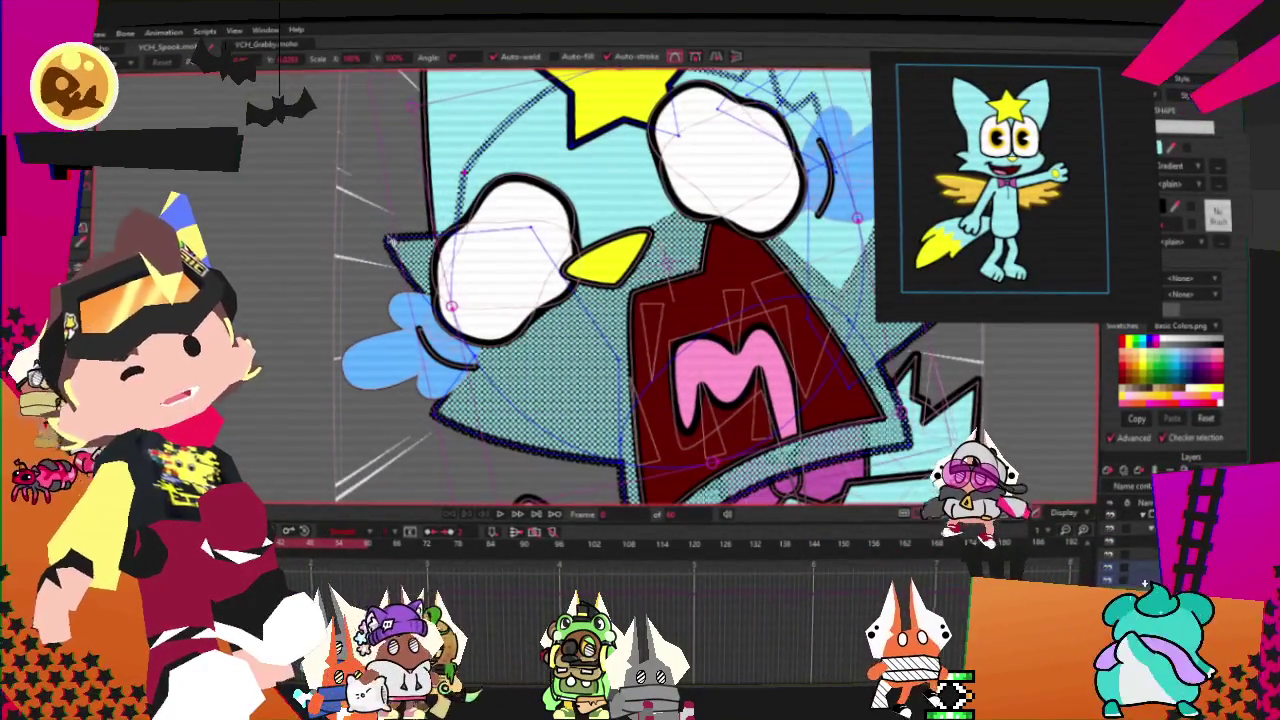
left_click(388, 240)
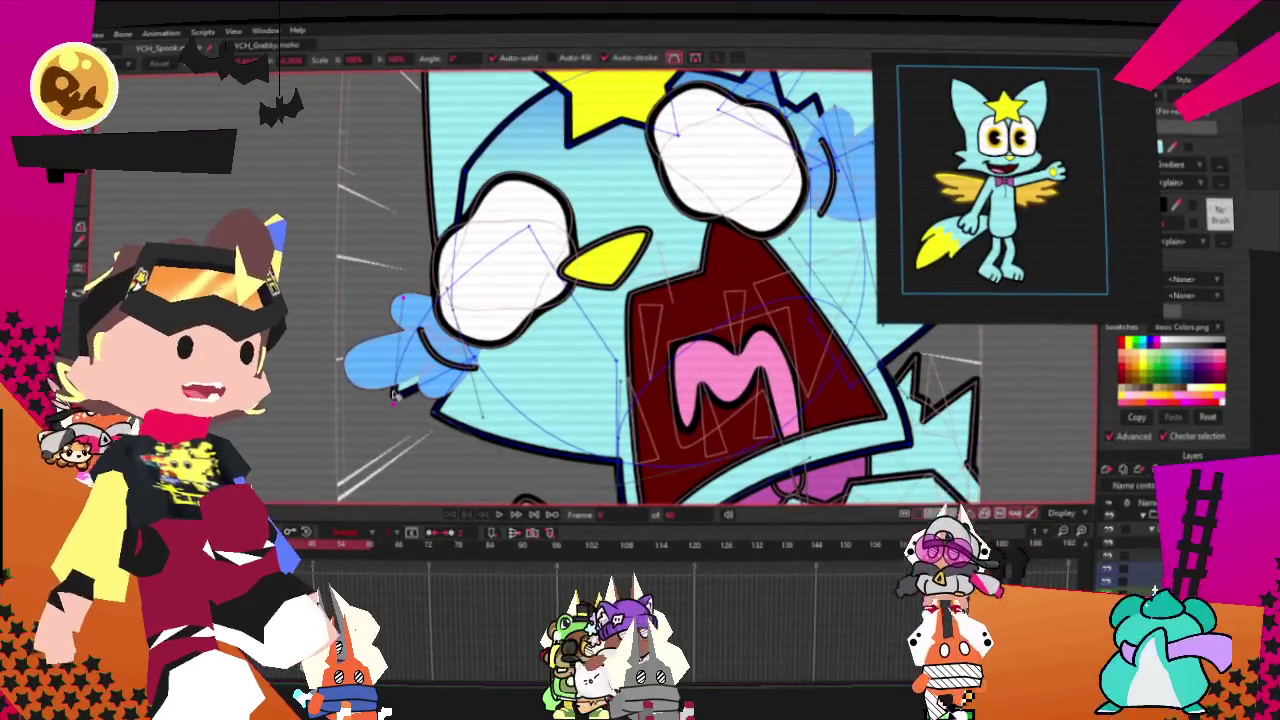
scroll(386, 393, "down", 1)
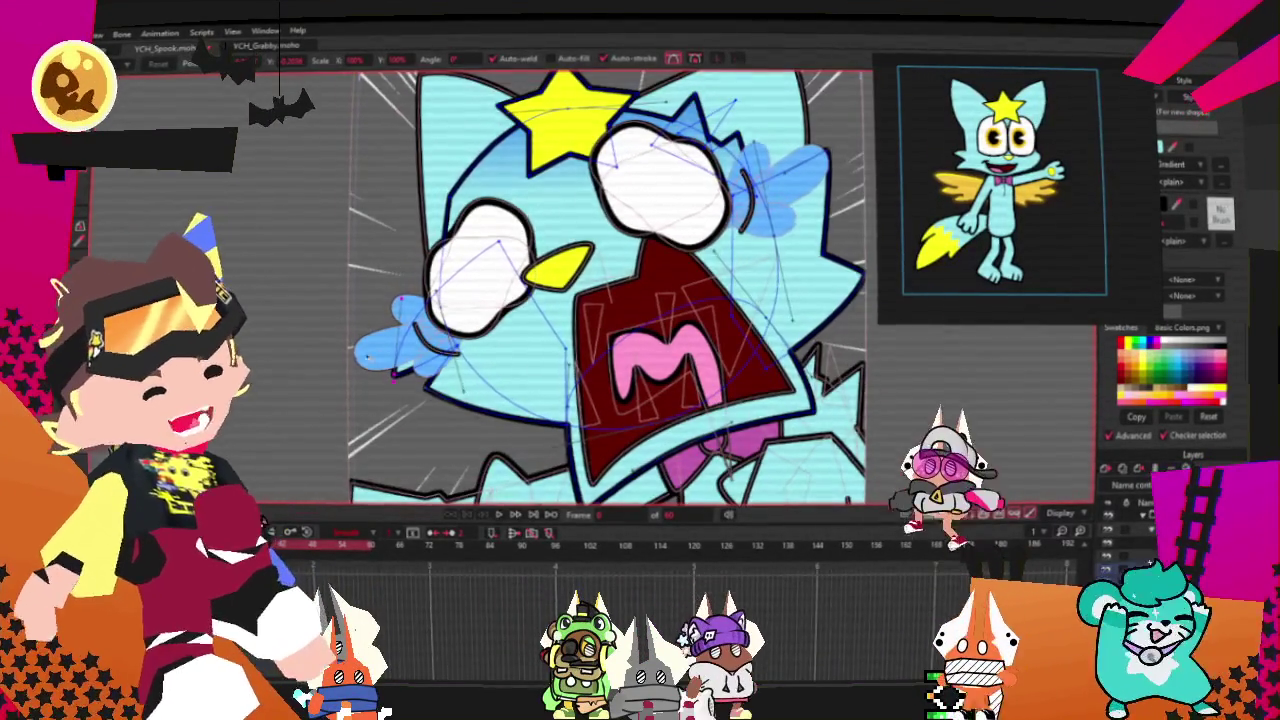
scroll(382, 336, "down", 2)
- Stretch the head outline spike outward and pull the jagged point beside the tuft down-left
scroll(600, 290, "up", 1)
scroll(600, 290, "up", 1)
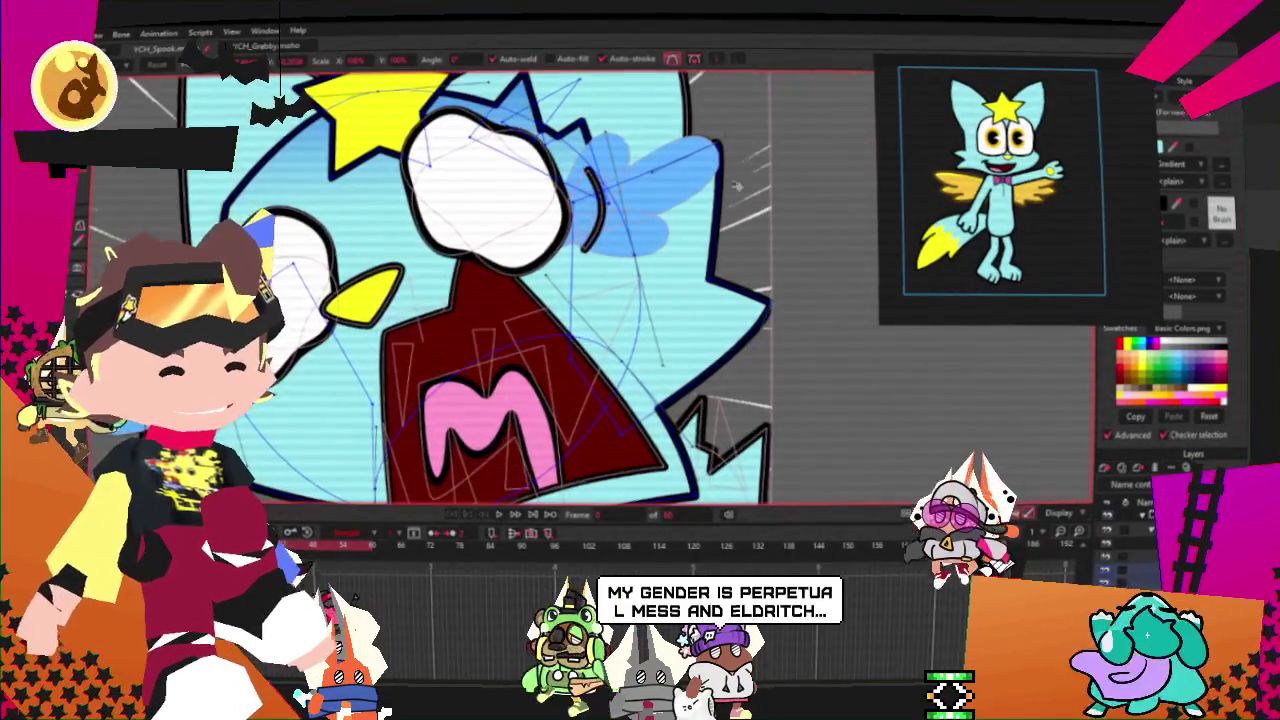
left_click_drag(715, 143, 750, 240)
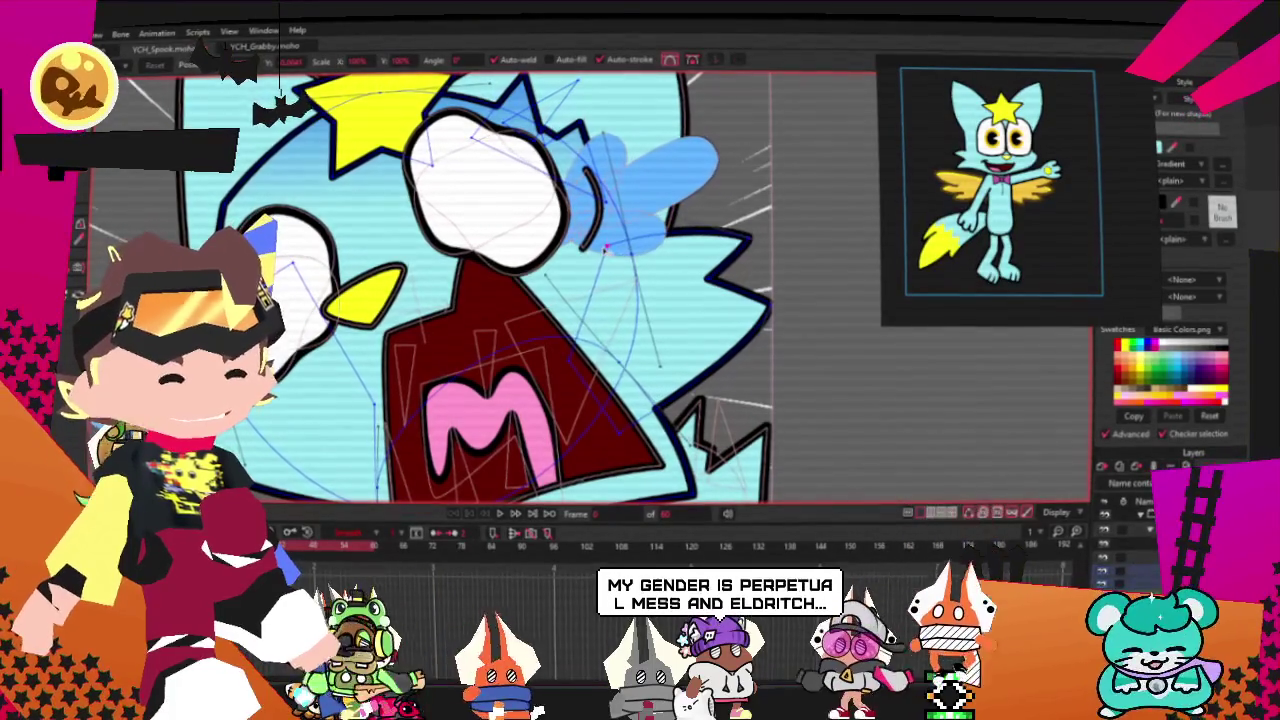
scroll(494, 387, "down", 2)
scroll(494, 387, "down", 1)
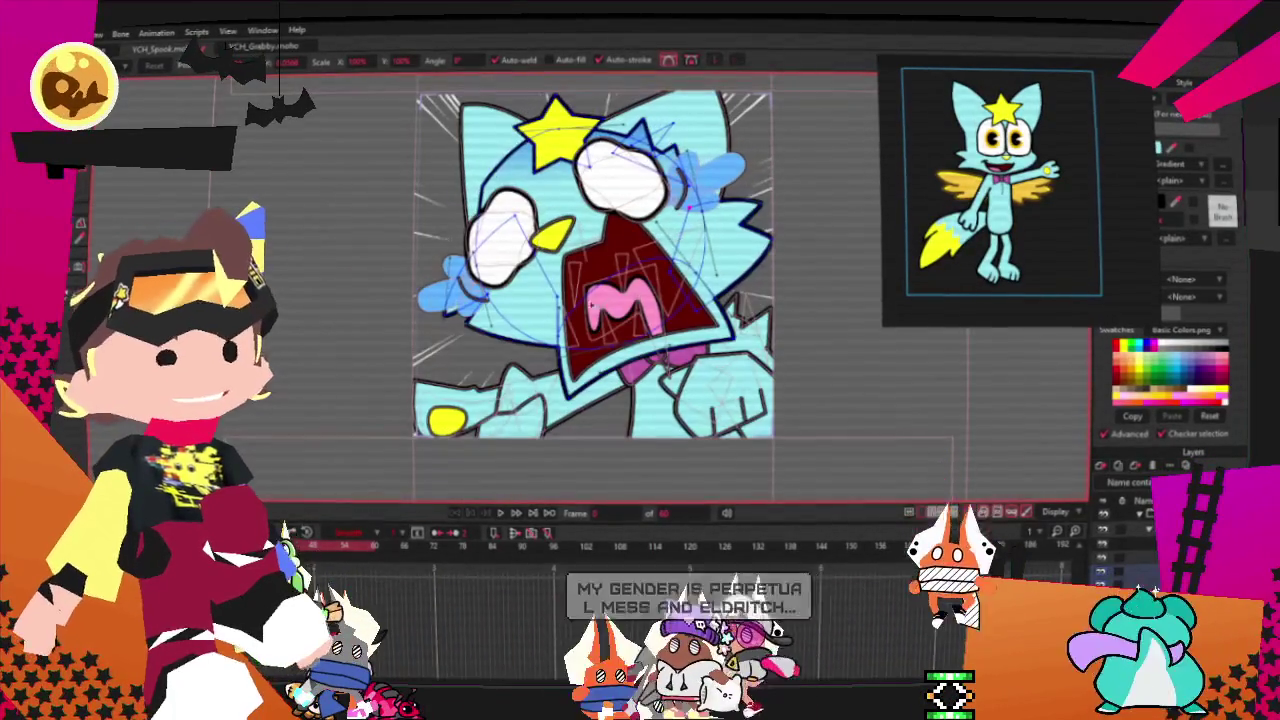
scroll(494, 388, "up", 1)
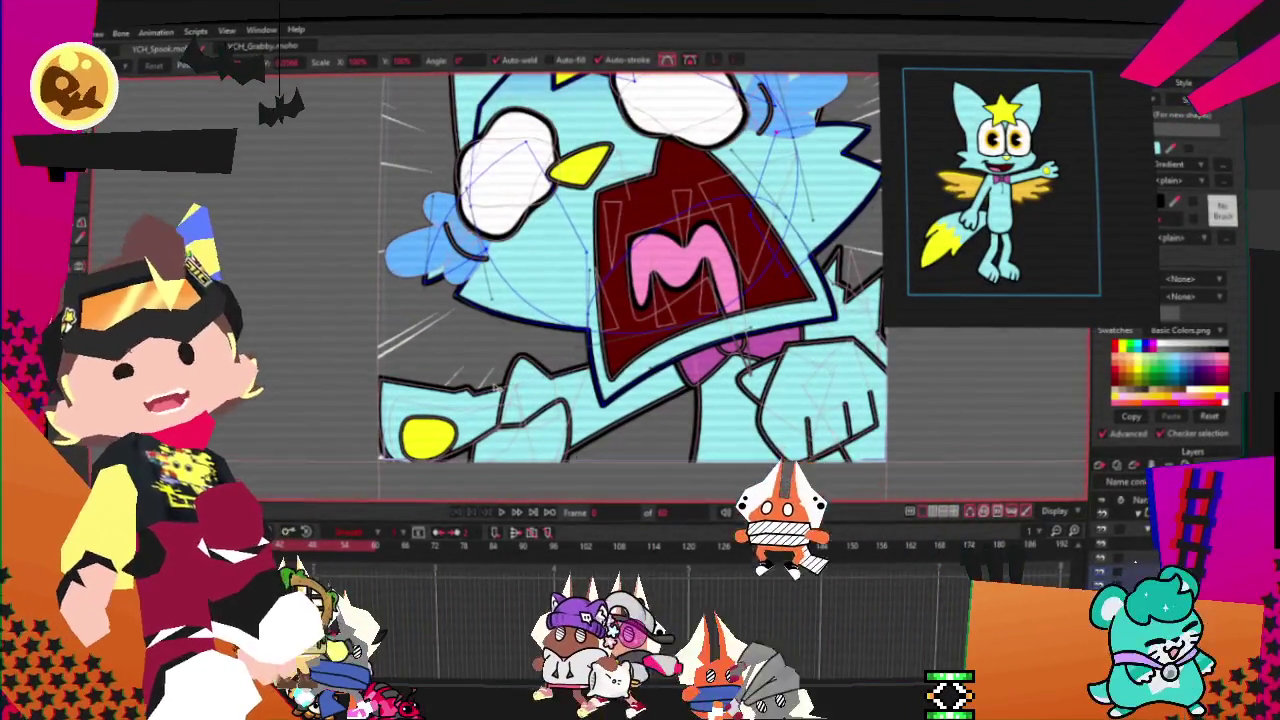
scroll(566, 316, "up", 1)
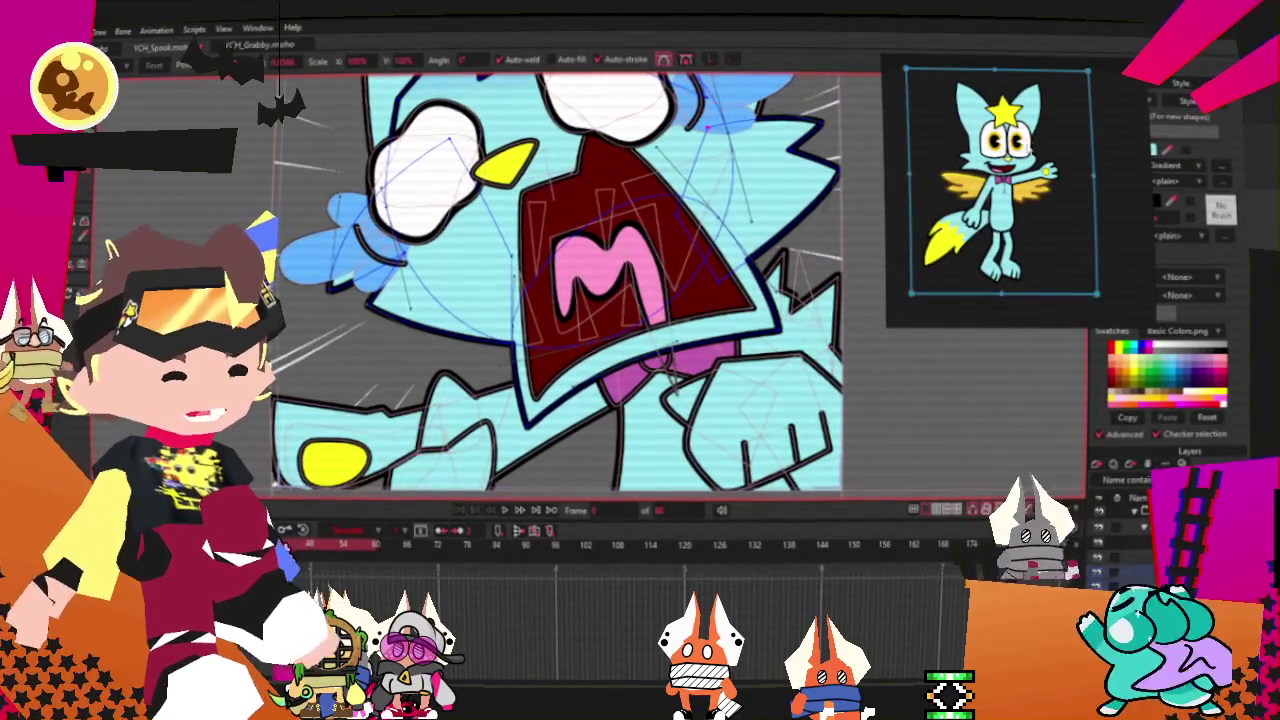
scroll(810, 245, "up", 1)
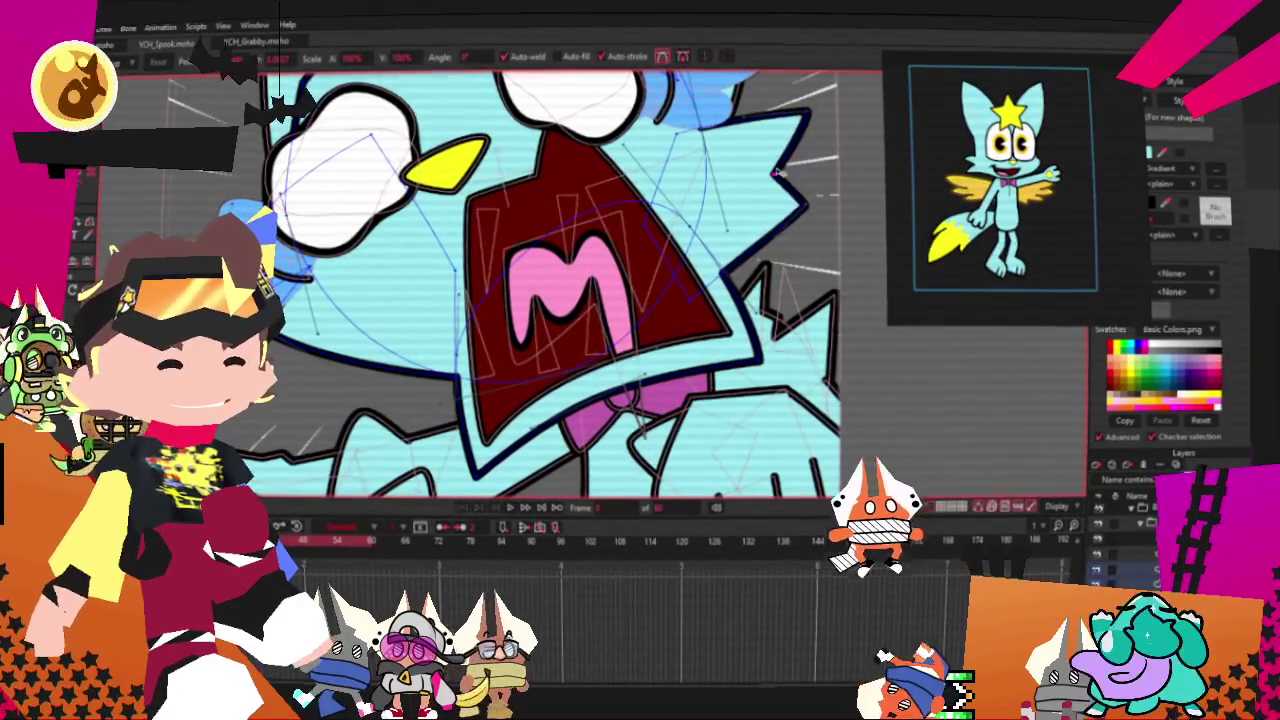
scroll(778, 172, "down", 3)
scroll(519, 307, "up", 5)
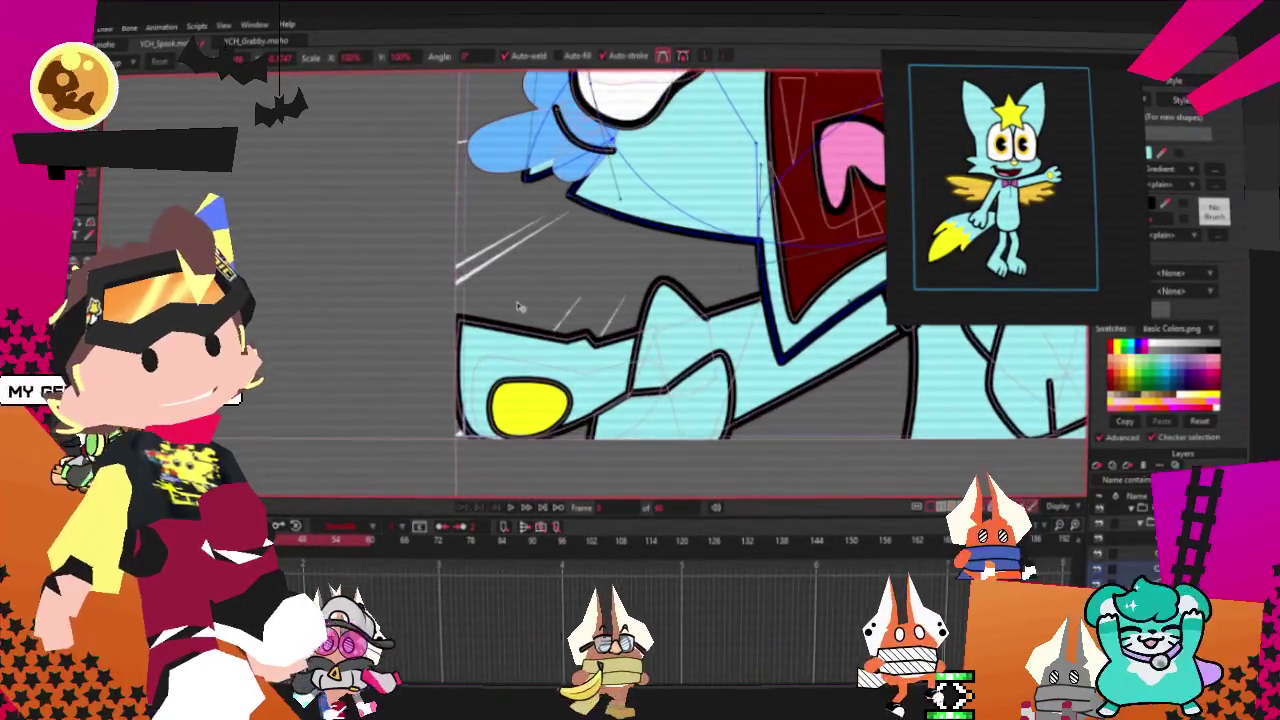
scroll(519, 307, "up", 3)
scroll(519, 307, "down", 2)
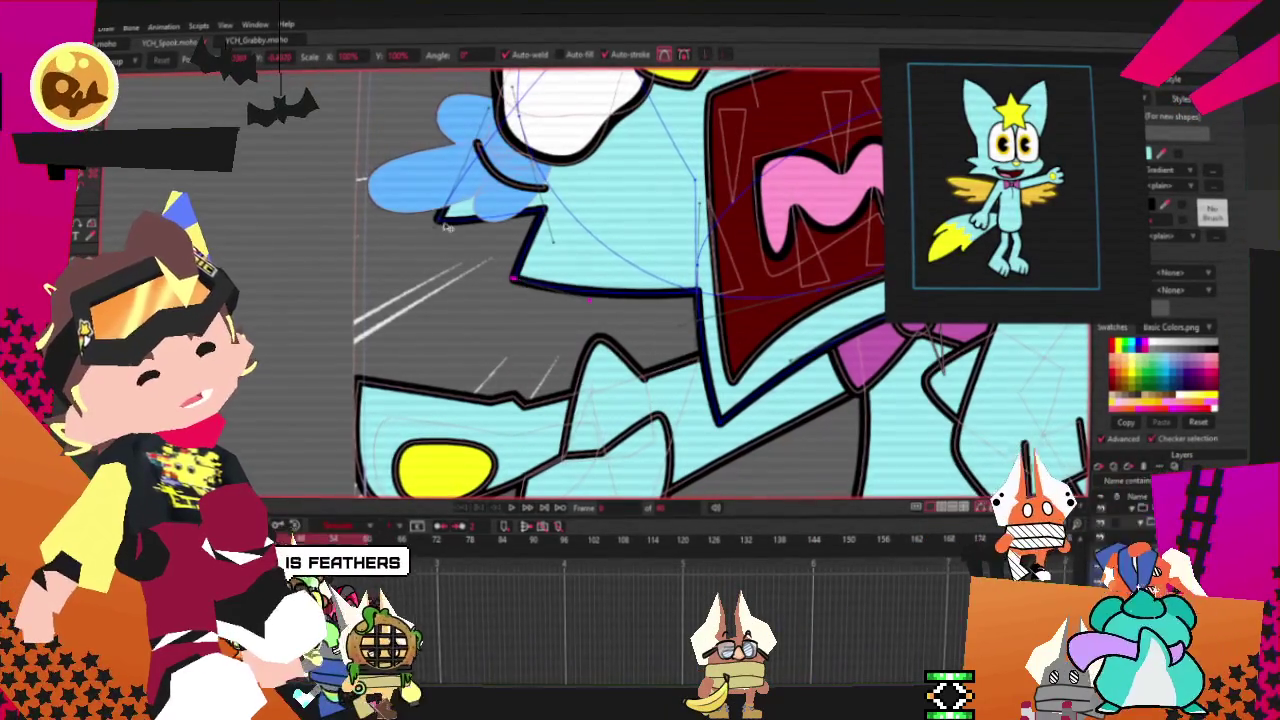
scroll(519, 283, "down", 3)
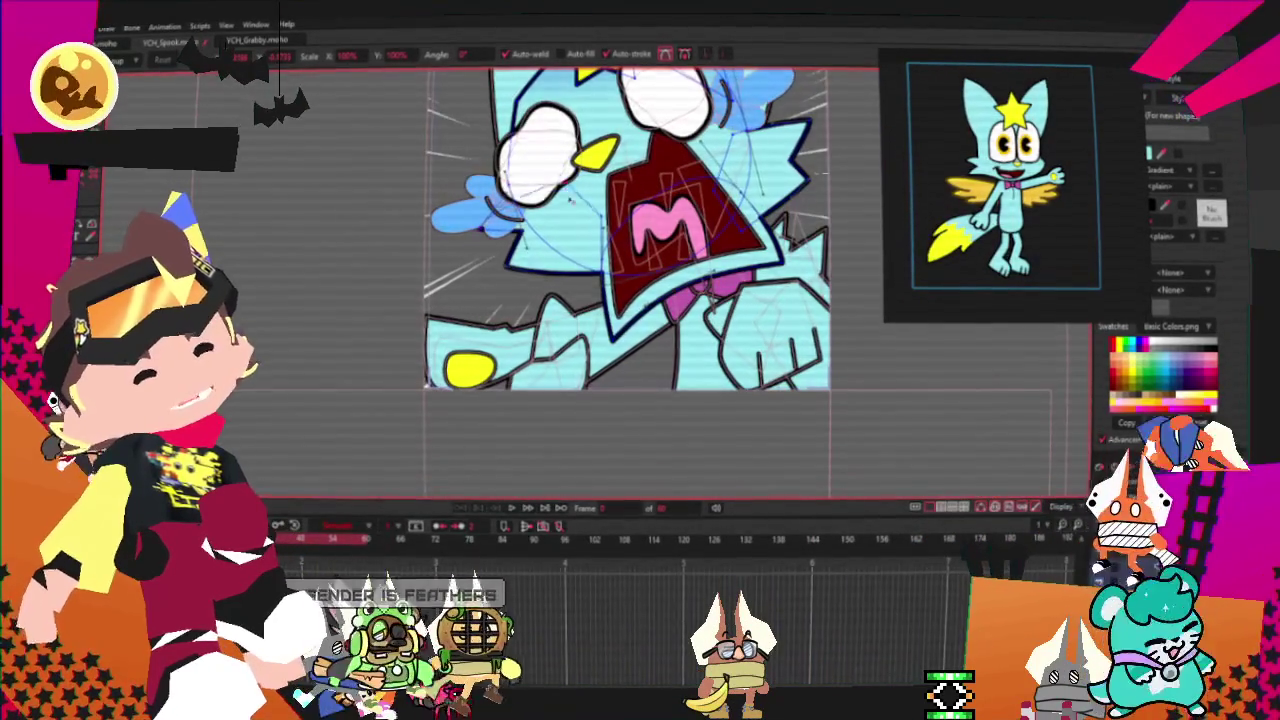
scroll(482, 230, "up", 3)
scroll(500, 260, "up", 1)
left_click_drag(513, 287, 499, 328)
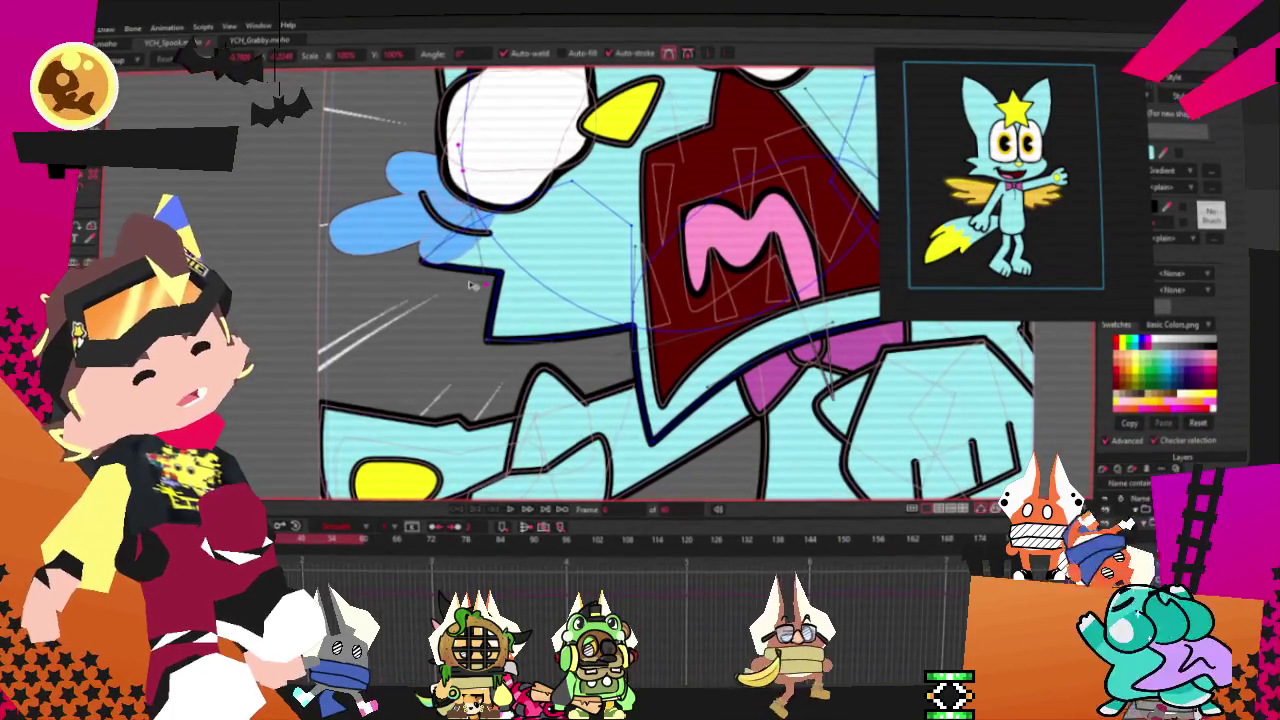
- Reshape the bottom edge of the cheek outline under the beak
scroll(522, 279, "up", 1)
scroll(504, 279, "up", 1)
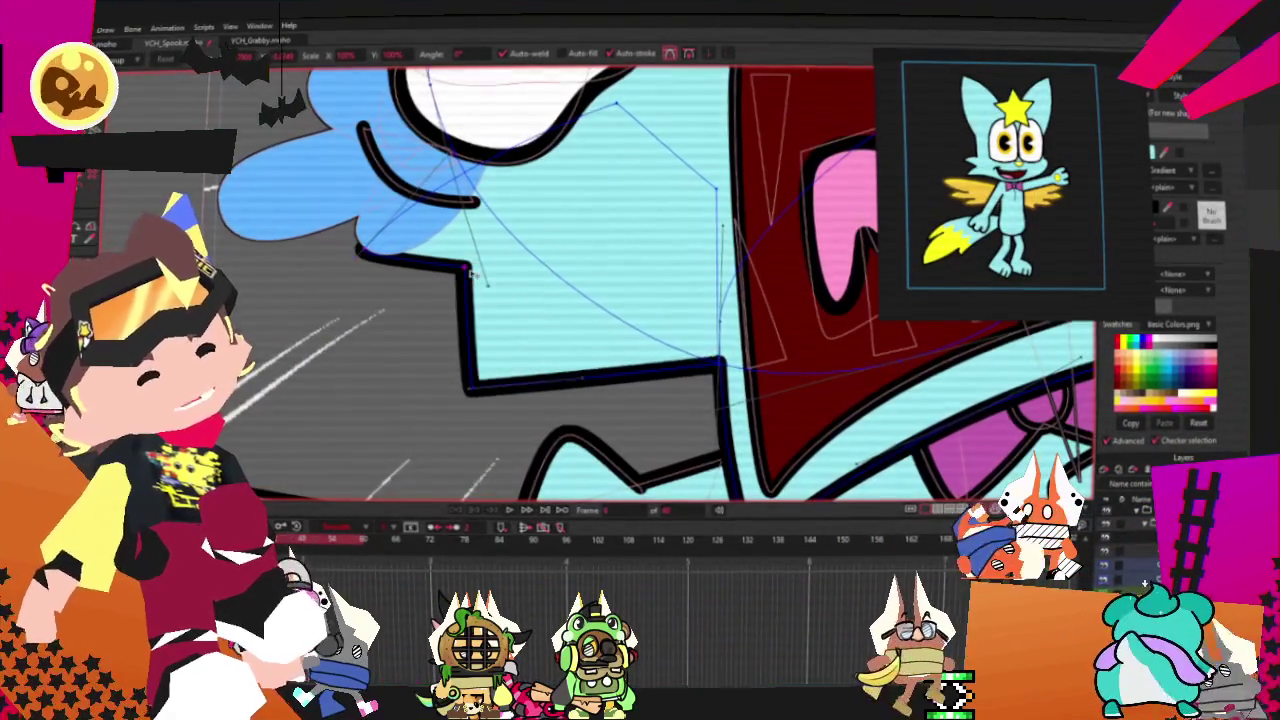
scroll(475, 276, "down", 4)
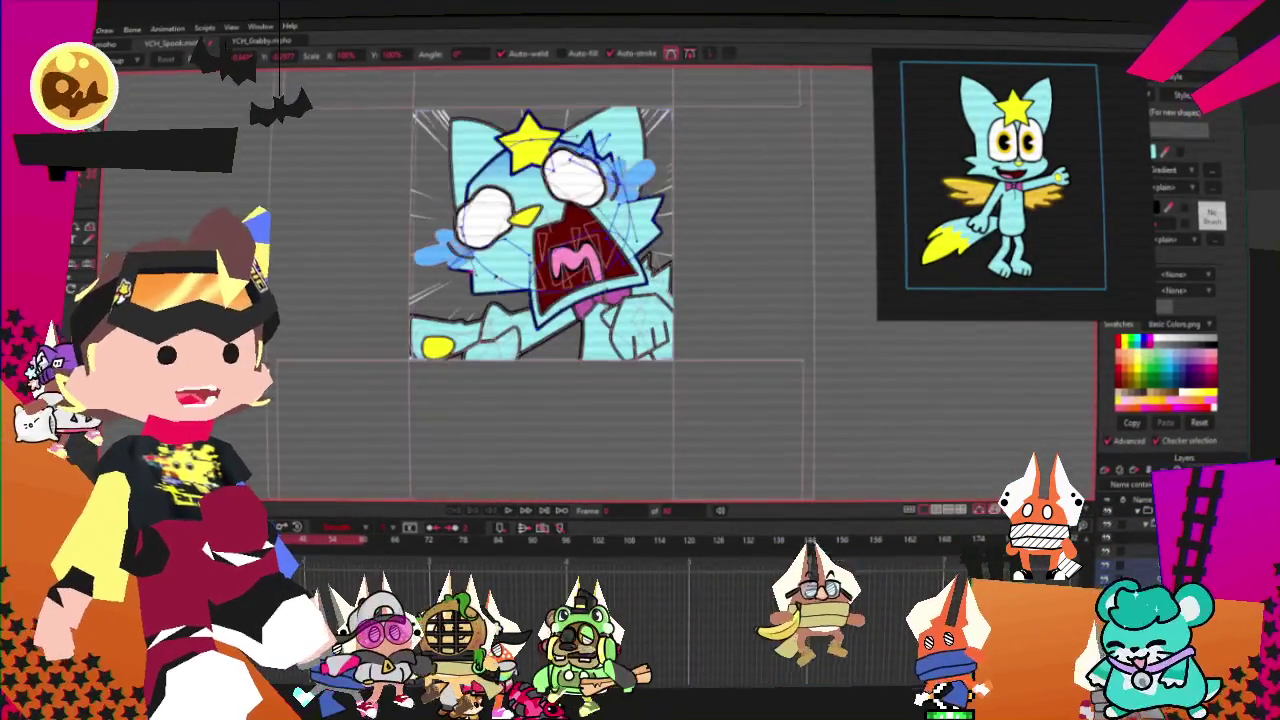
scroll(520, 280, "down", 1)
scroll(547, 284, "up", 1)
scroll(550, 285, "up", 2)
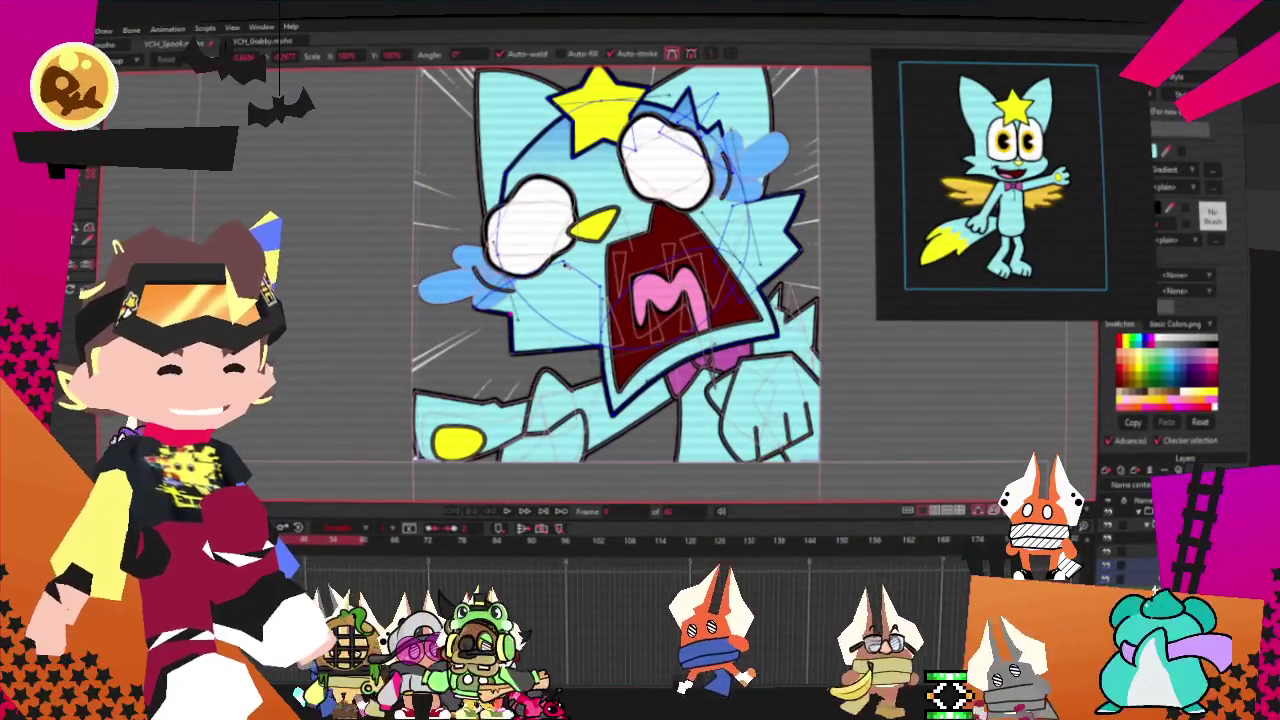
scroll(562, 265, "up", 2)
scroll(530, 300, "up", 1)
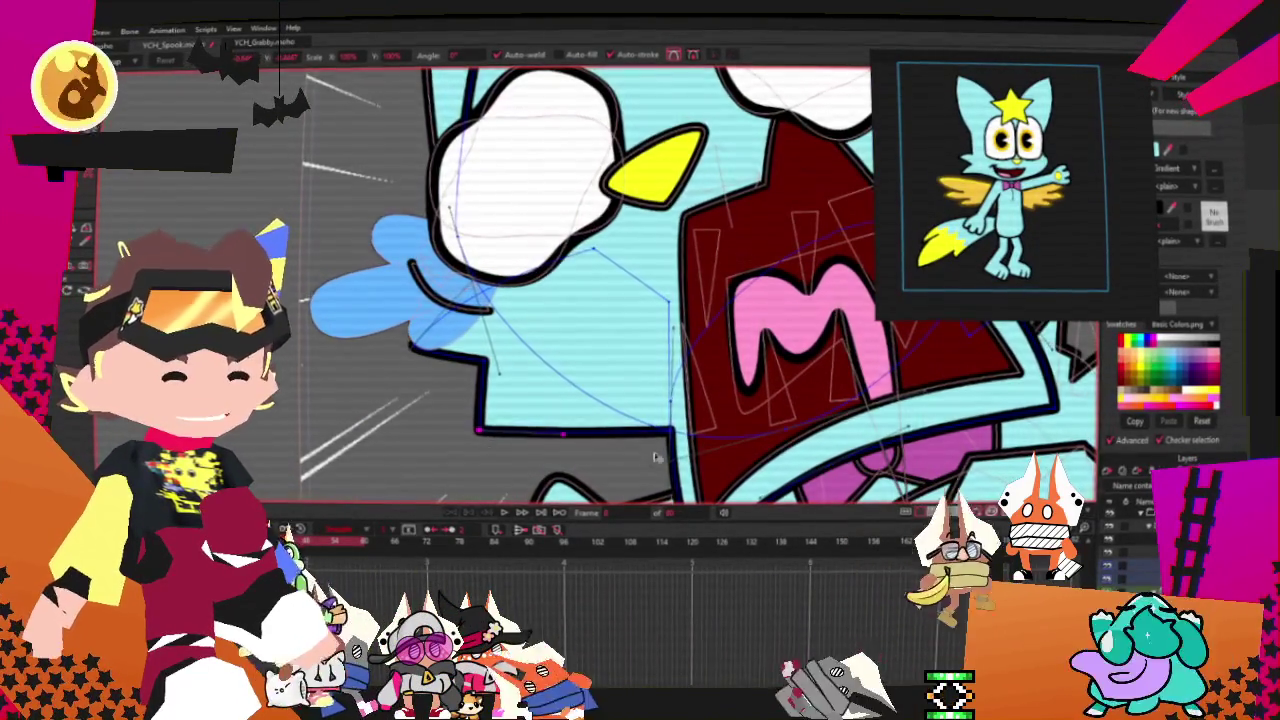
scroll(668, 430, "up", 1)
scroll(668, 432, "up", 1)
left_click_drag(668, 432, 705, 378)
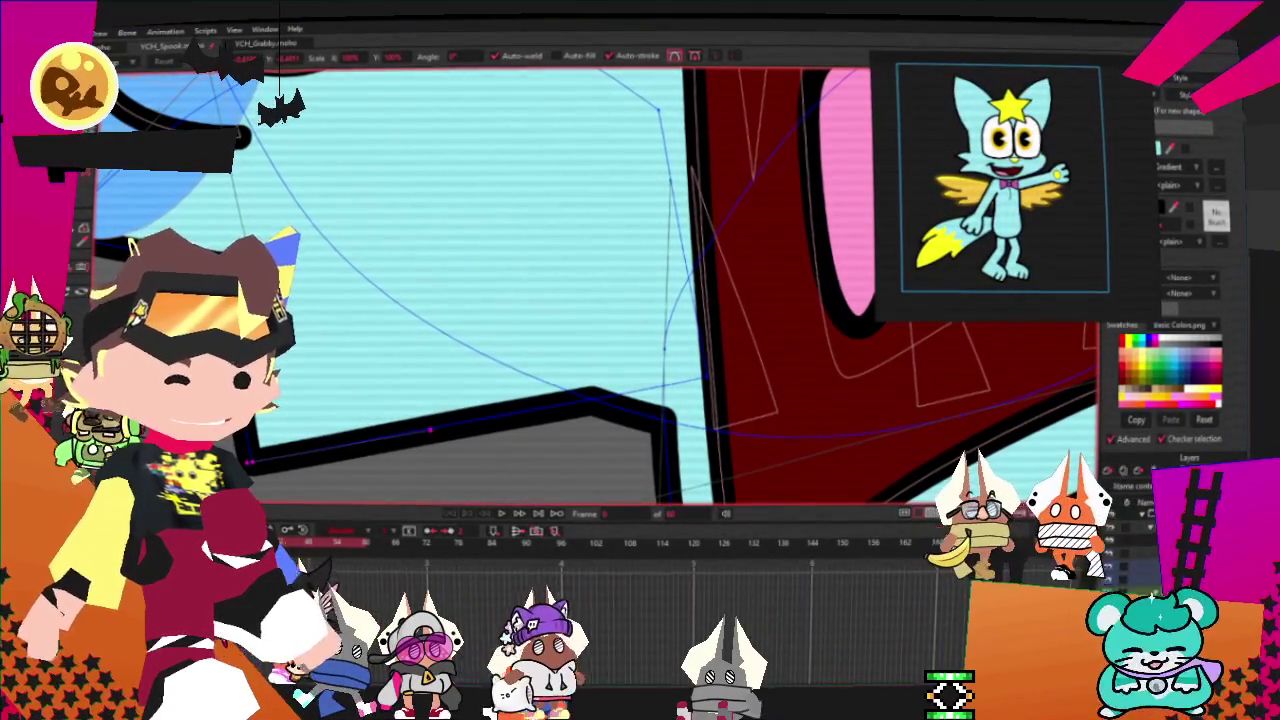
- Play the screaming cat animation to preview the reshaped outline
scroll(279, 324, "down", 2)
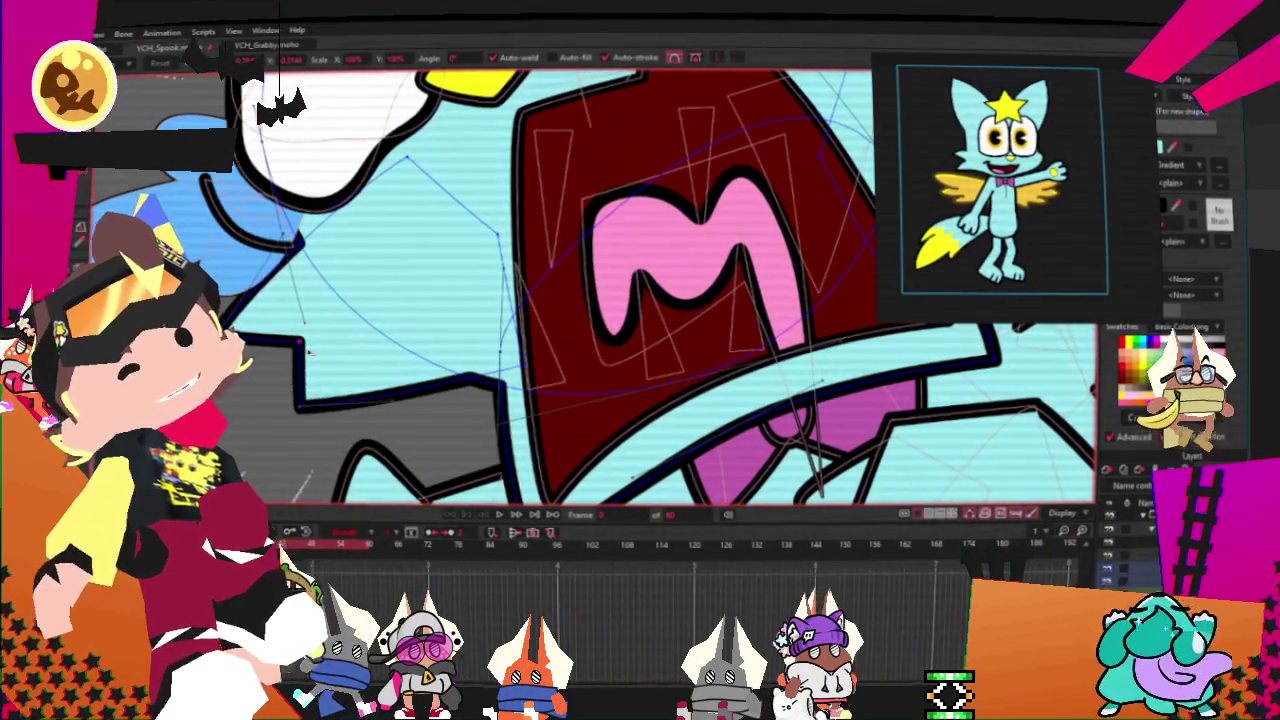
scroll(417, 393, "down", 2)
scroll(417, 393, "down", 2)
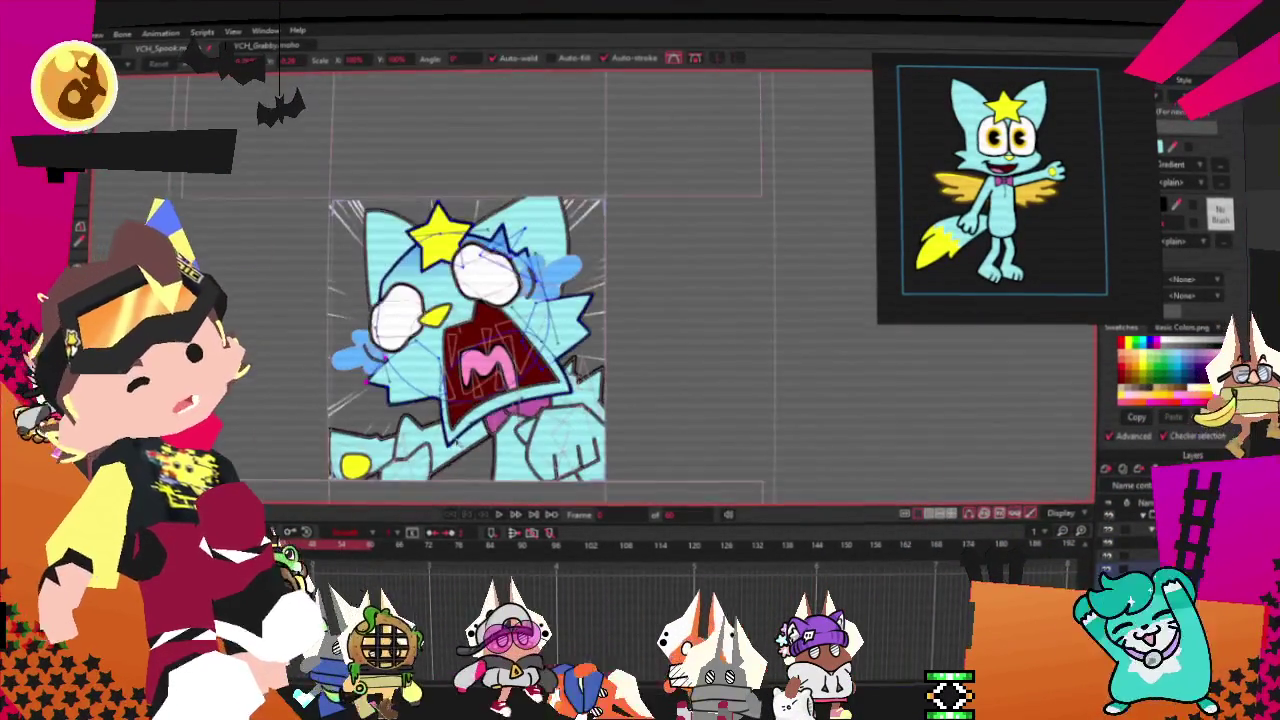
scroll(417, 393, "up", 1)
scroll(365, 413, "down", 1)
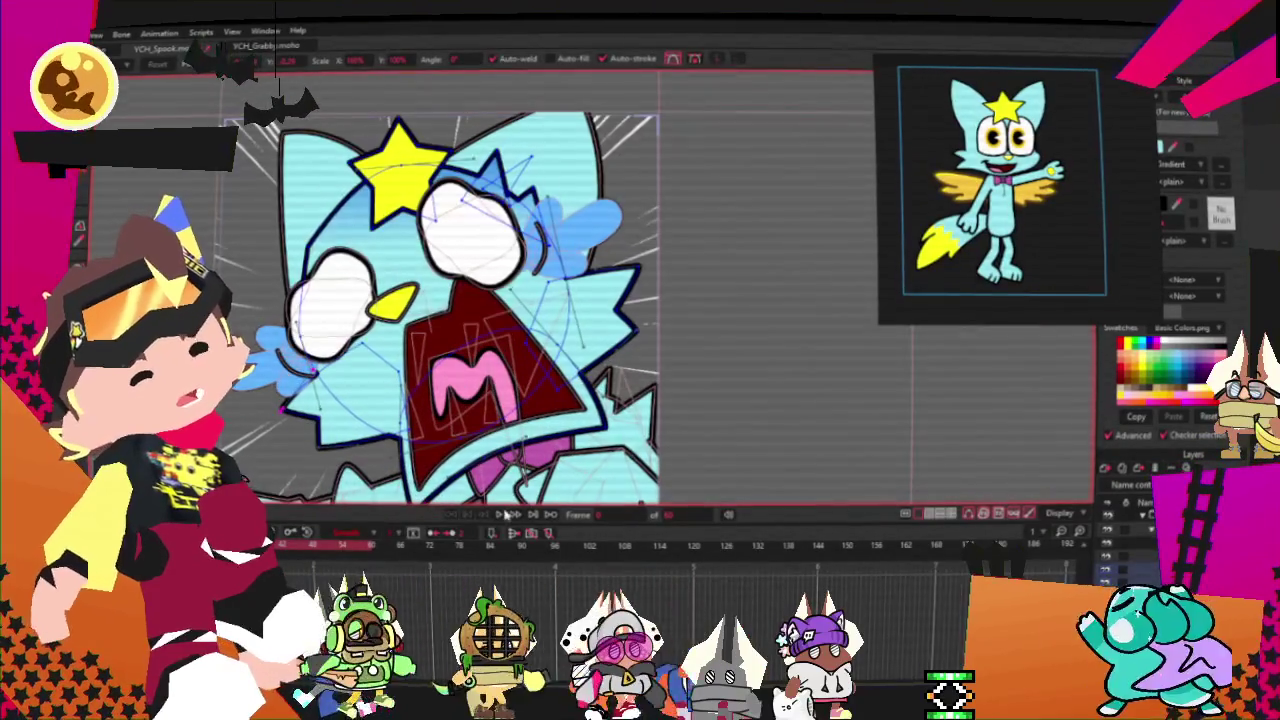
left_click(505, 513)
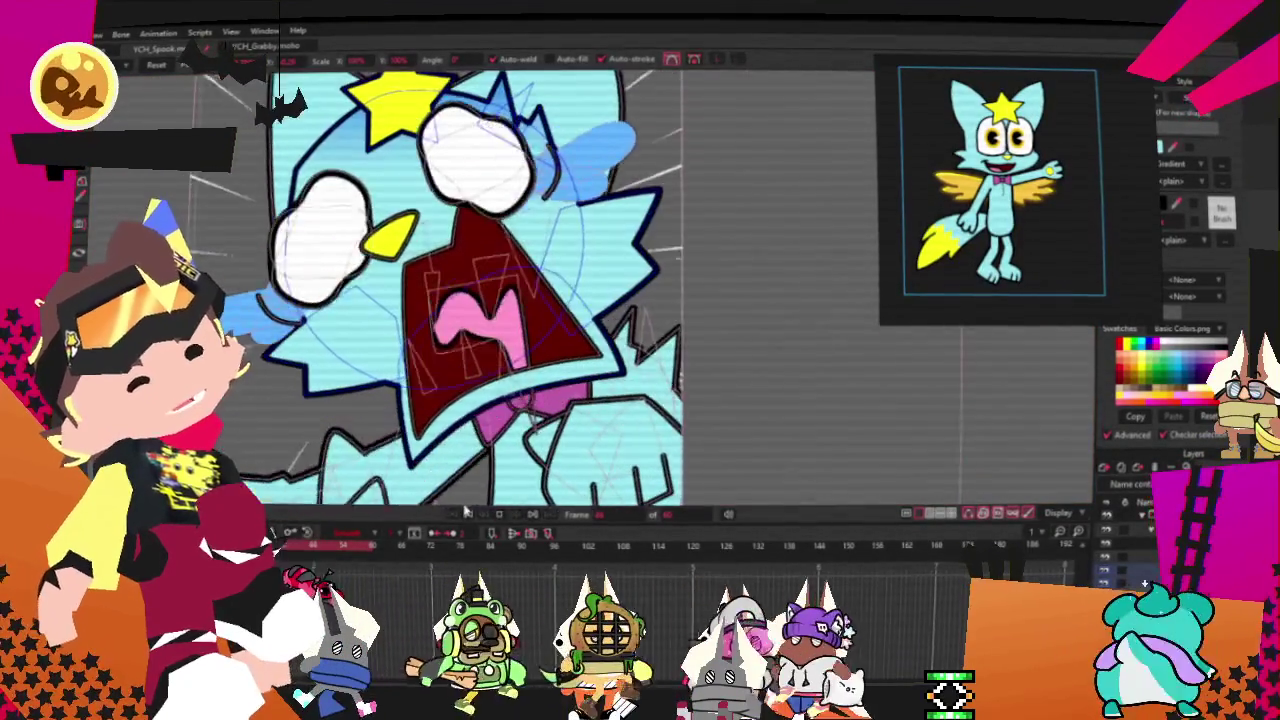
scroll(428, 337, "up", 4)
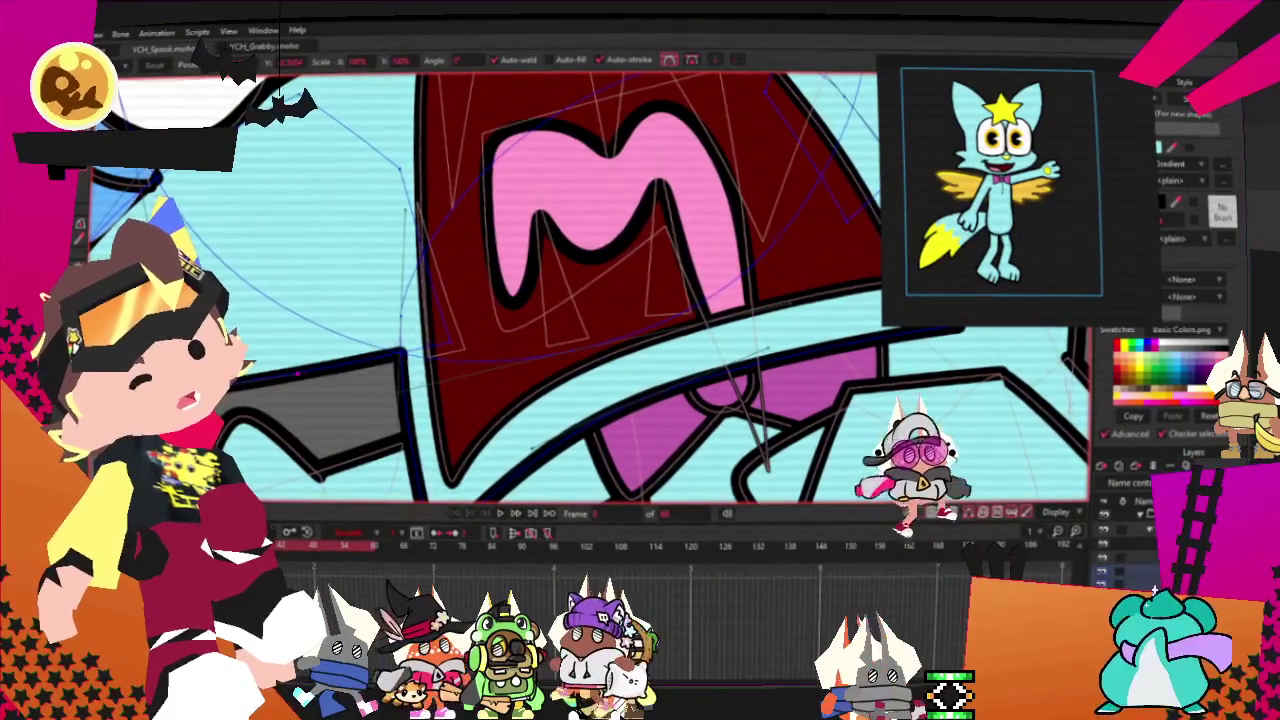
scroll(358, 334, "down", 2)
scroll(358, 334, "down", 2)
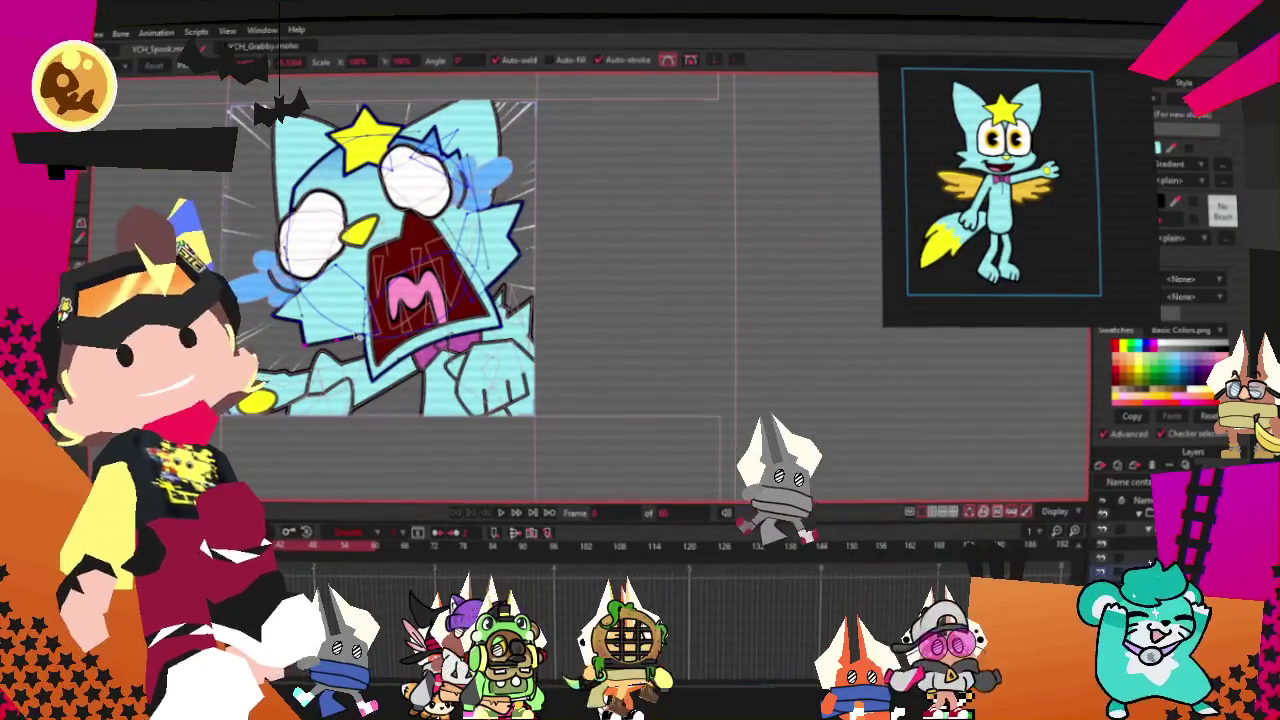
scroll(400, 330, "down", 2)
scroll(400, 330, "down", 2)
scroll(455, 228, "up", 4)
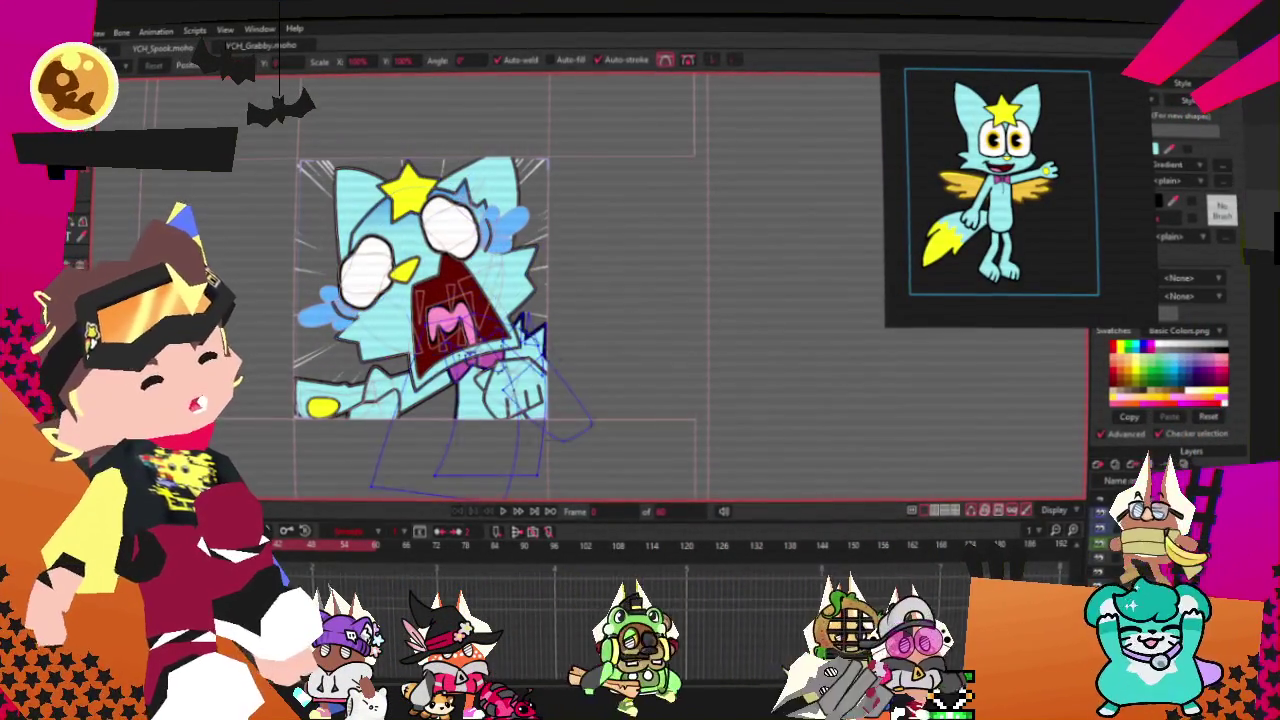
- Show the shape outlines and select the points of the cyan shape on the cat's left
left_click(1097, 464)
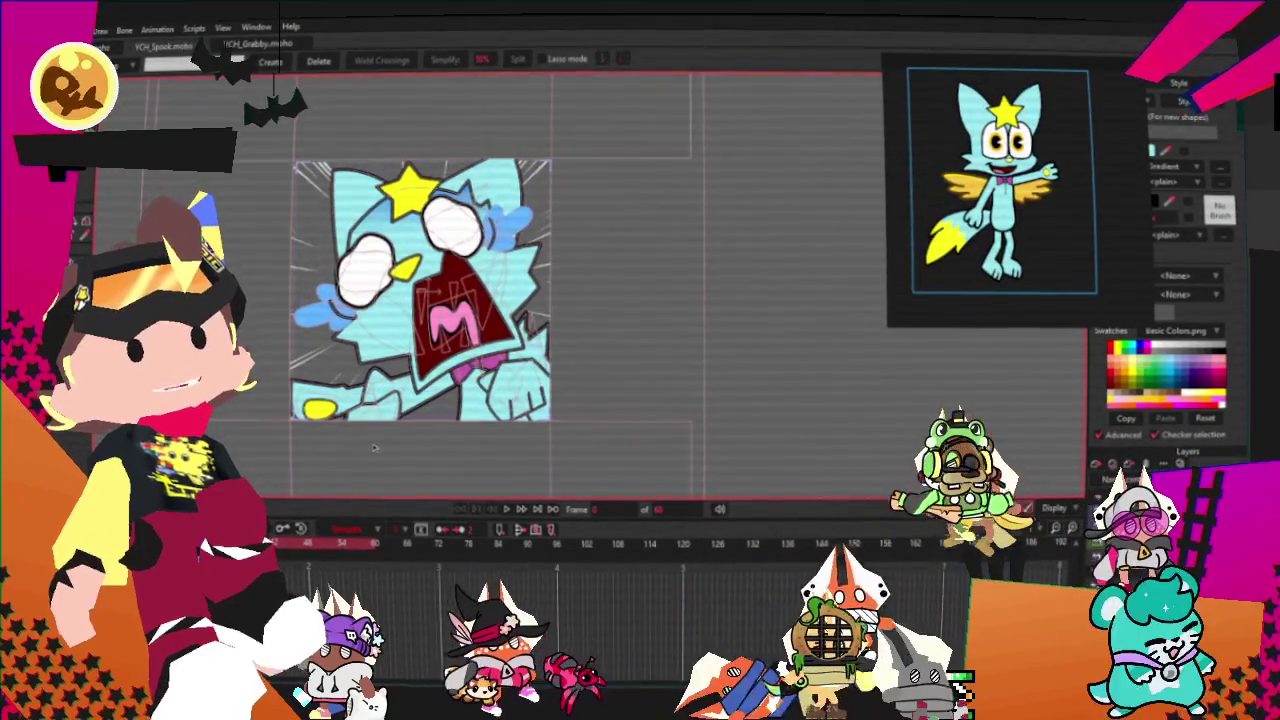
scroll(378, 453, "up", 3)
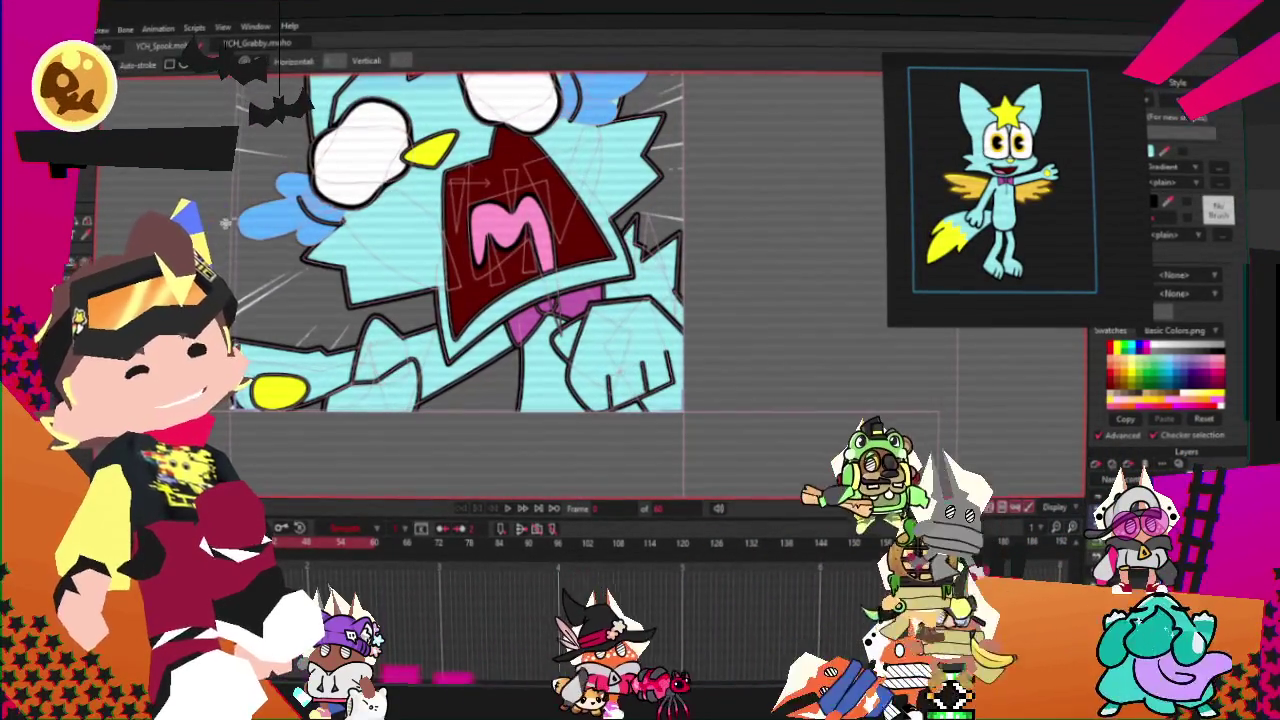
left_click(170, 66)
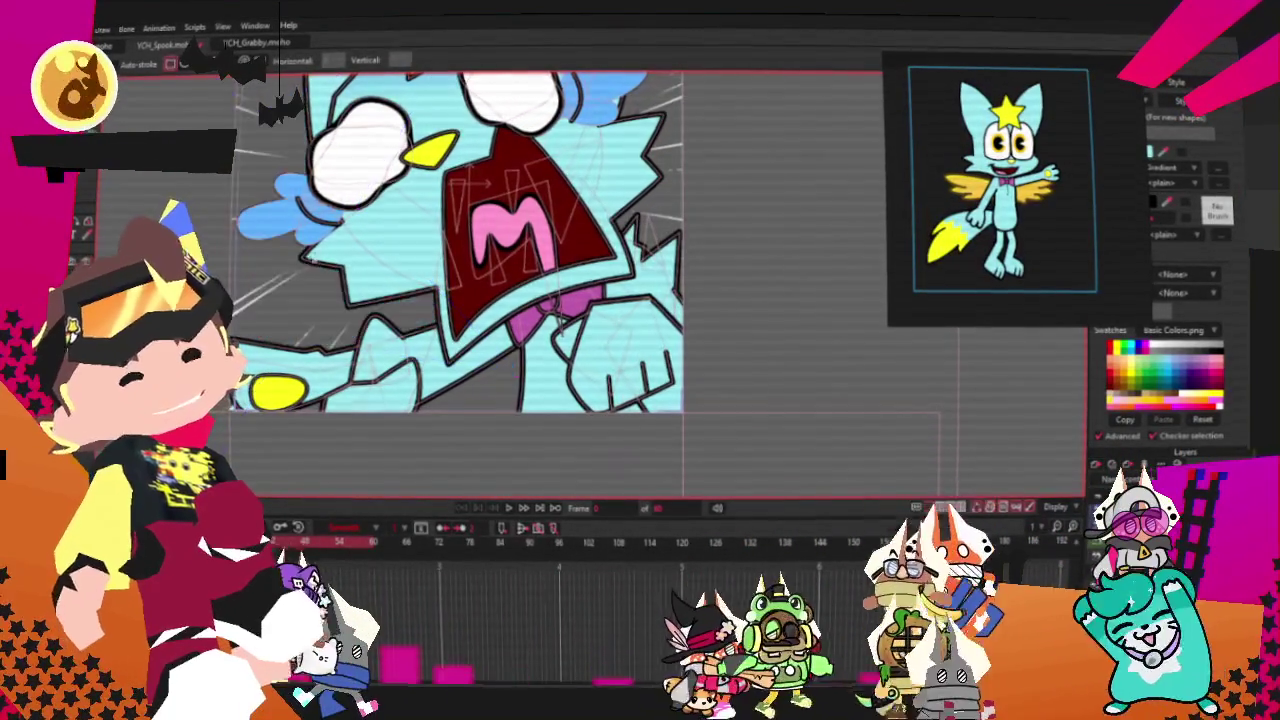
key("g")
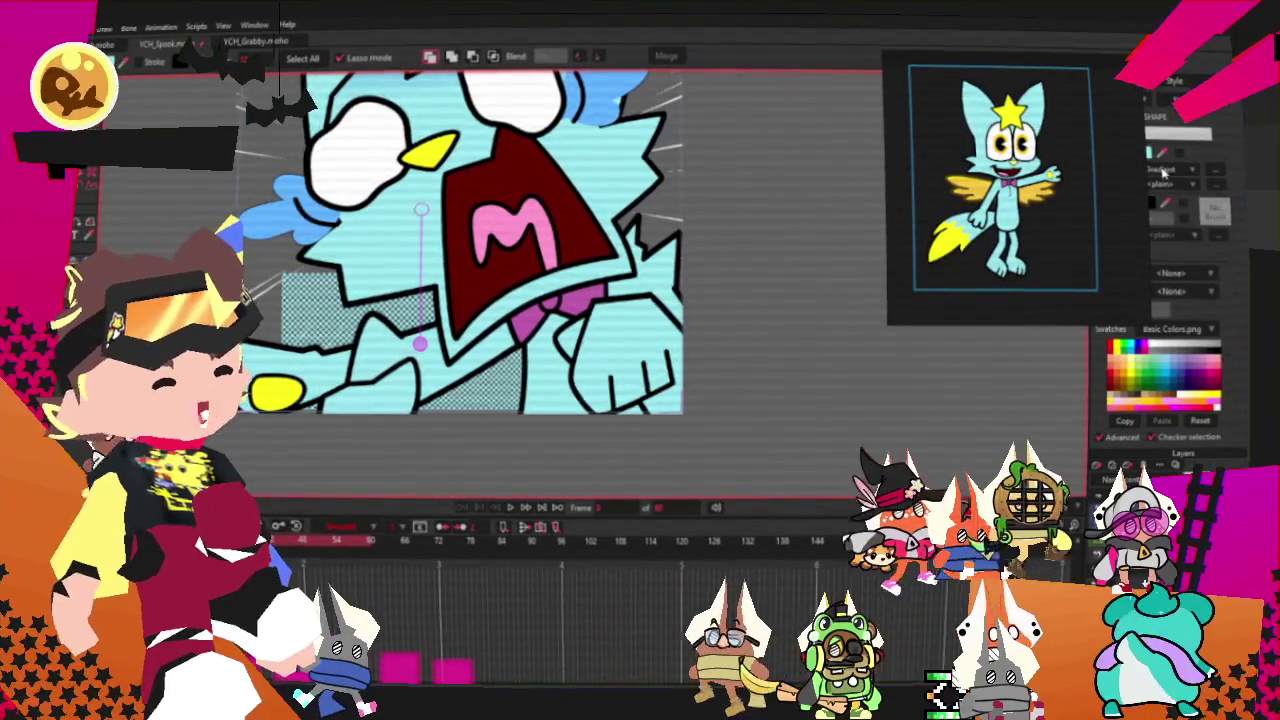
- Change that shape's fill to yellow and stretch it outward into a wing
left_click(1187, 203)
scroll(1065, 173, "up", 5)
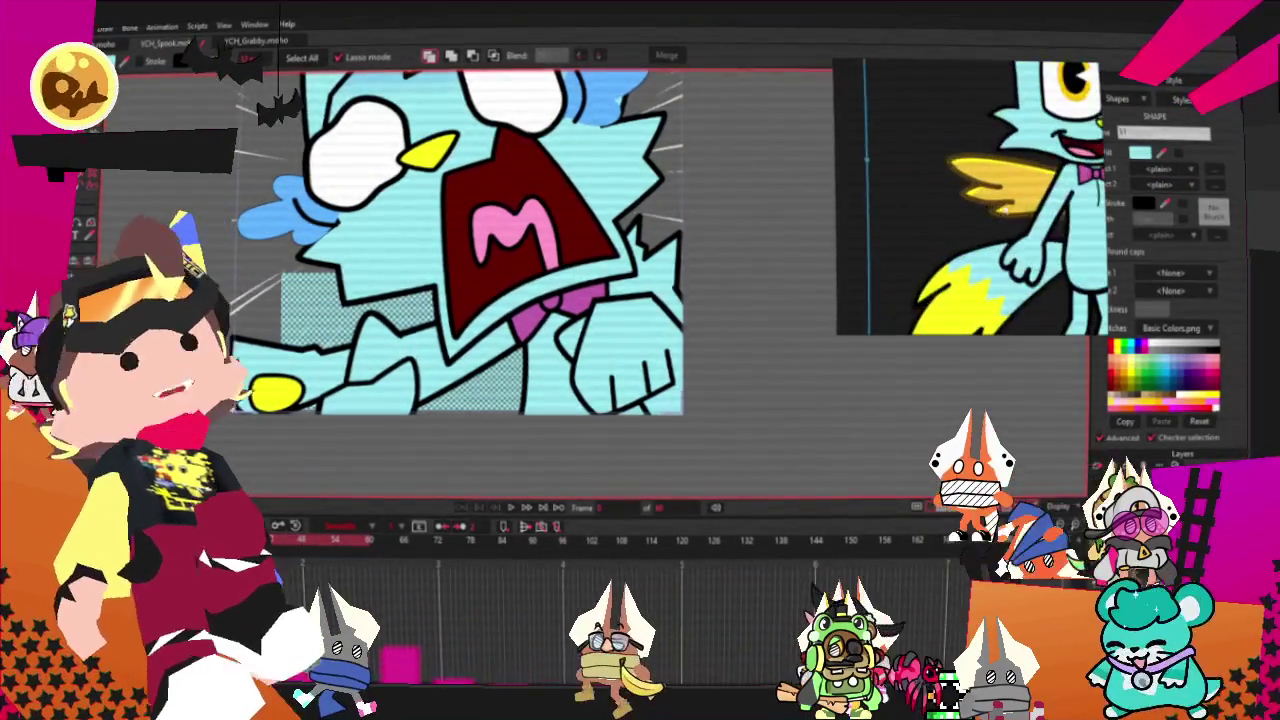
left_click(980, 185)
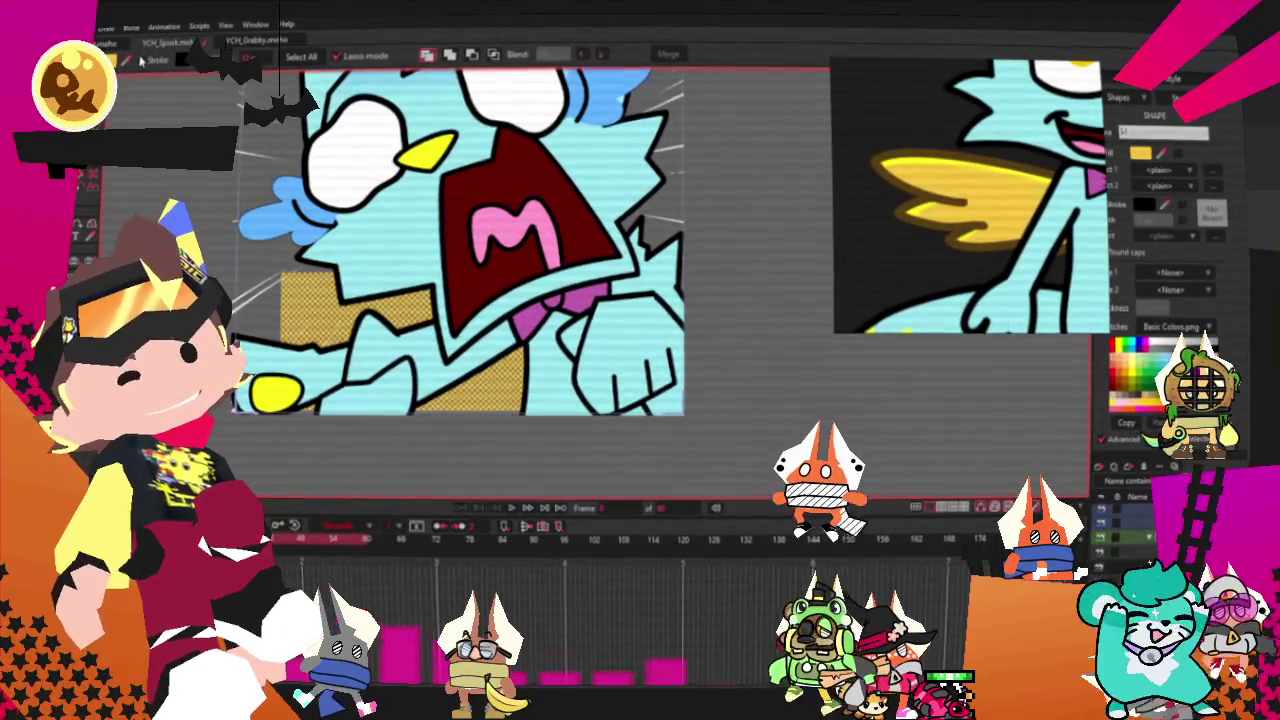
key("t")
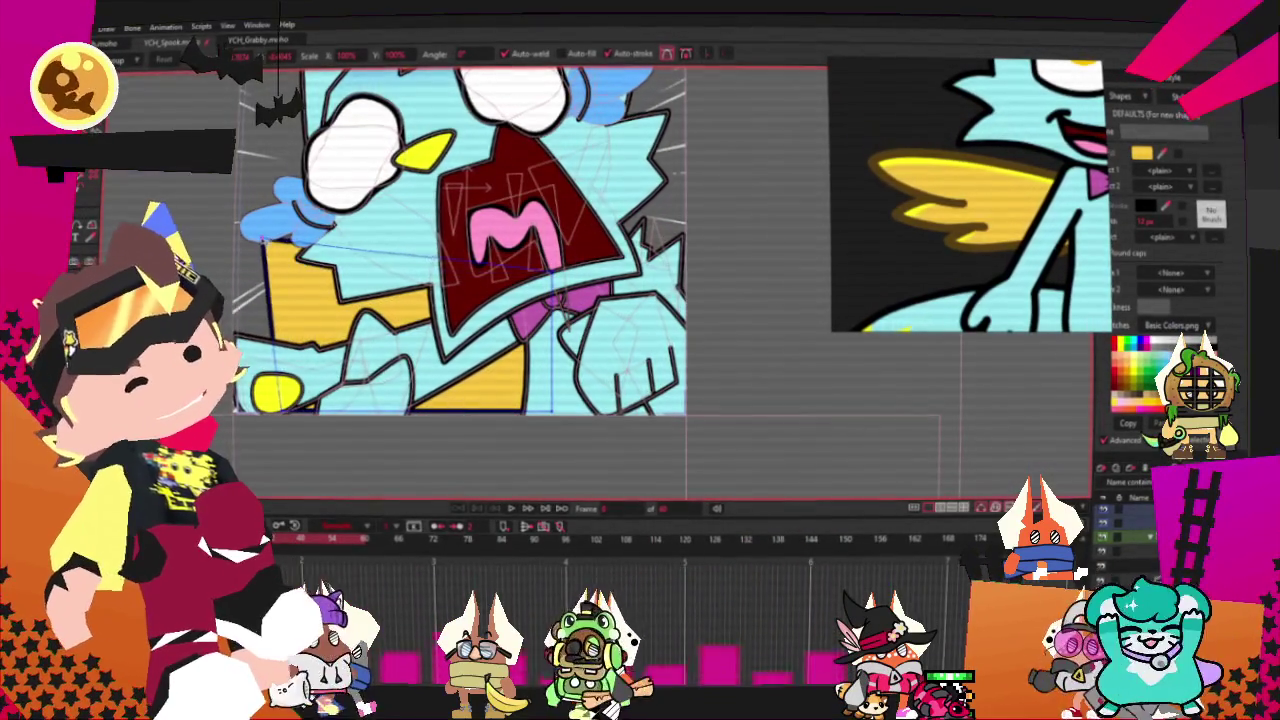
left_click_drag(300, 330, 365, 370)
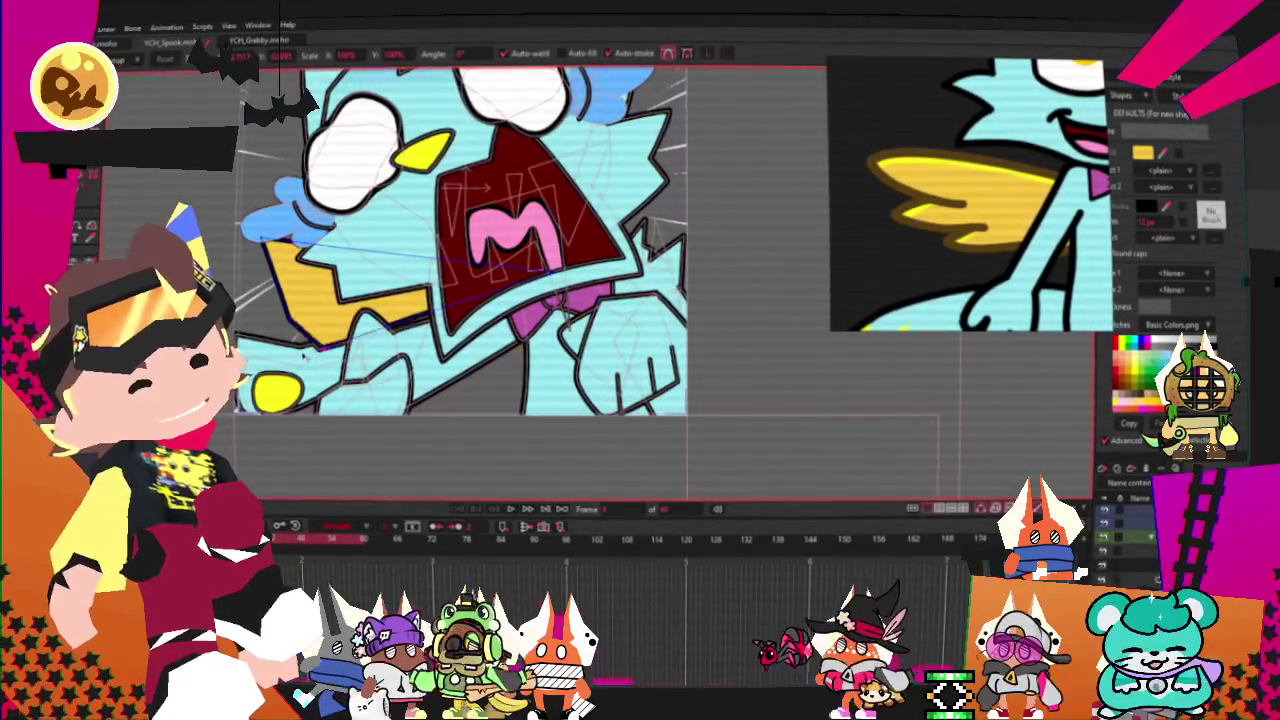
- Rework the yellow wing into a broader, stepped outline by adding points and adjusting curvature
key("a")
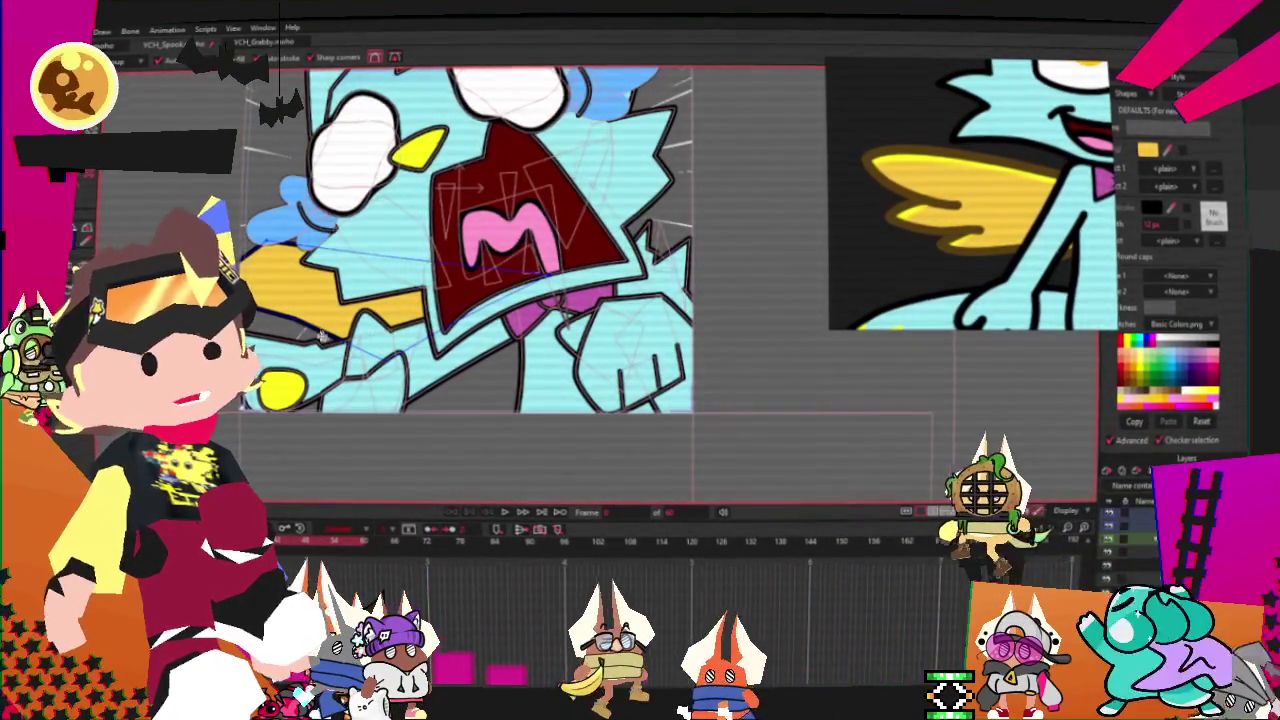
scroll(325, 335, "up", 2)
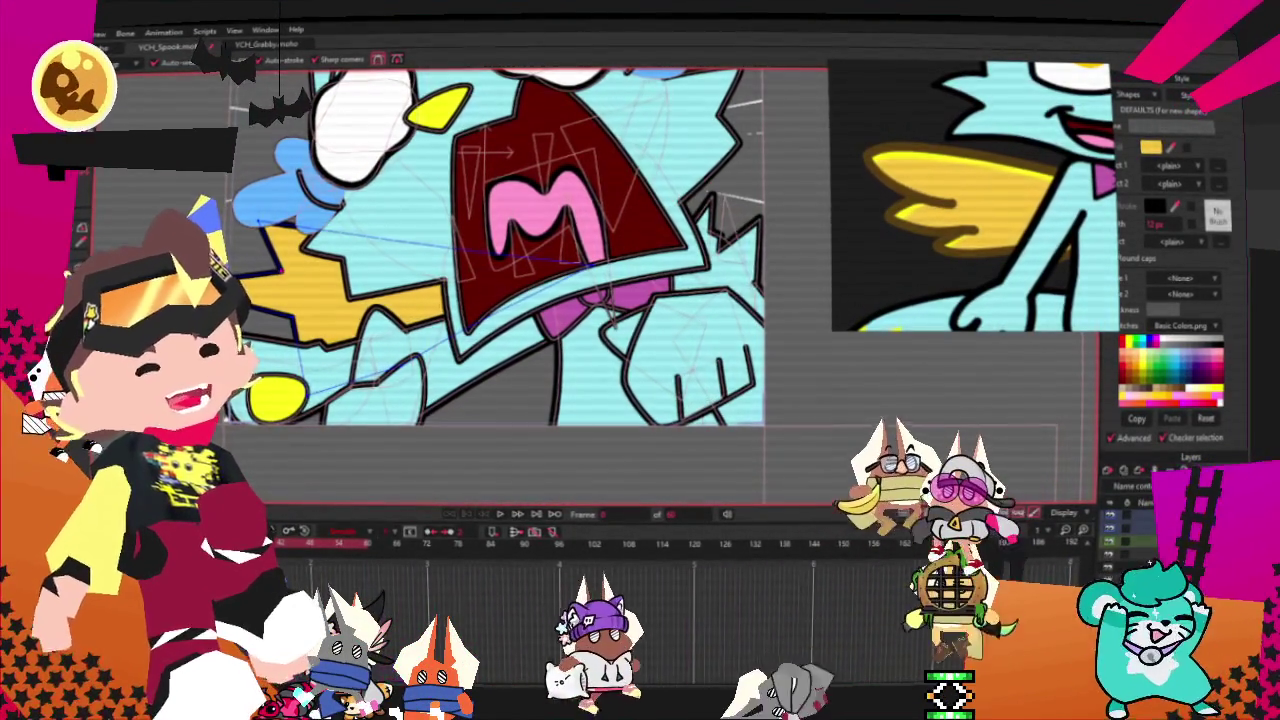
key("c")
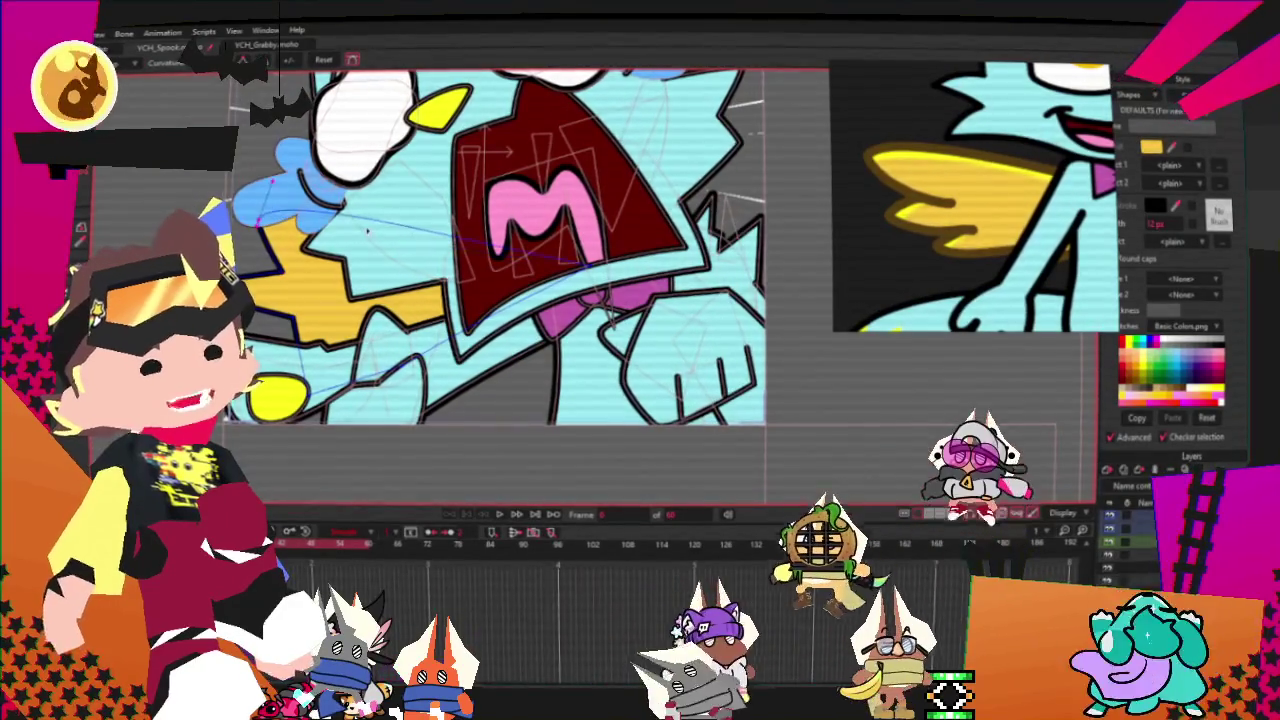
scroll(275, 253, "up", 3)
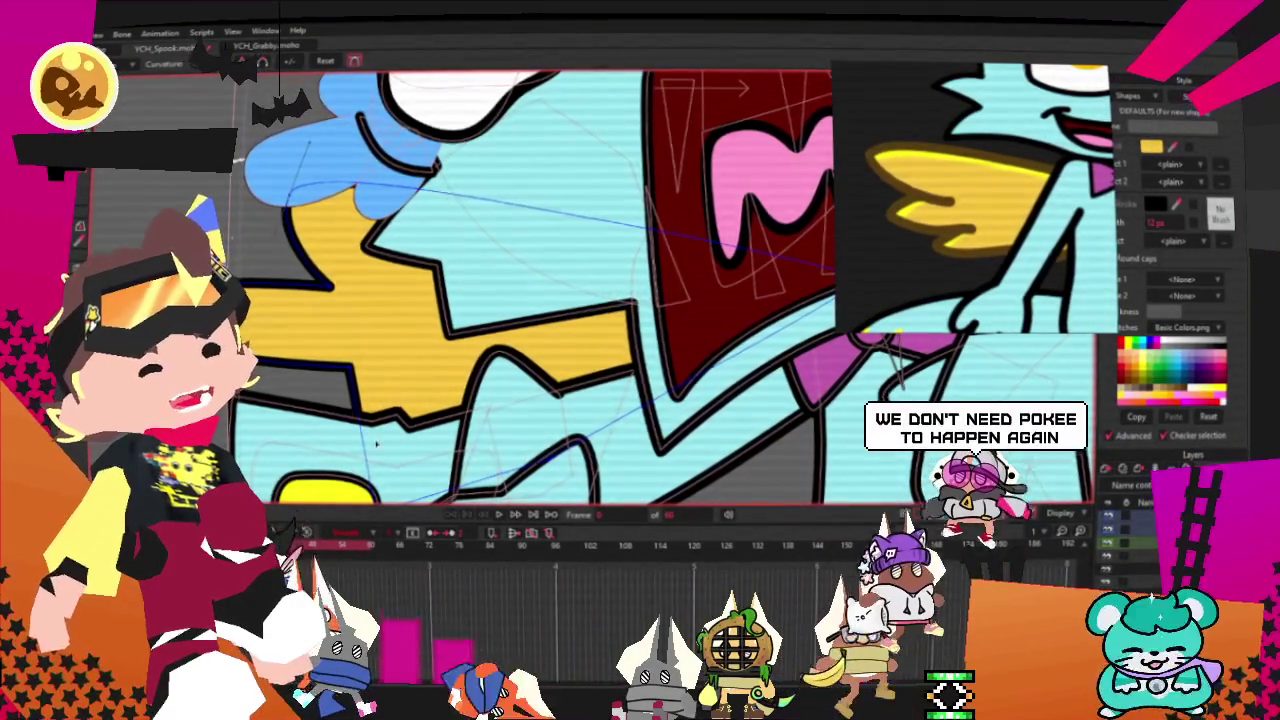
scroll(377, 440, "down", 2)
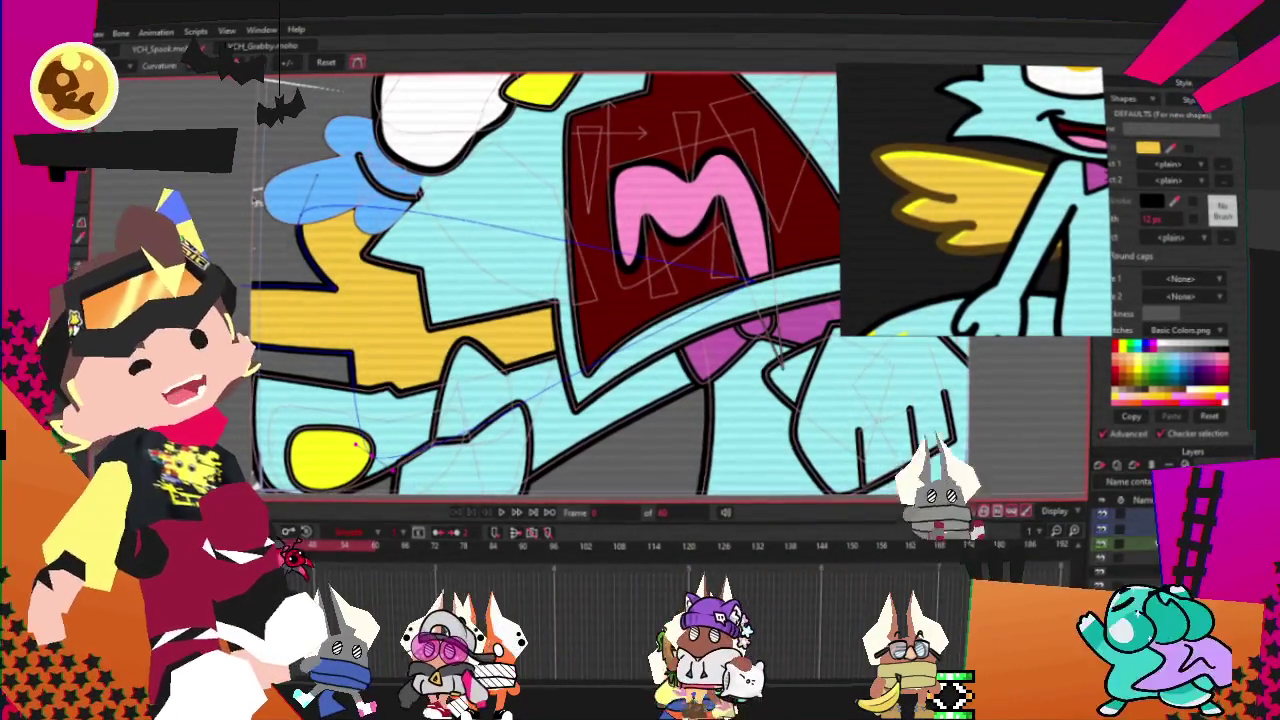
key("t")
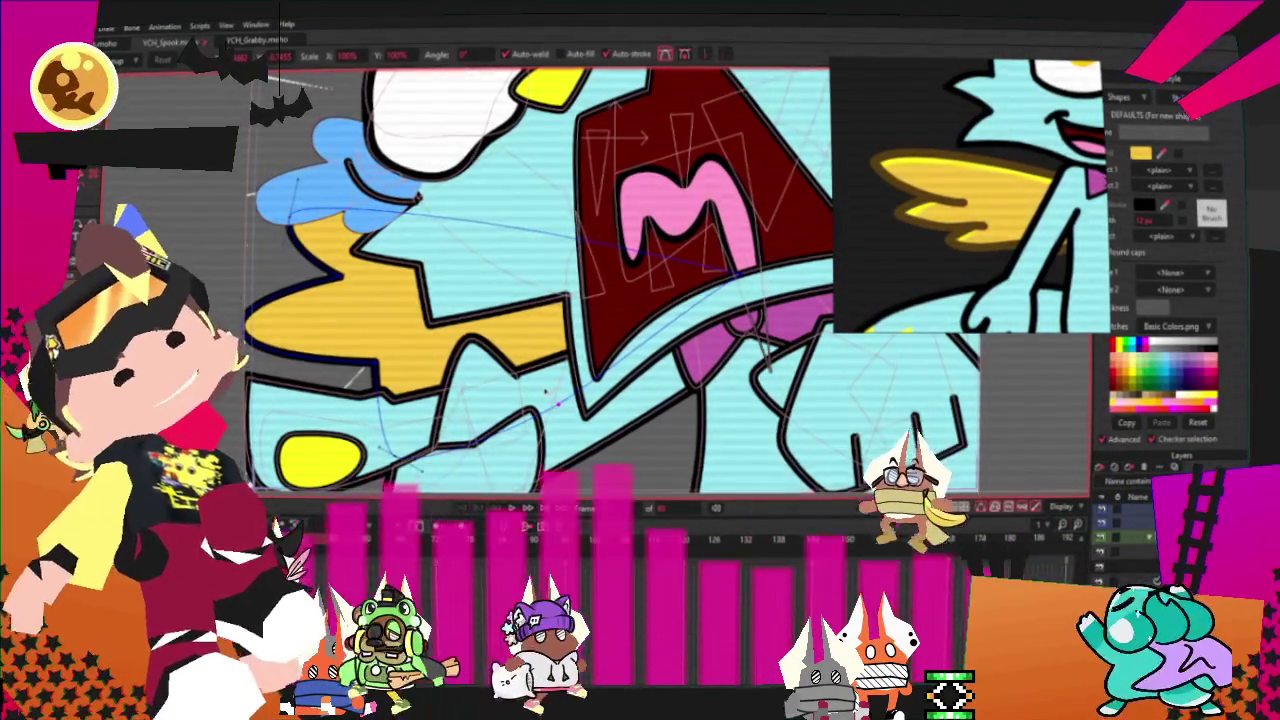
scroll(366, 266, "up", 2)
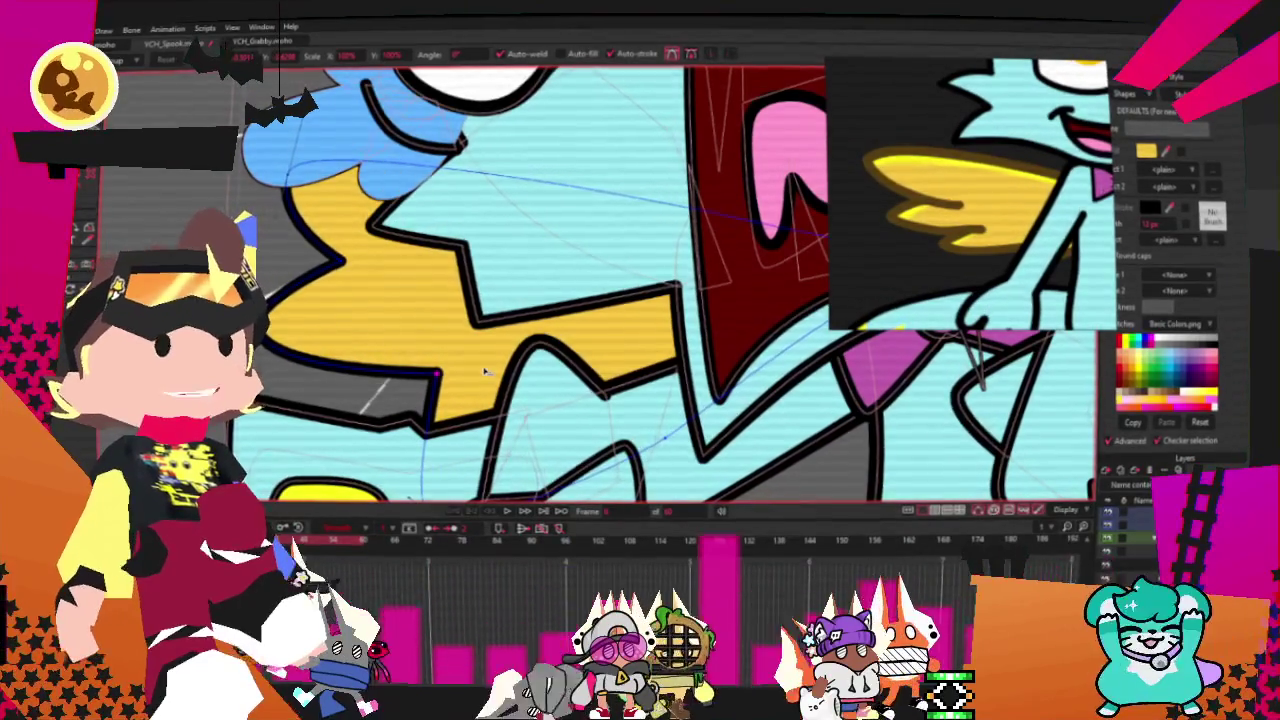
- Round the sharp V corner near the mouth into a smooth curve
scroll(482, 369, "down", 1)
scroll(438, 366, "down", 1)
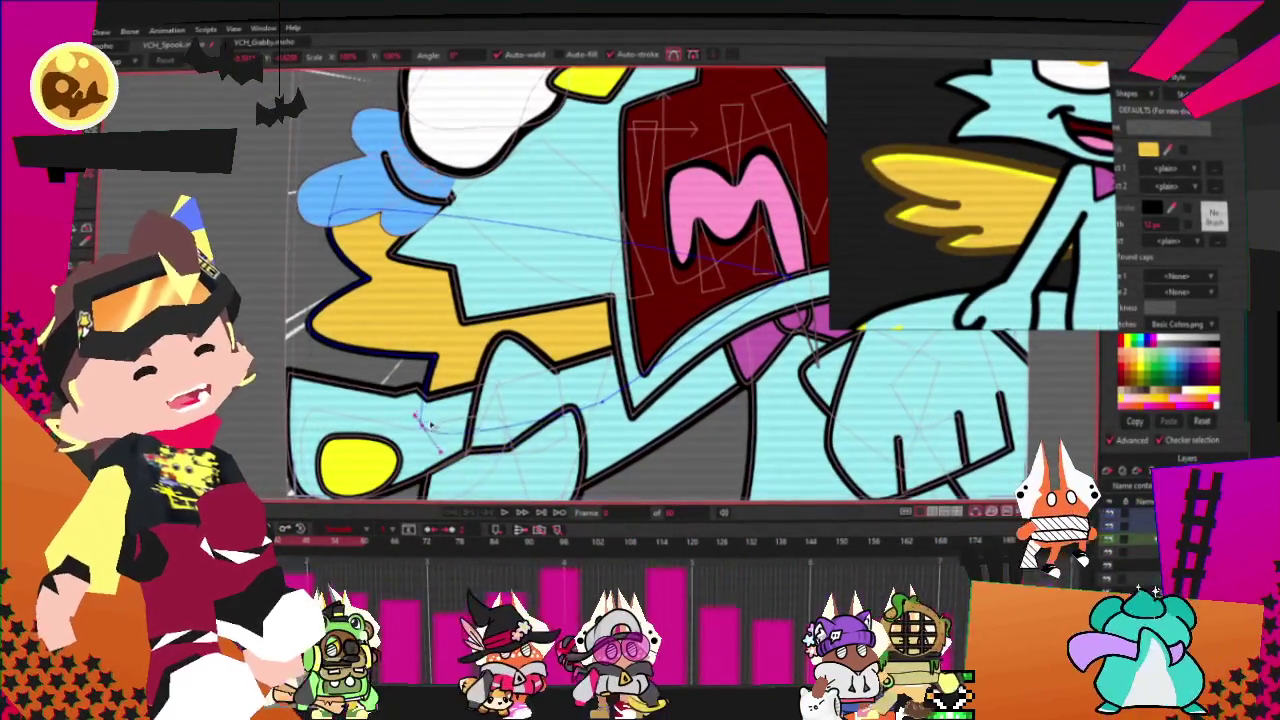
scroll(427, 416, "up", 1)
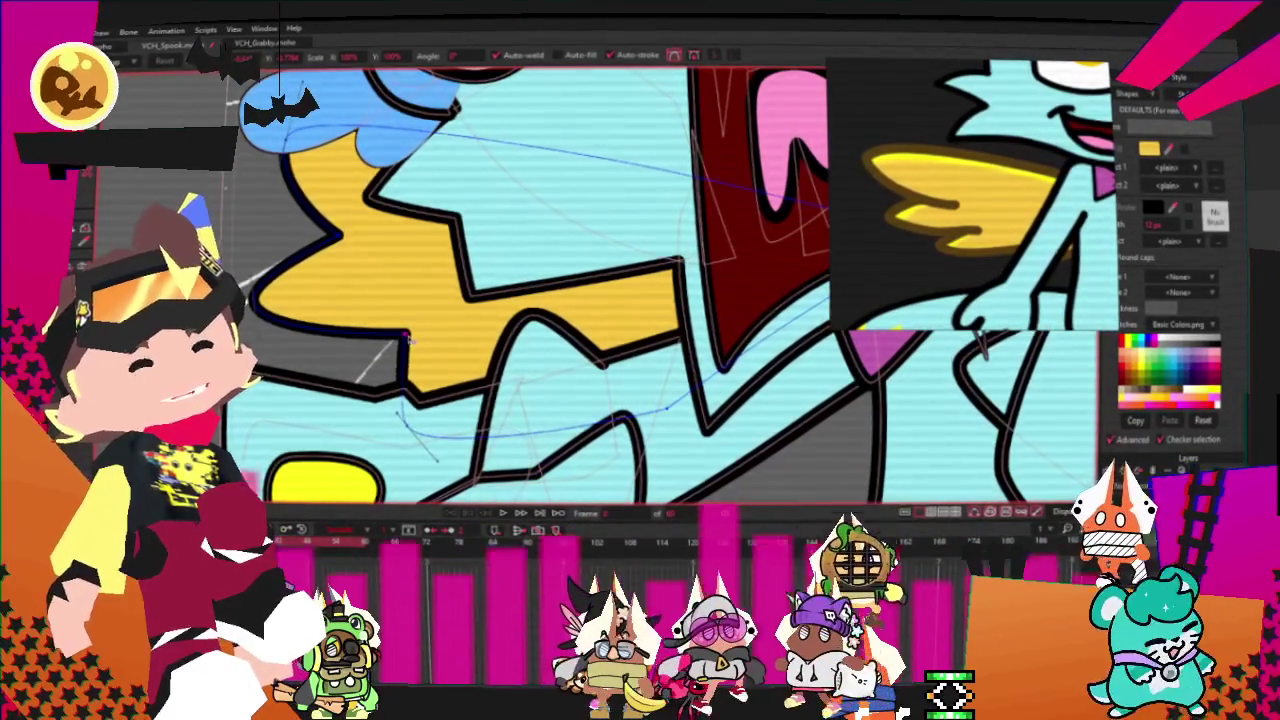
scroll(629, 344, "down", 1)
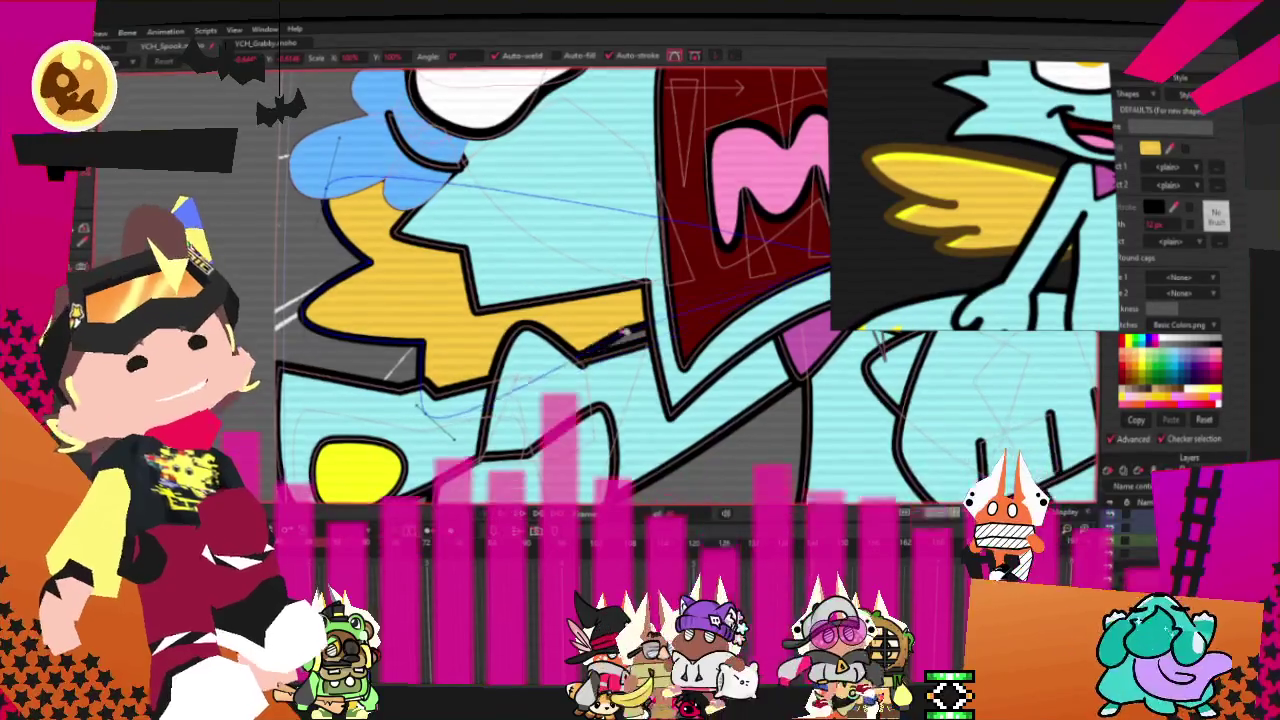
scroll(612, 384, "down", 3)
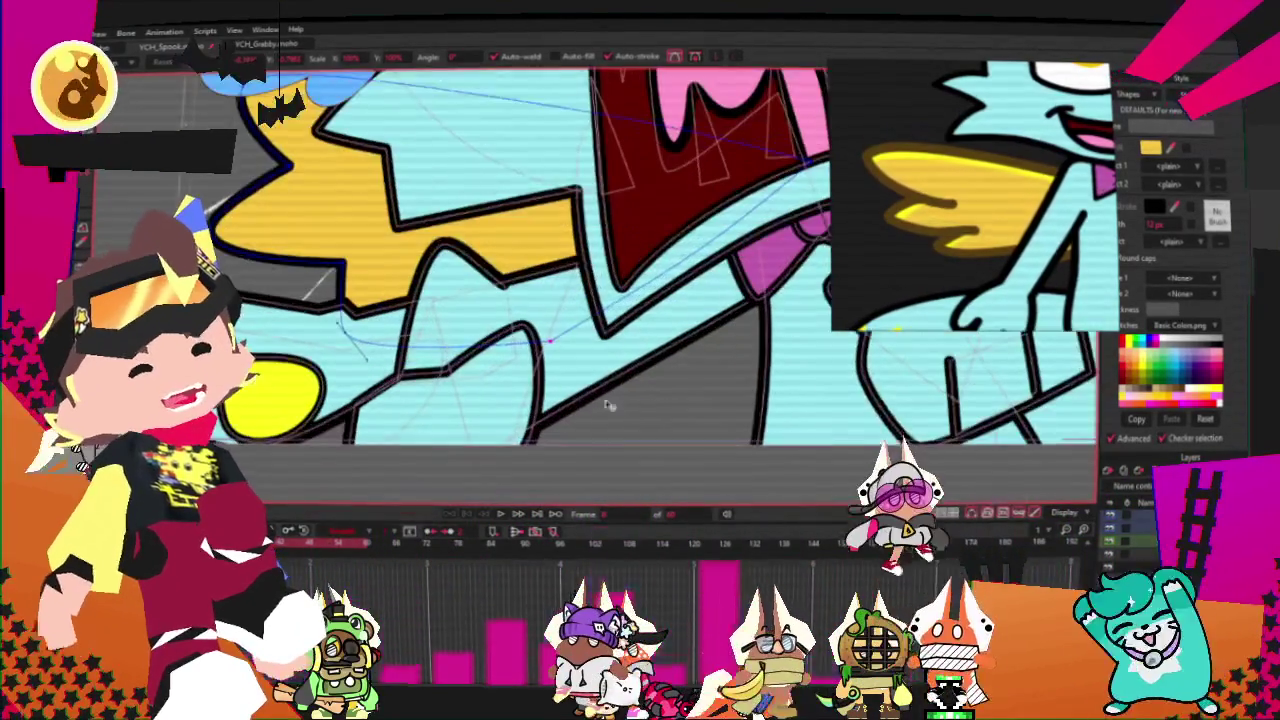
key("f")
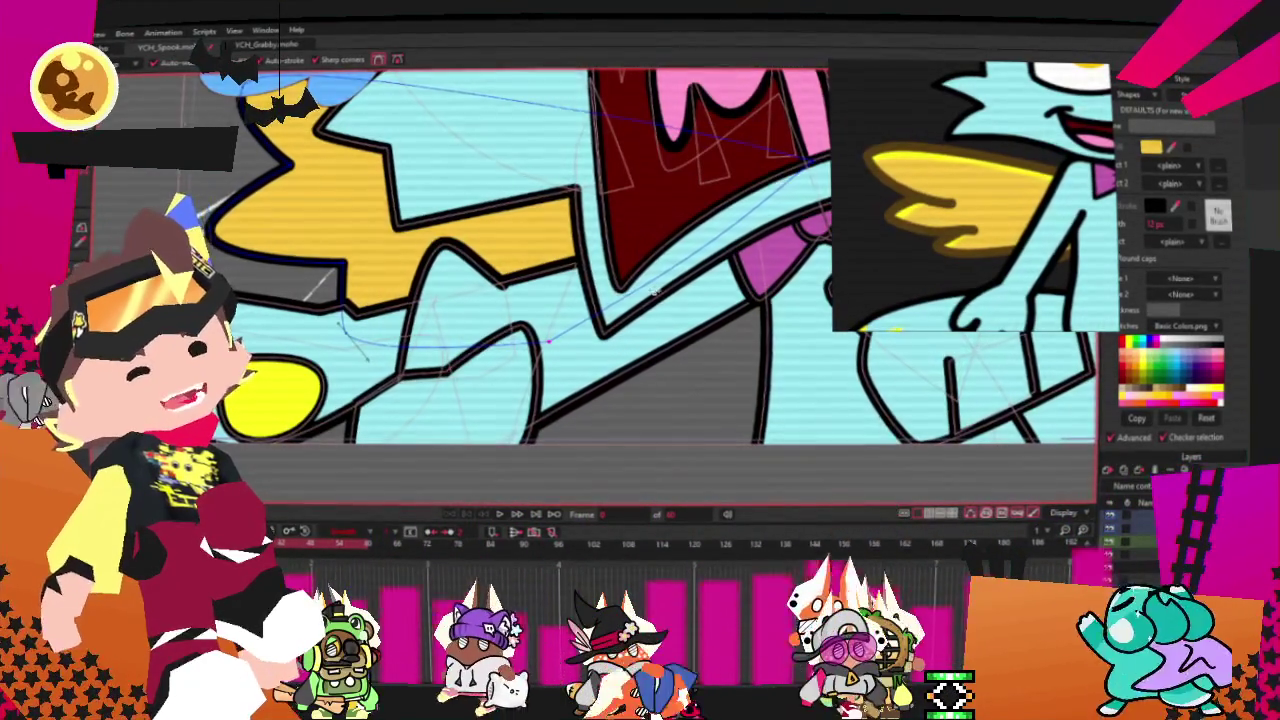
key("c")
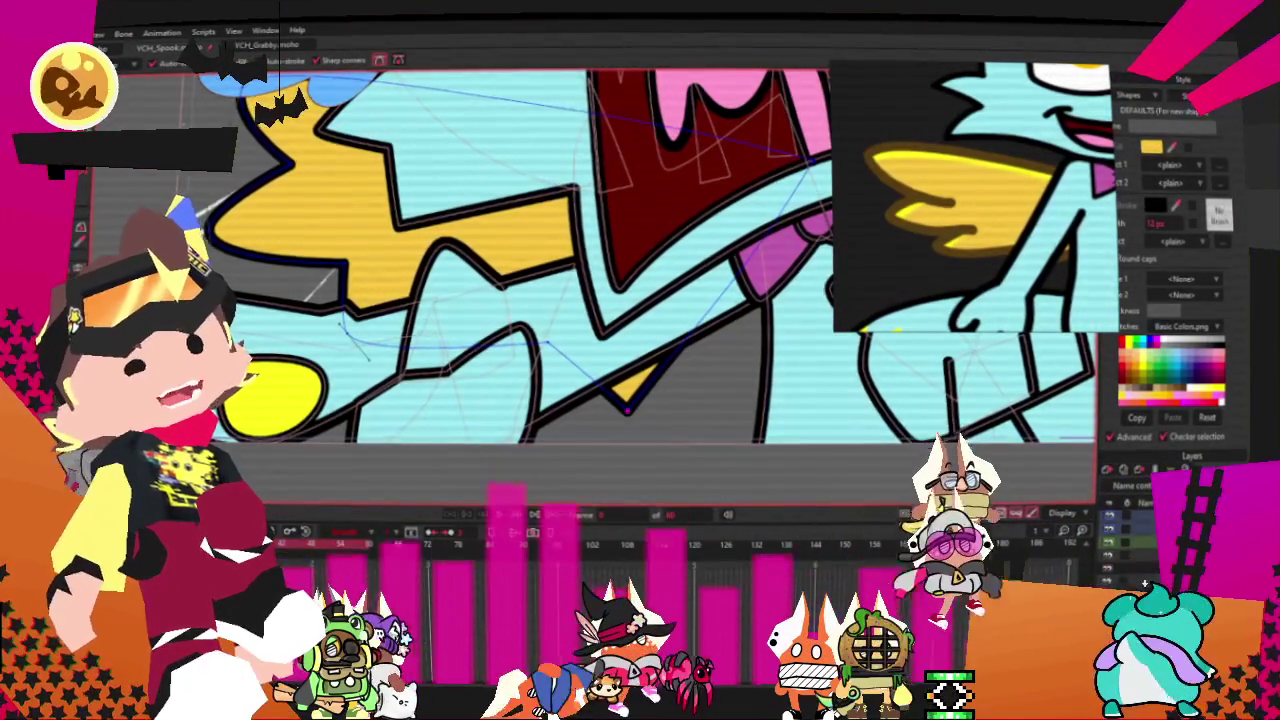
left_click_drag(656, 366, 716, 412)
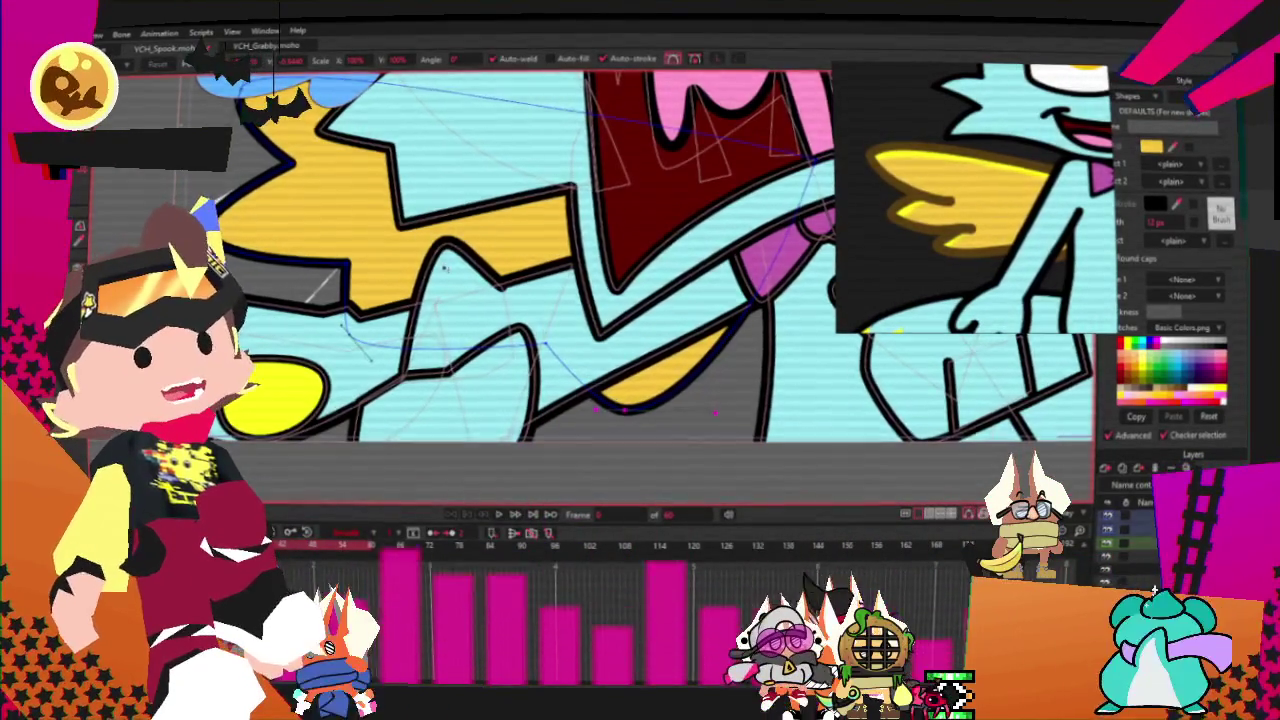
- Move the zigzag wing outline out to the right of the cat's head
scroll(444, 267, "up", 2)
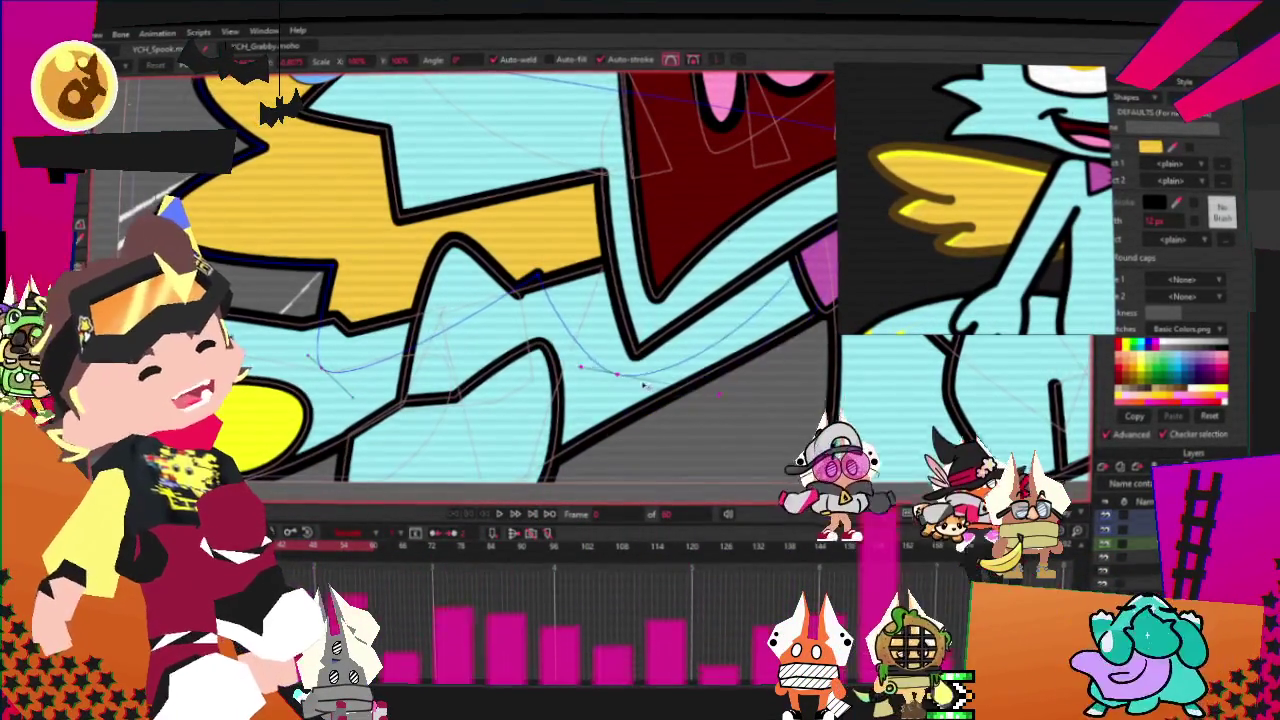
scroll(448, 277, "down", 3)
scroll(448, 277, "down", 2)
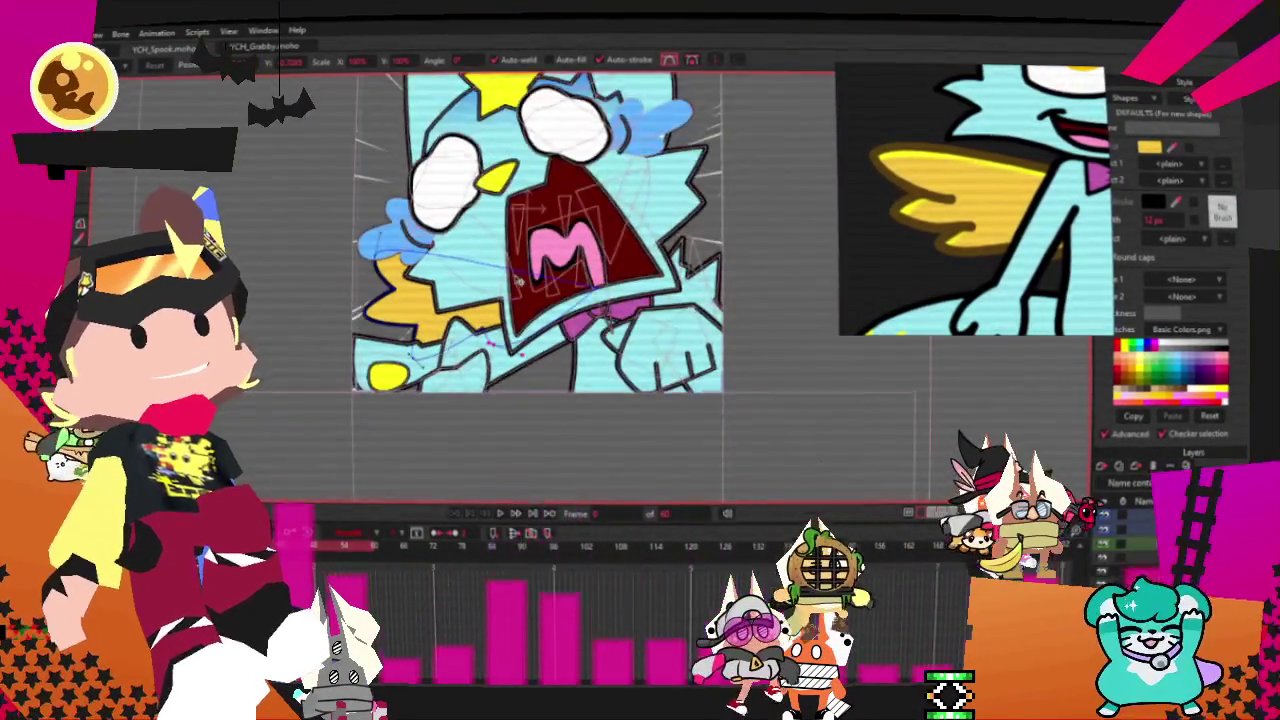
scroll(449, 277, "up", 3)
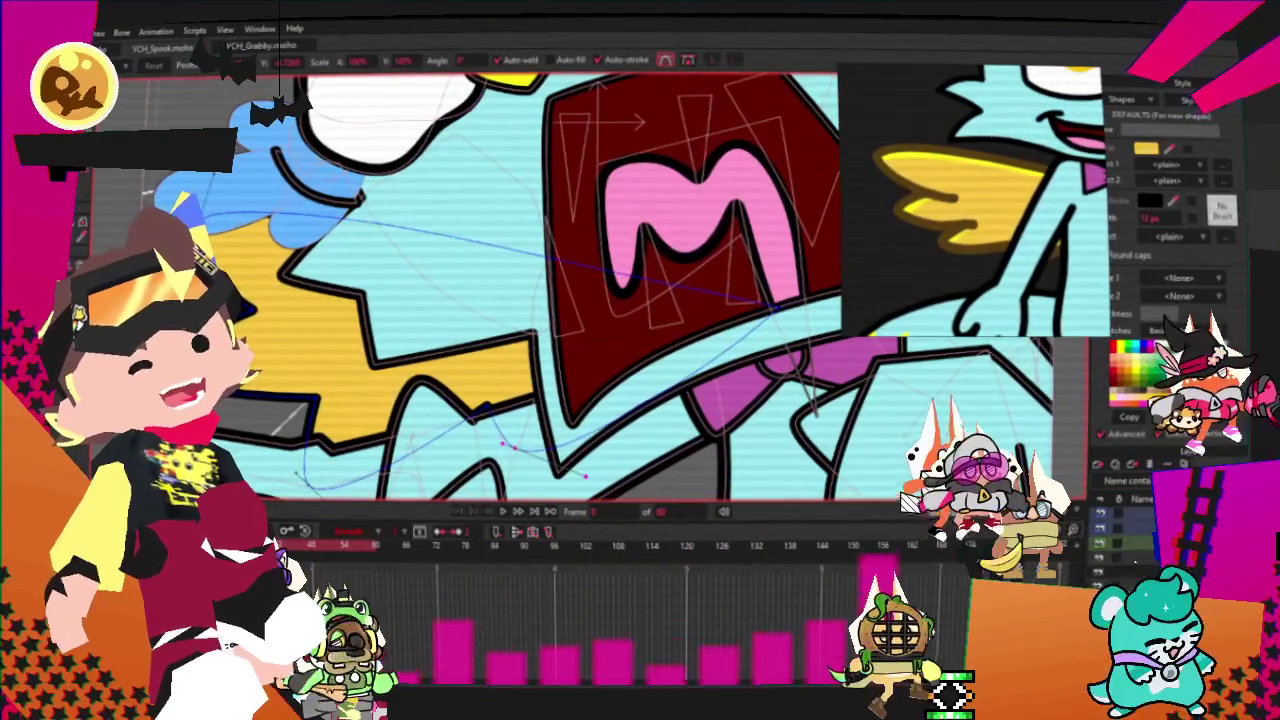
scroll(335, 243, "up", 1)
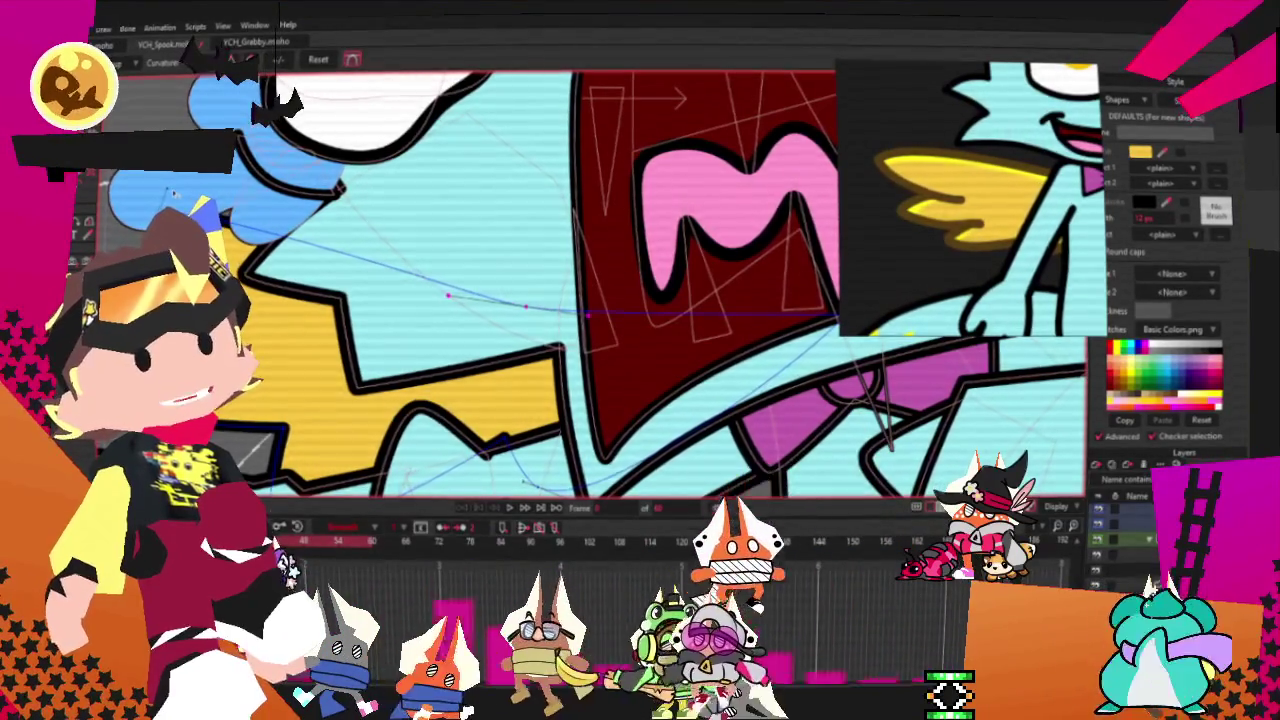
scroll(590, 280, "up", 2)
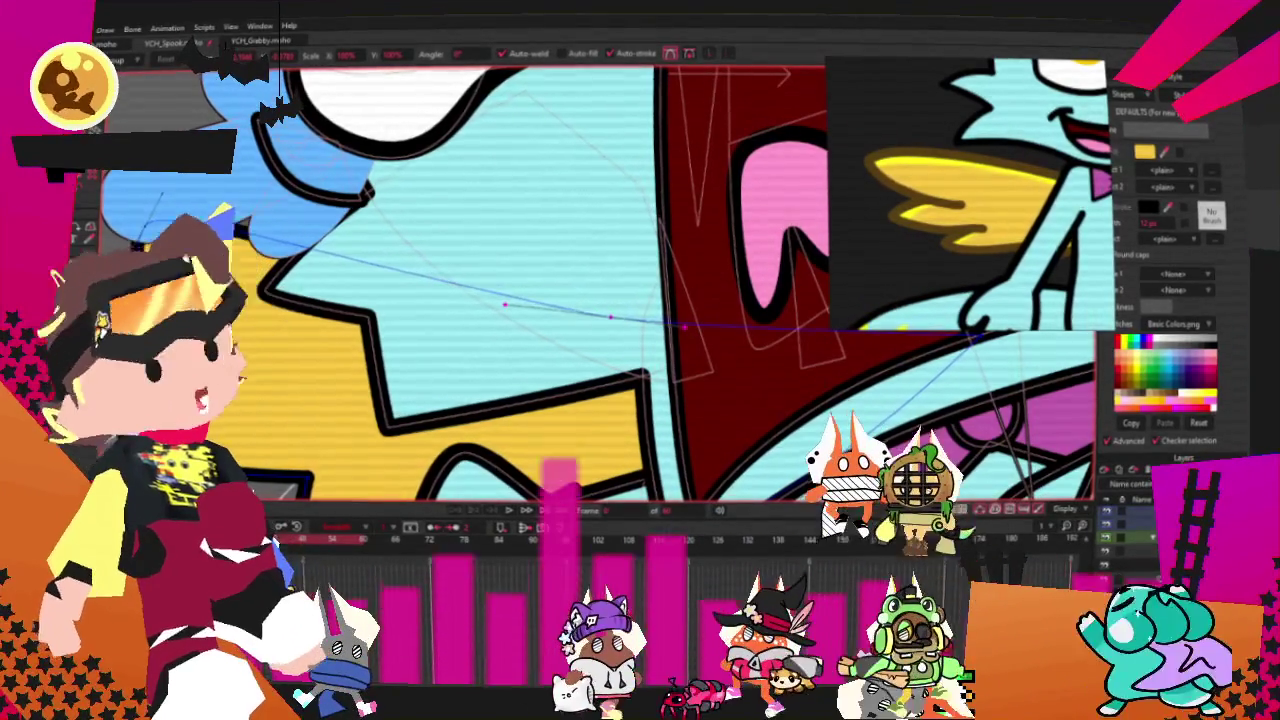
scroll(527, 434, "down", 2)
scroll(527, 434, "down", 2)
scroll(527, 434, "up", 2)
scroll(527, 434, "down", 1)
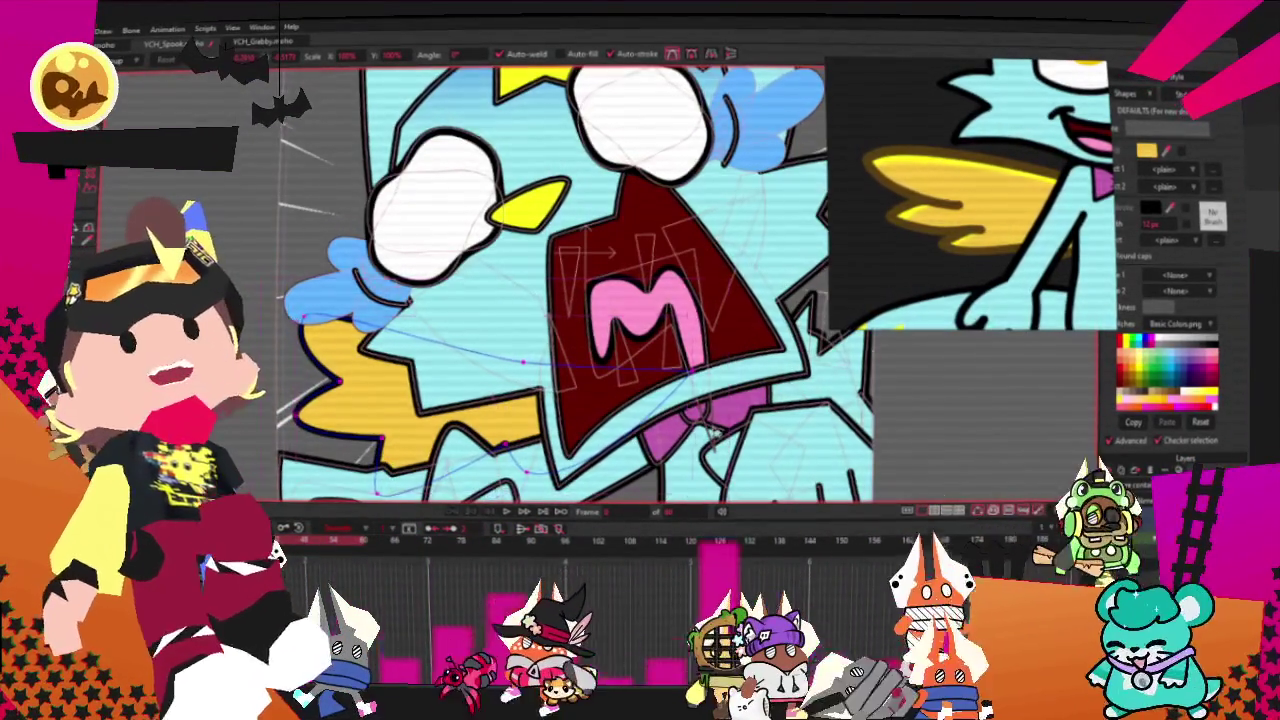
left_click(580, 438)
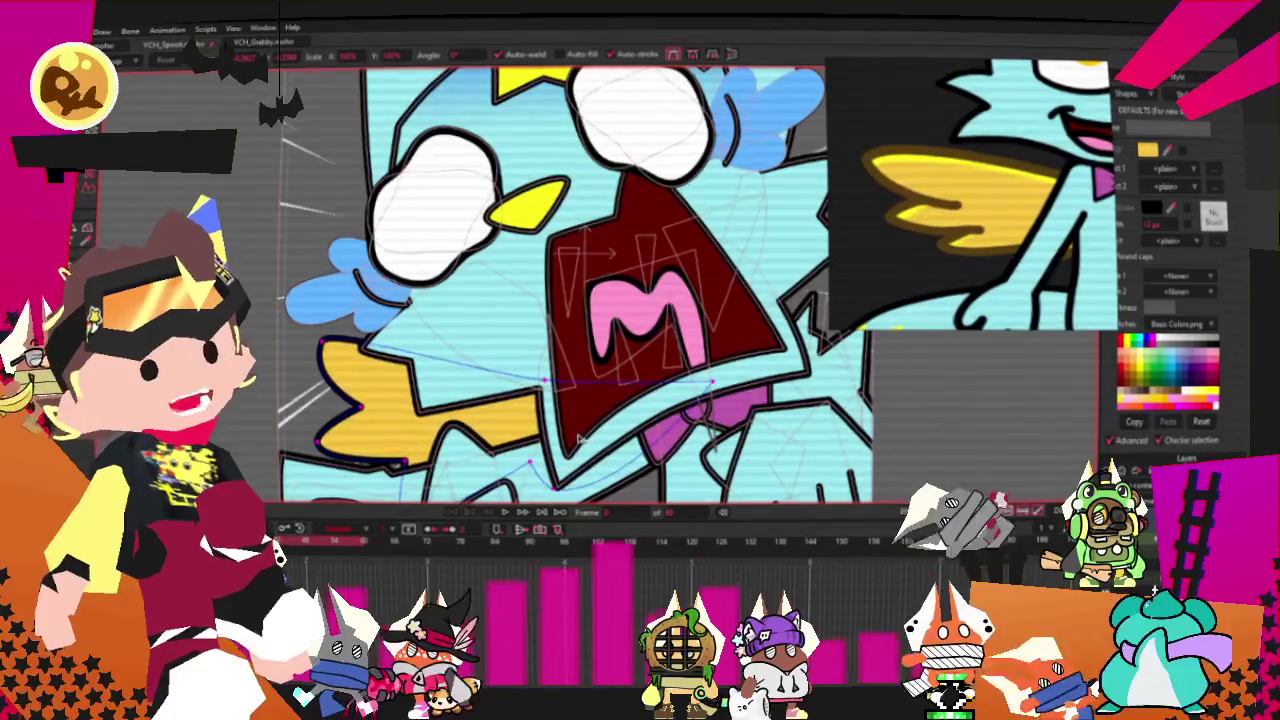
scroll(580, 430, "down", 2)
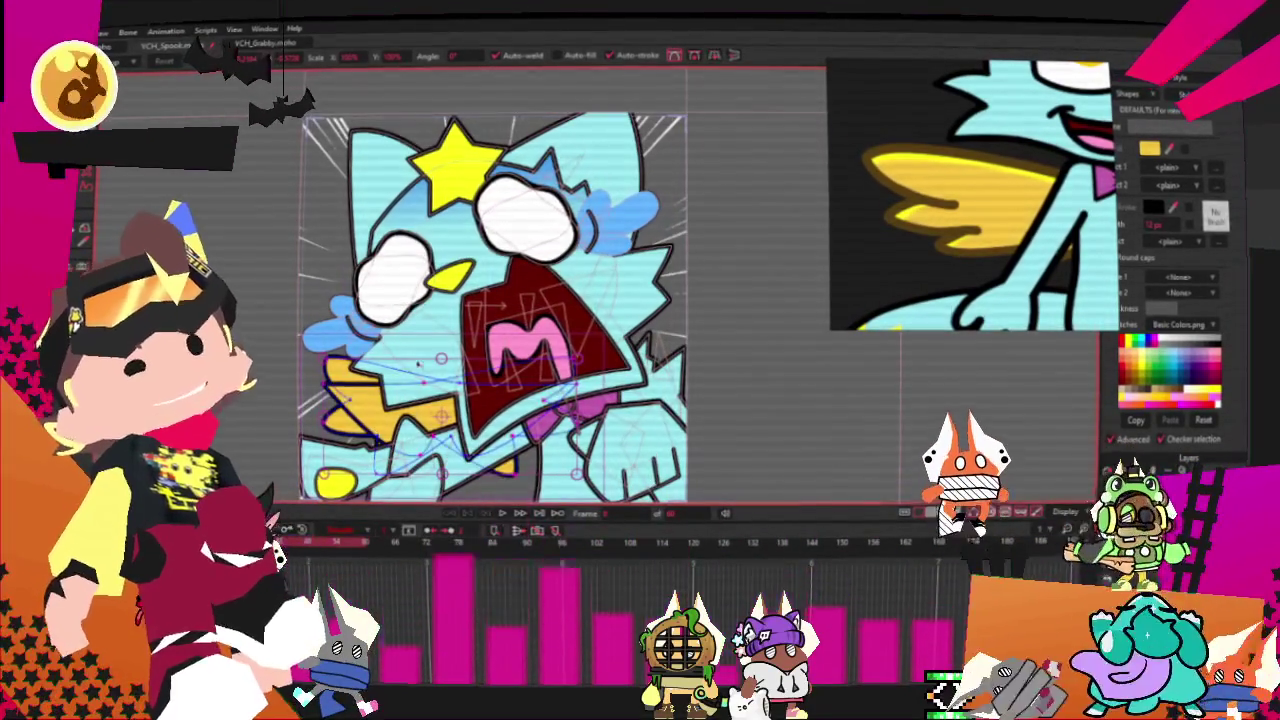
left_click_drag(582, 358, 762, 376)
scroll(762, 376, "up", 2)
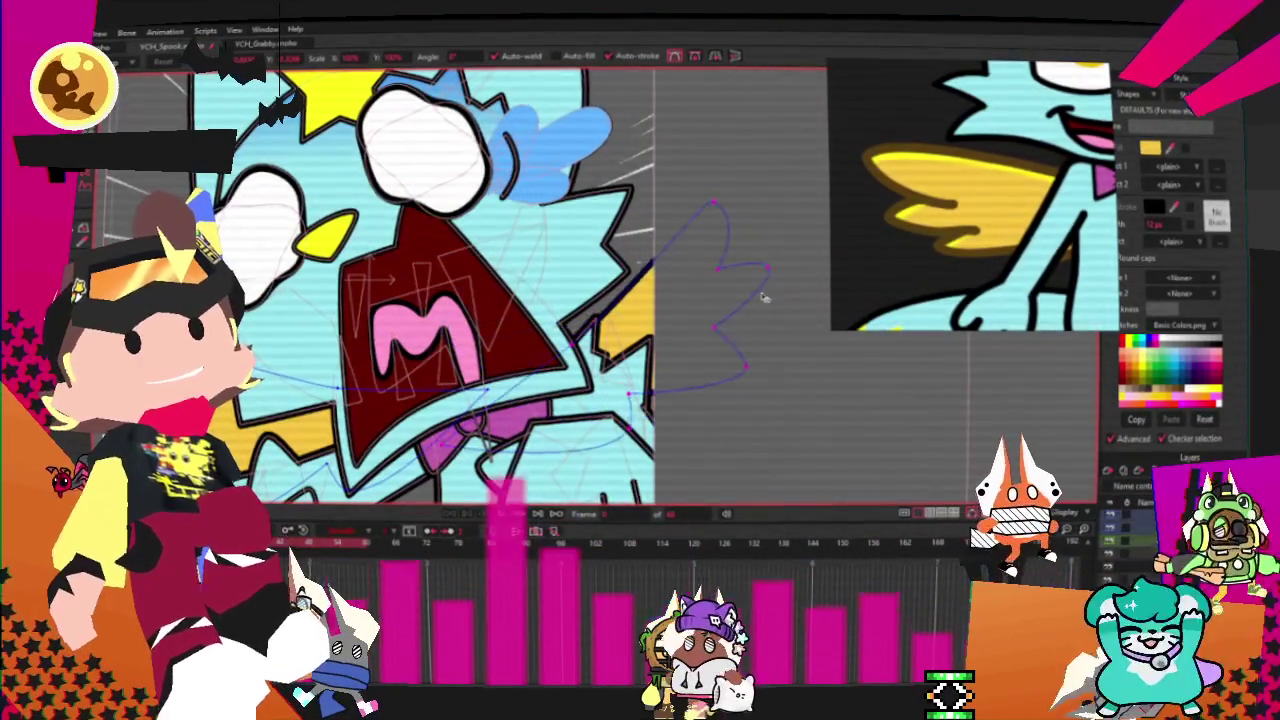
left_click_drag(612, 348, 688, 345)
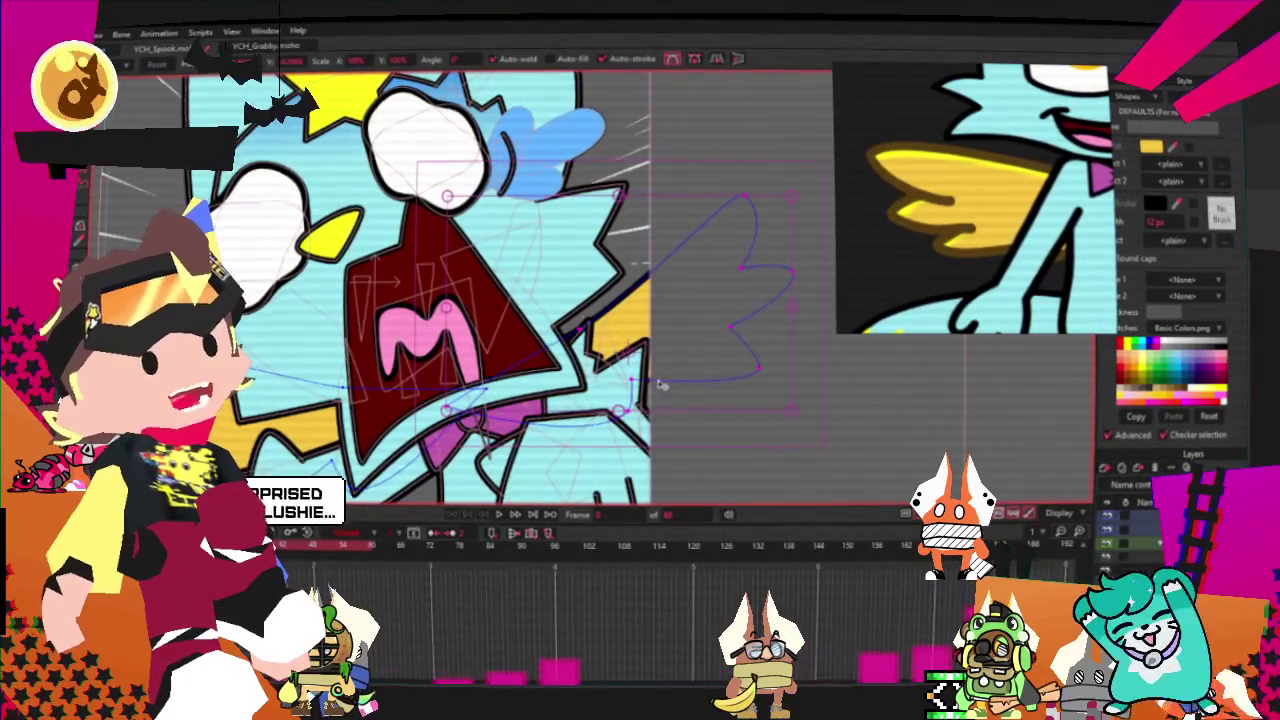
- Pull the wing curve's top end up-right and its bottom end down-left
scroll(660, 385, "up", 1)
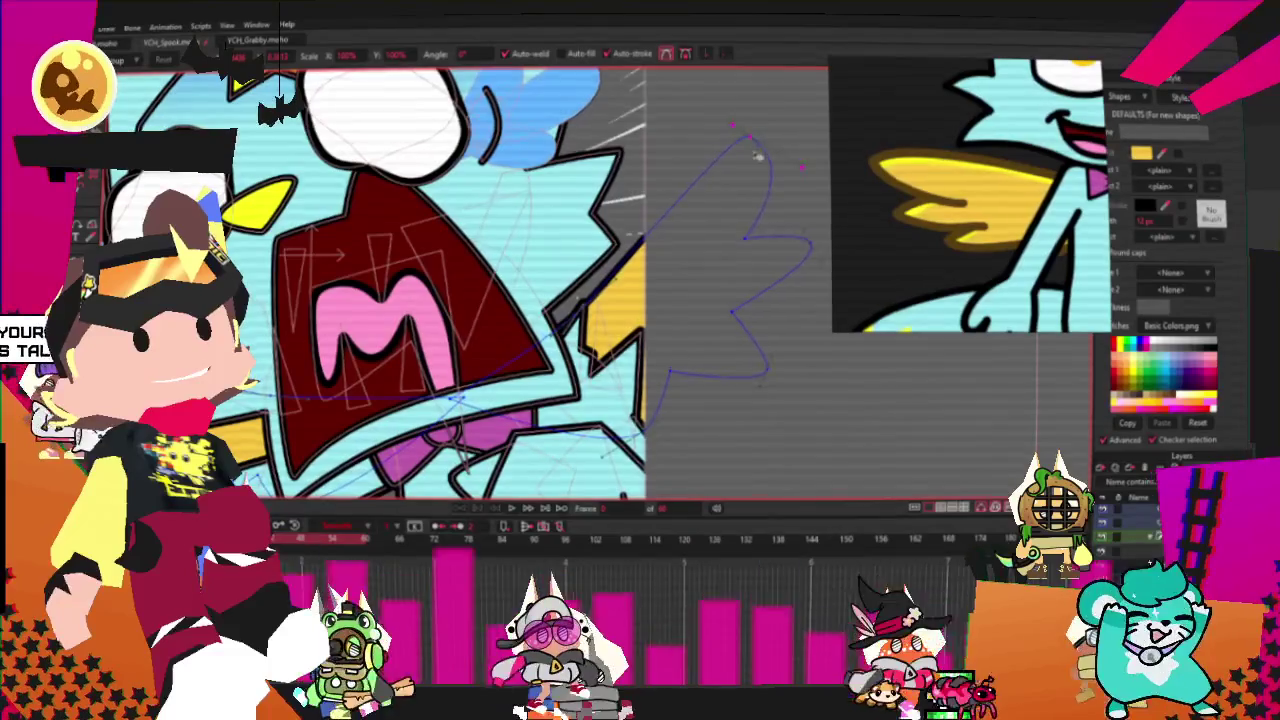
left_click_drag(752, 140, 765, 121)
scroll(720, 200, "right", 2)
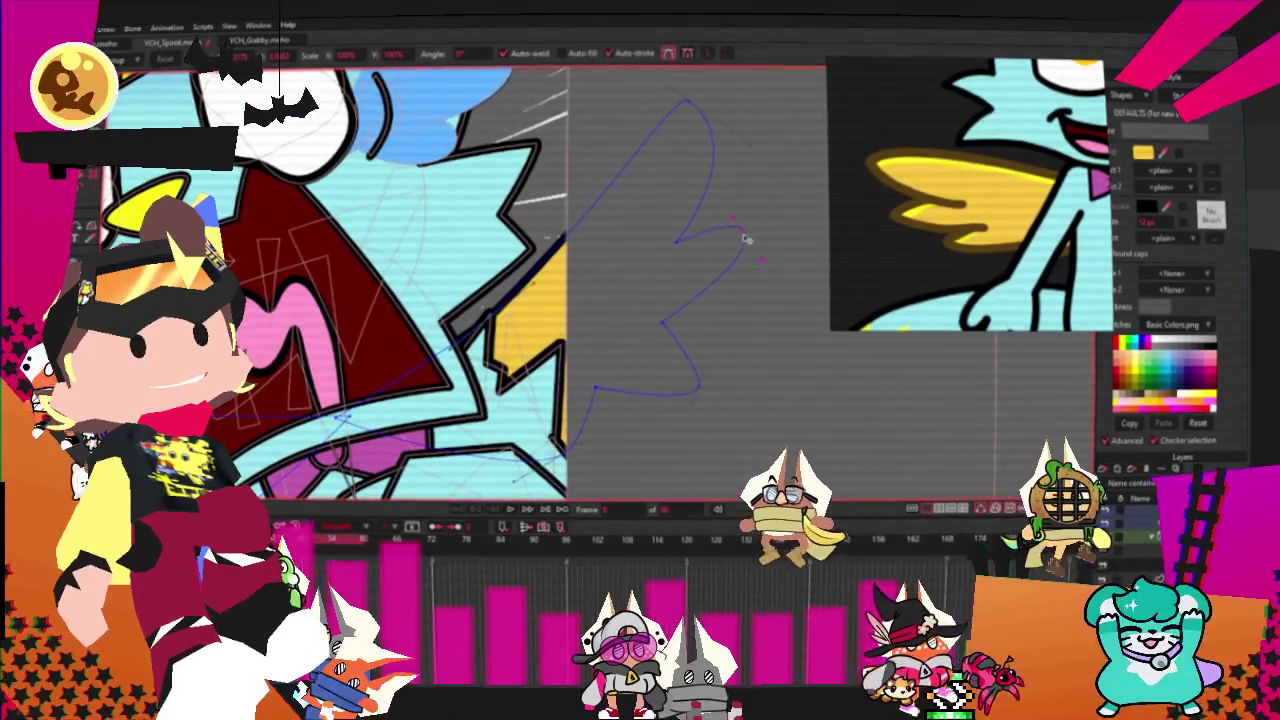
left_click_drag(613, 389, 592, 426)
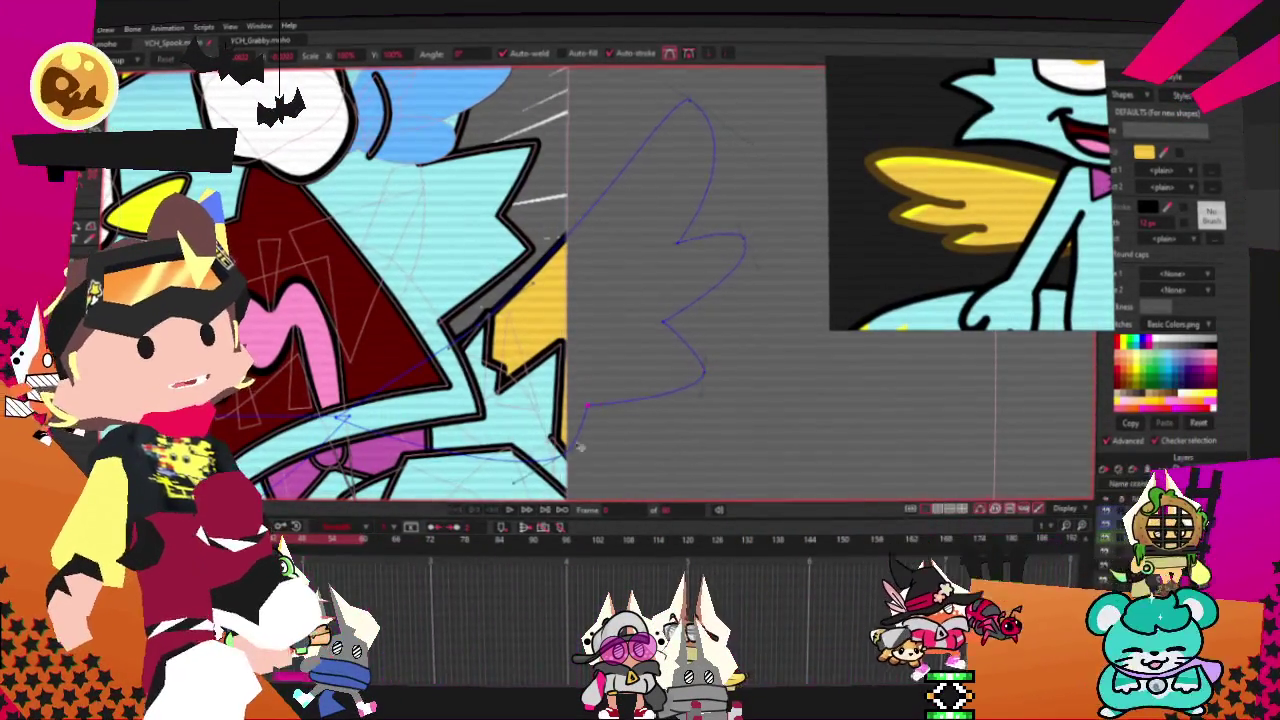
- Play the animation to preview the cat's pose with the new wing
scroll(590, 468, "down", 1)
scroll(500, 380, "down", 2)
scroll(430, 320, "down", 2)
scroll(411, 297, "down", 1)
scroll(411, 297, "up", 1)
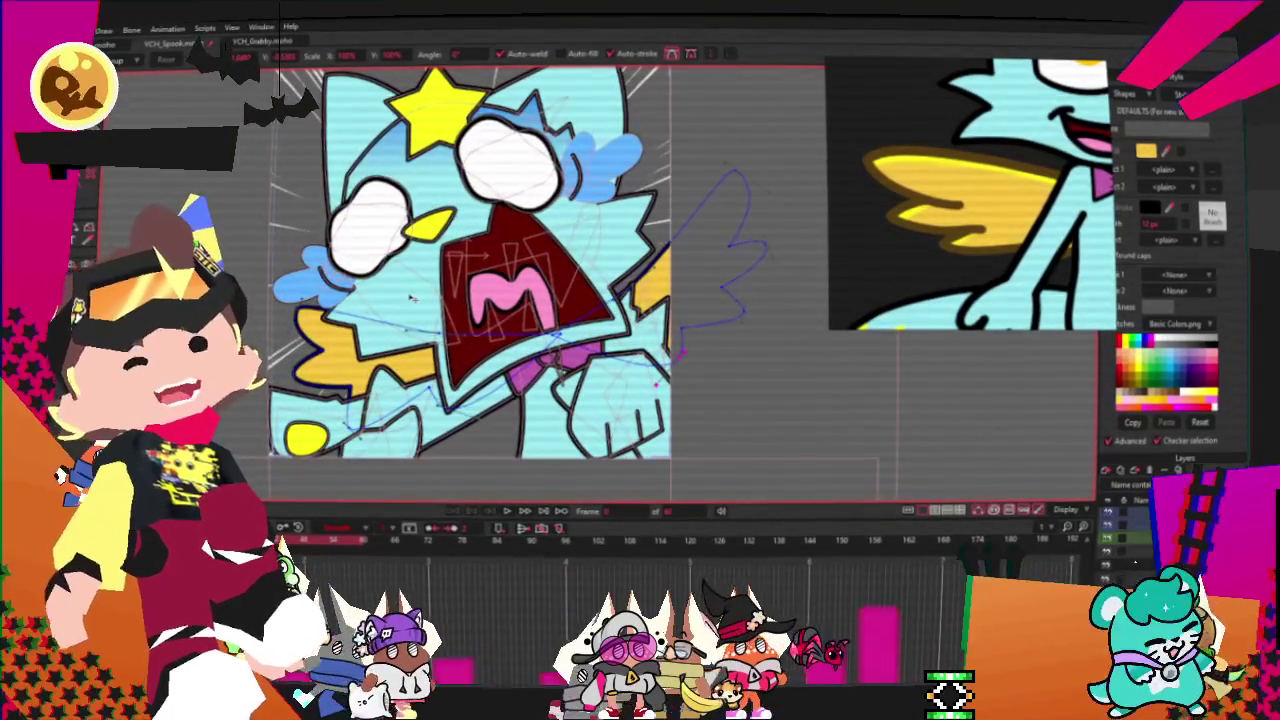
scroll(430, 297, "down", 1)
scroll(495, 260, "up", 3)
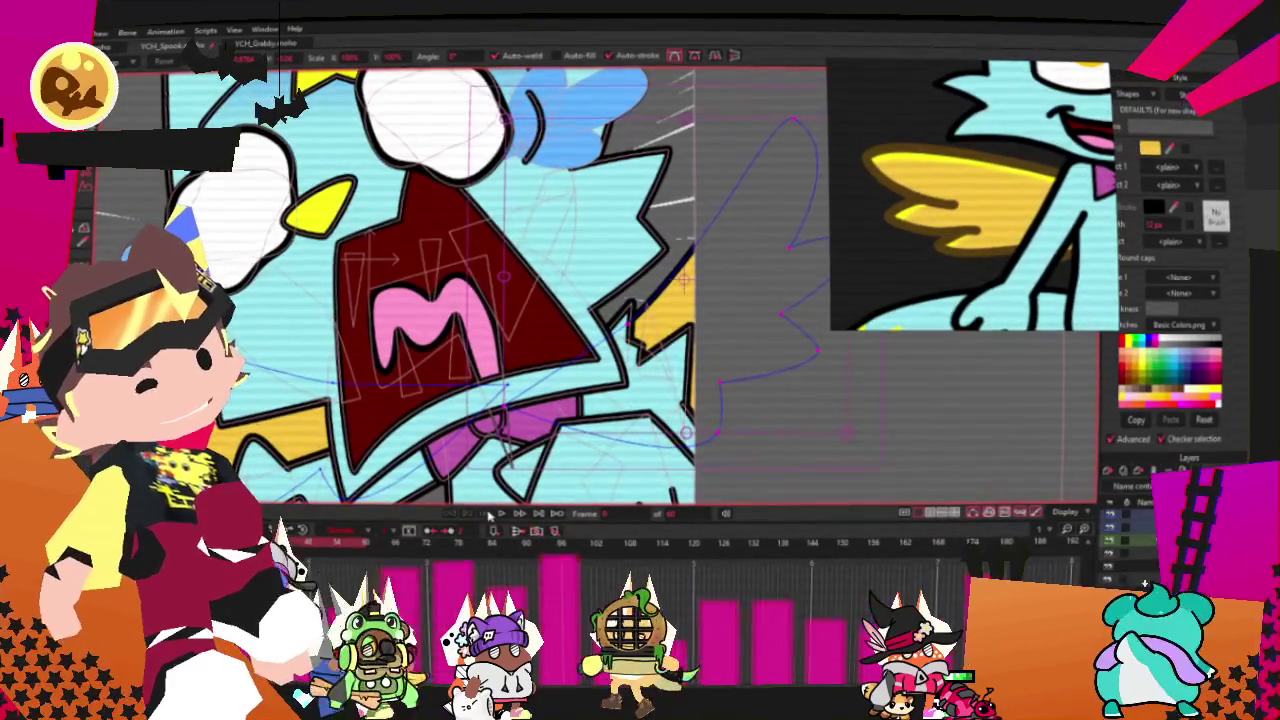
scroll(520, 400, "down", 3)
scroll(540, 390, "down", 3)
scroll(560, 385, "up", 1)
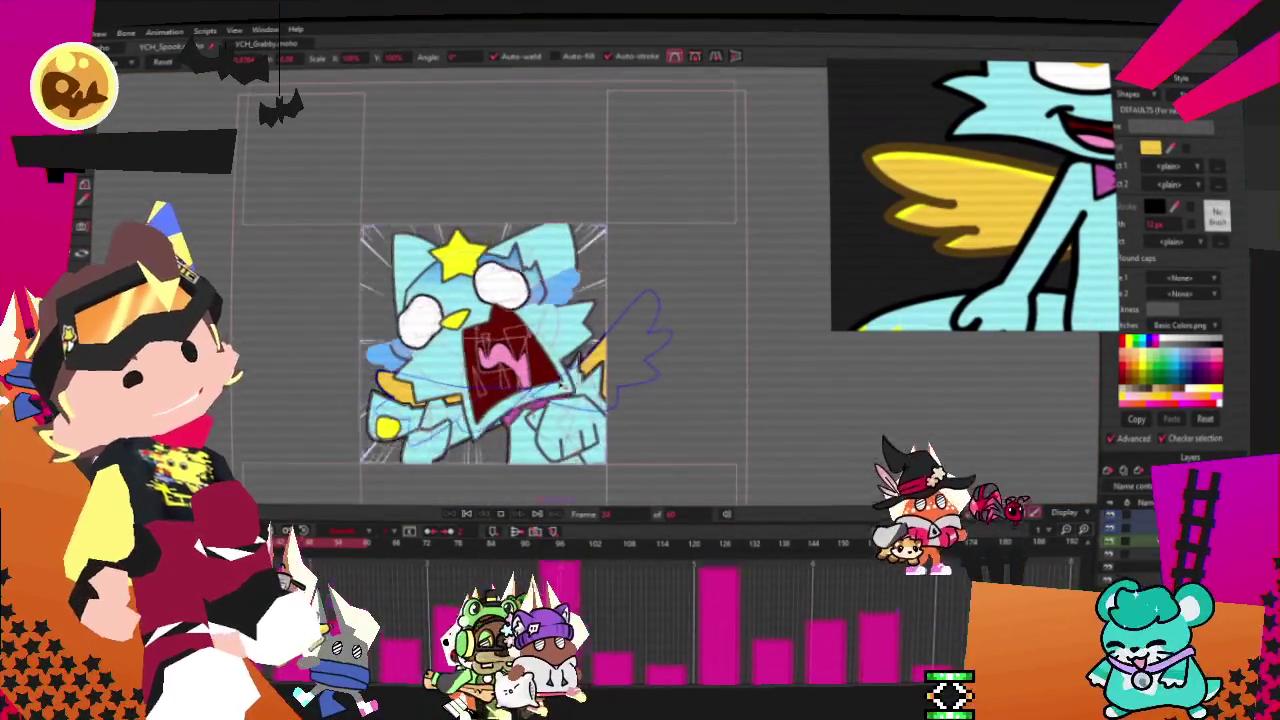
left_click(476, 514)
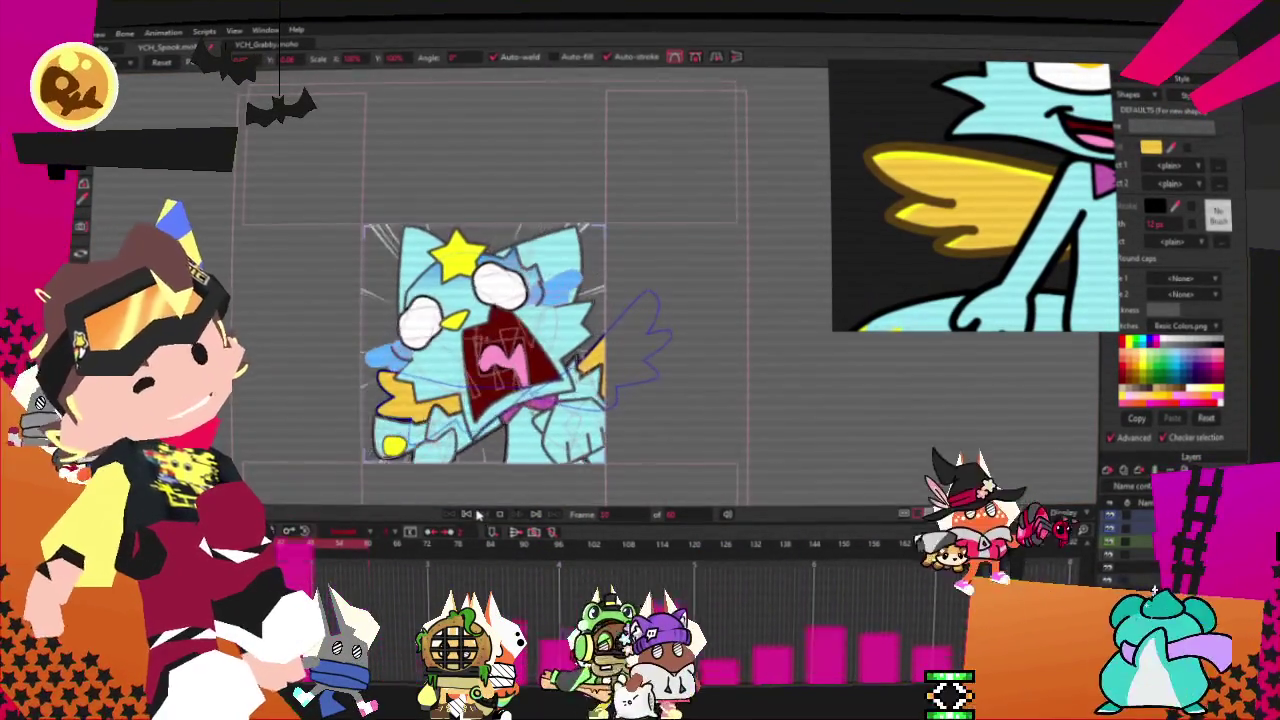
scroll(570, 410, "up", 1)
scroll(570, 410, "up", 2)
scroll(570, 410, "up", 1)
scroll(570, 410, "up", 1)
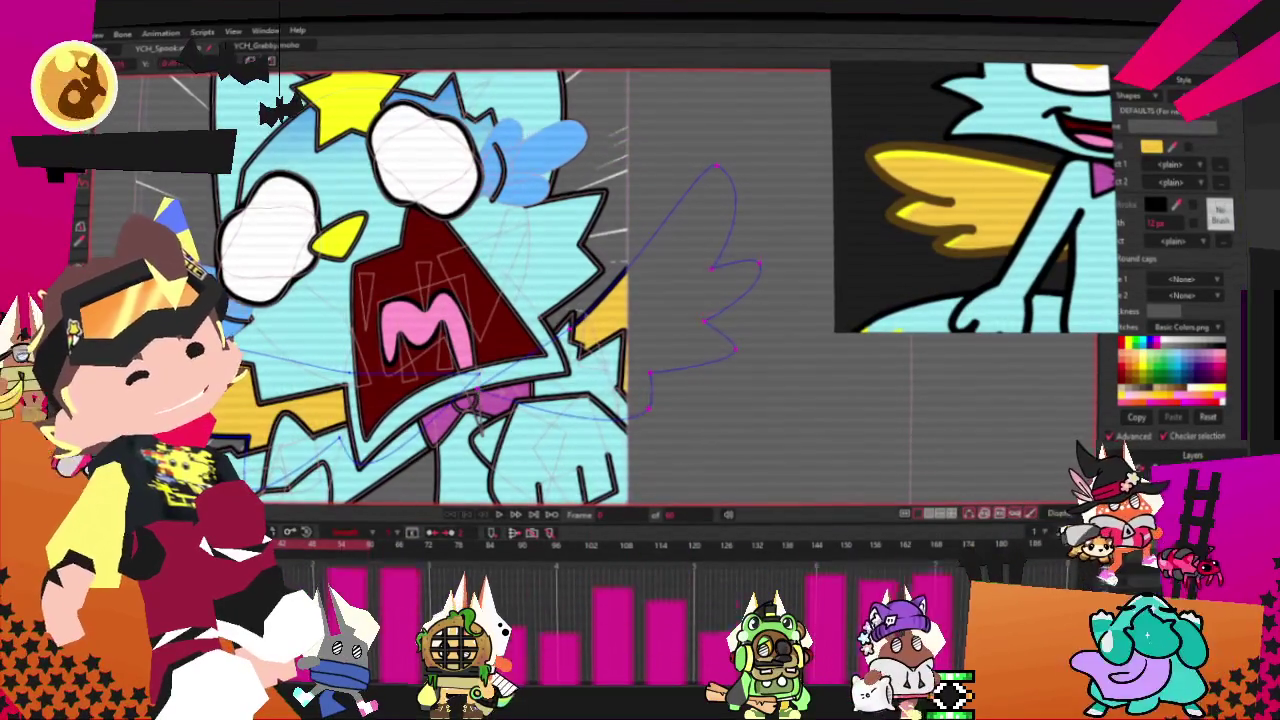
key("0")
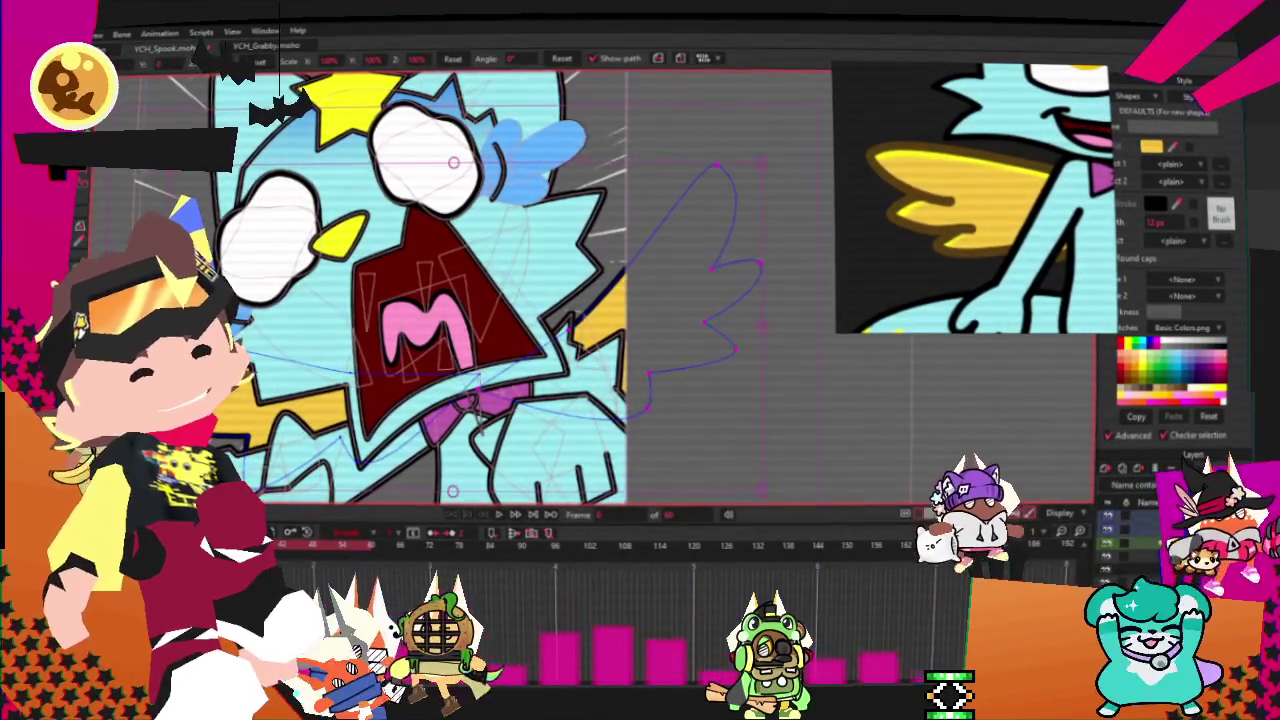
key("ctrl+Right")
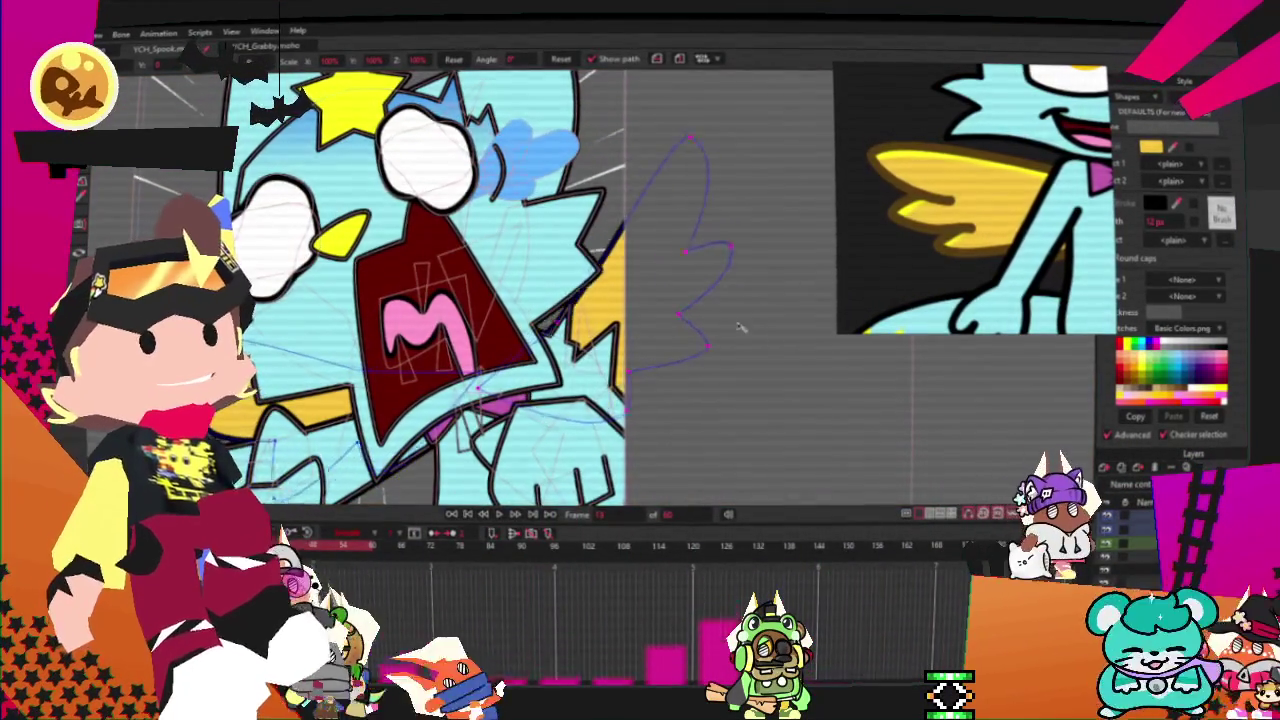
left_click_drag(735, 327, 740, 360)
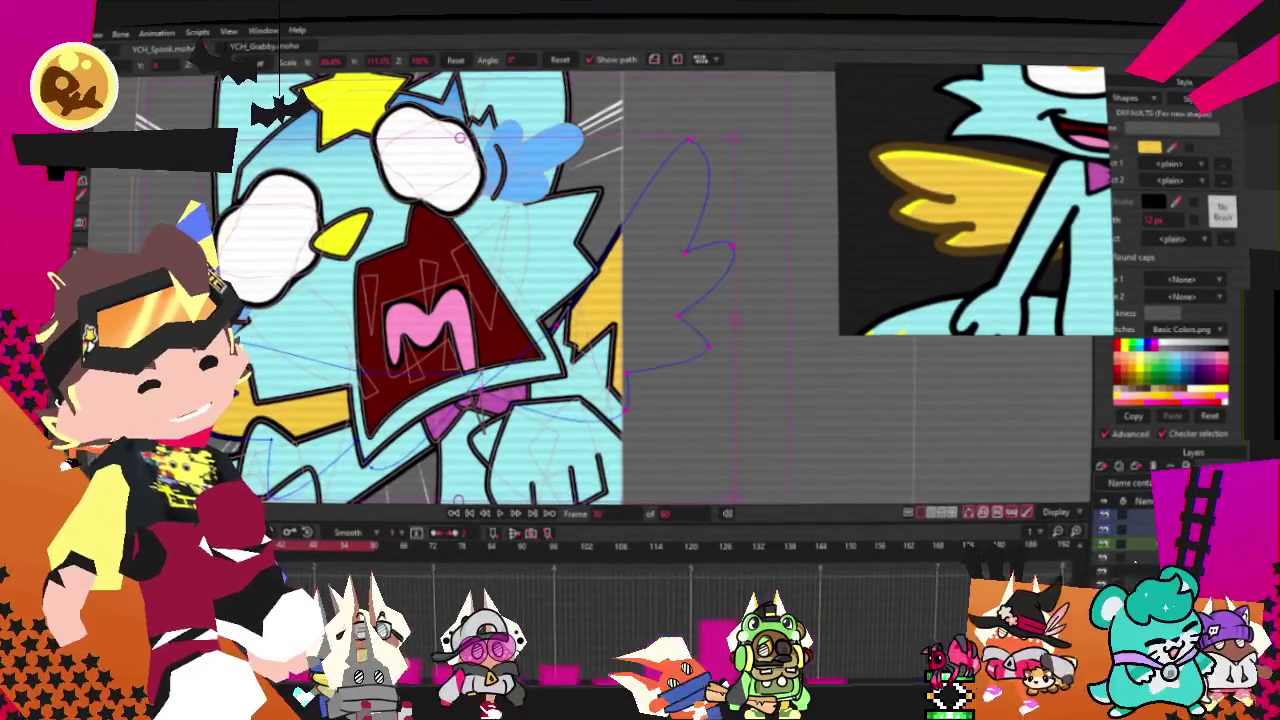
key("ctrl+z")
left_click_drag(377, 548, 447, 580)
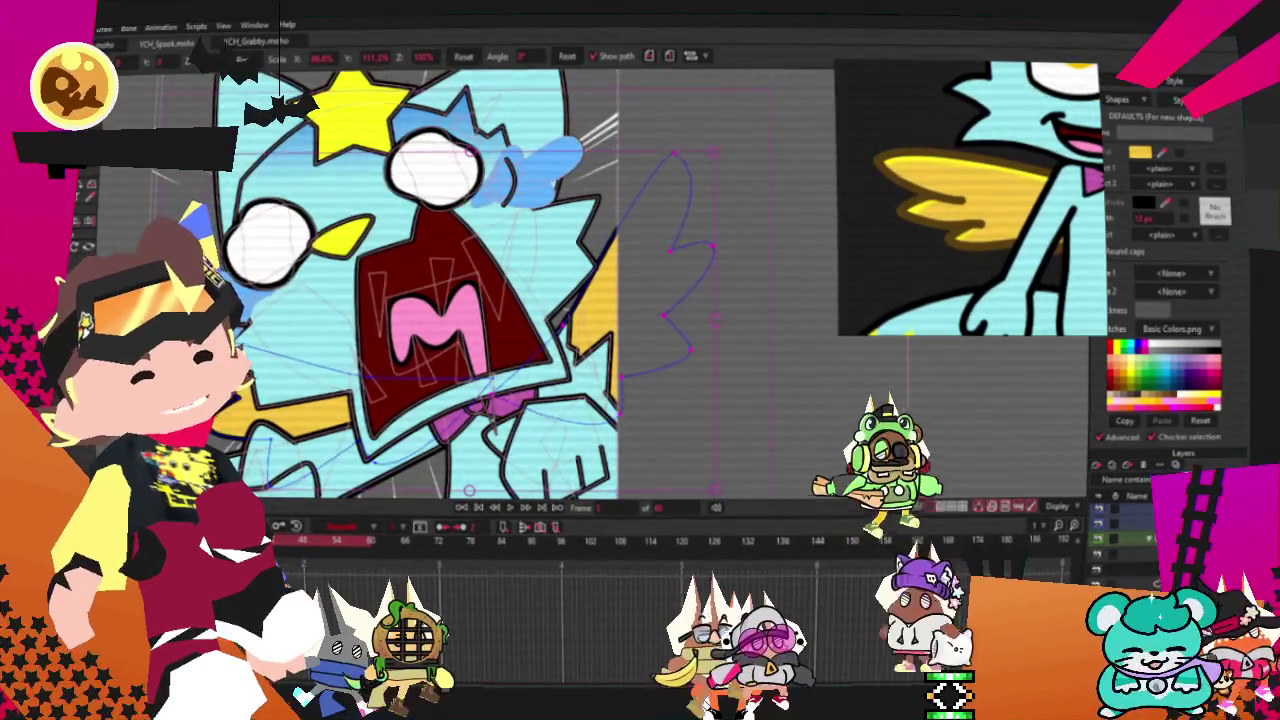
key("ctrl+z")
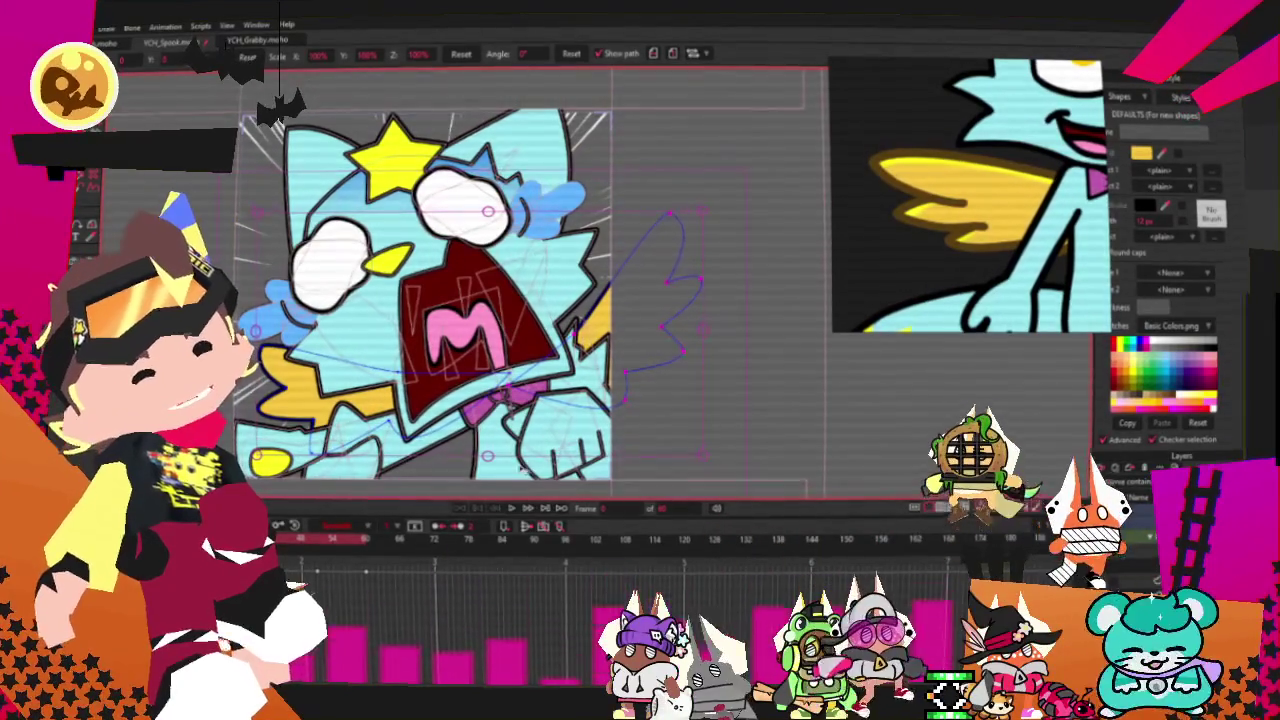
- Shift the blue hair tuft beside the eye to a more saturated blue
scroll(510, 495, "up", 1)
scroll(515, 480, "up", 1)
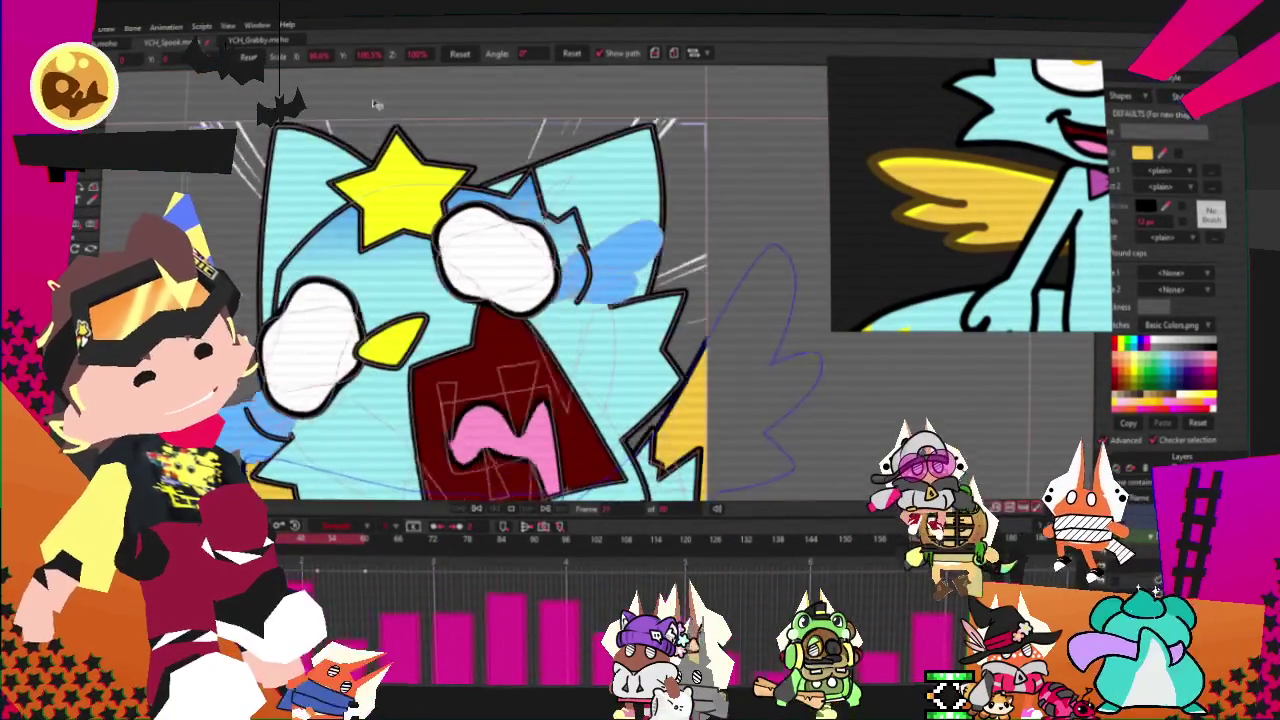
scroll(520, 465, "up", 1)
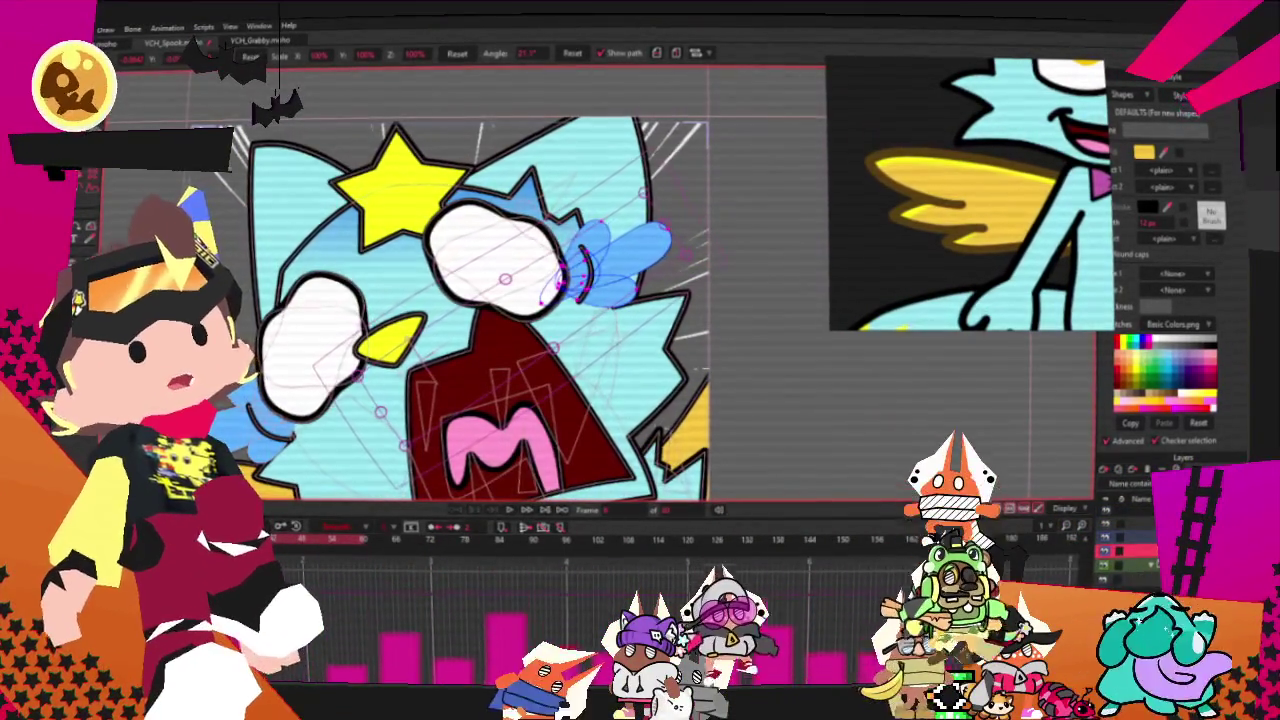
scroll(238, 440, "up", 2)
scroll(240, 430, "down", 2)
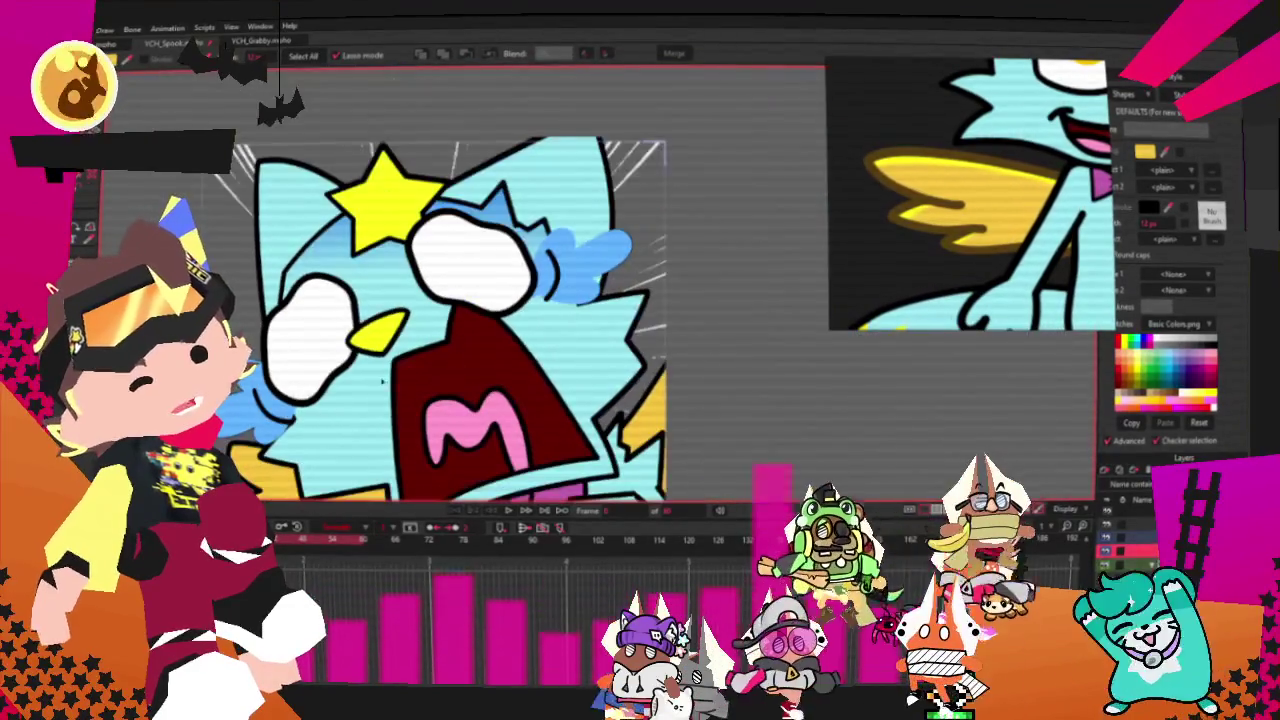
scroll(590, 250, "up", 2)
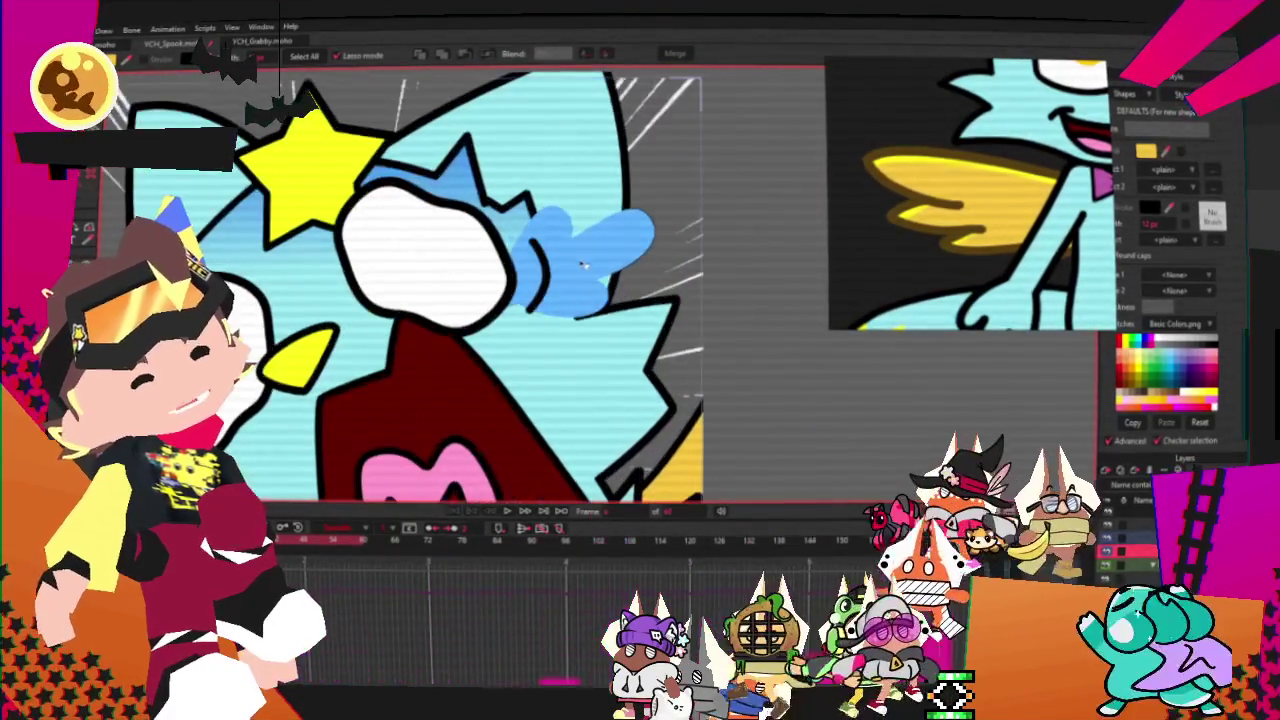
left_click(546, 248)
left_click(546, 248)
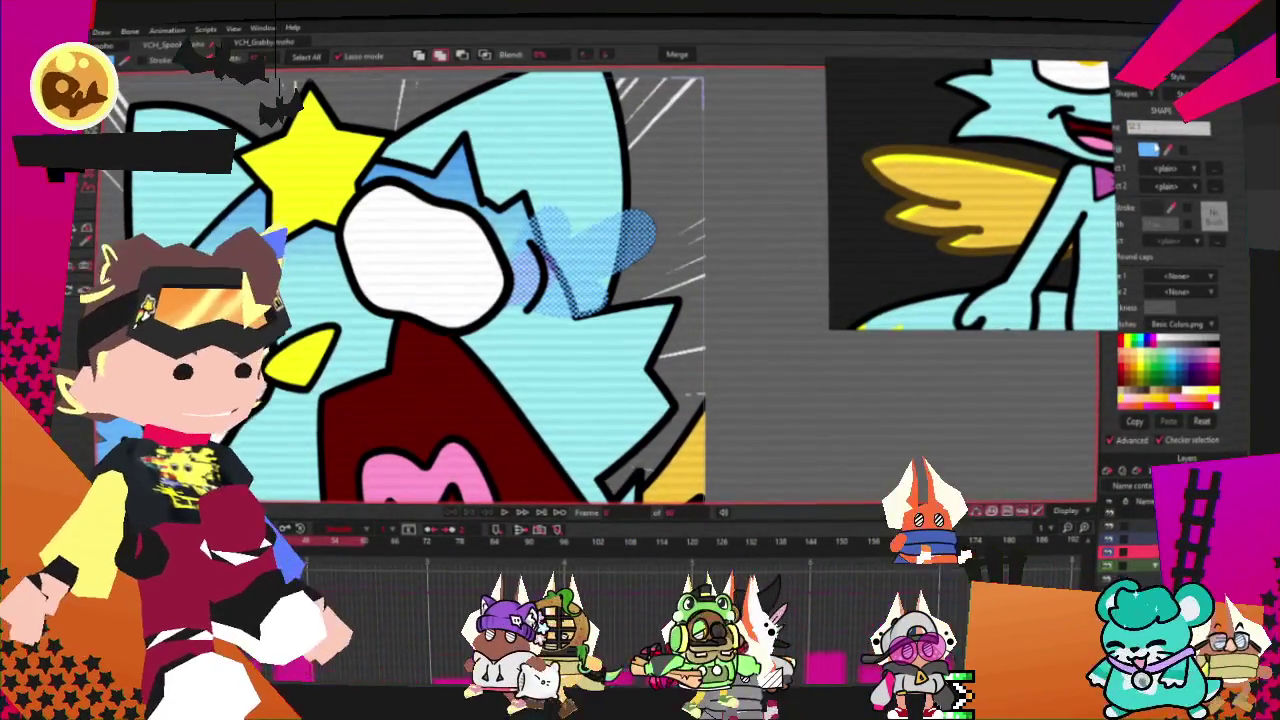
left_click(1148, 150)
left_click_drag(973, 488, 971, 478)
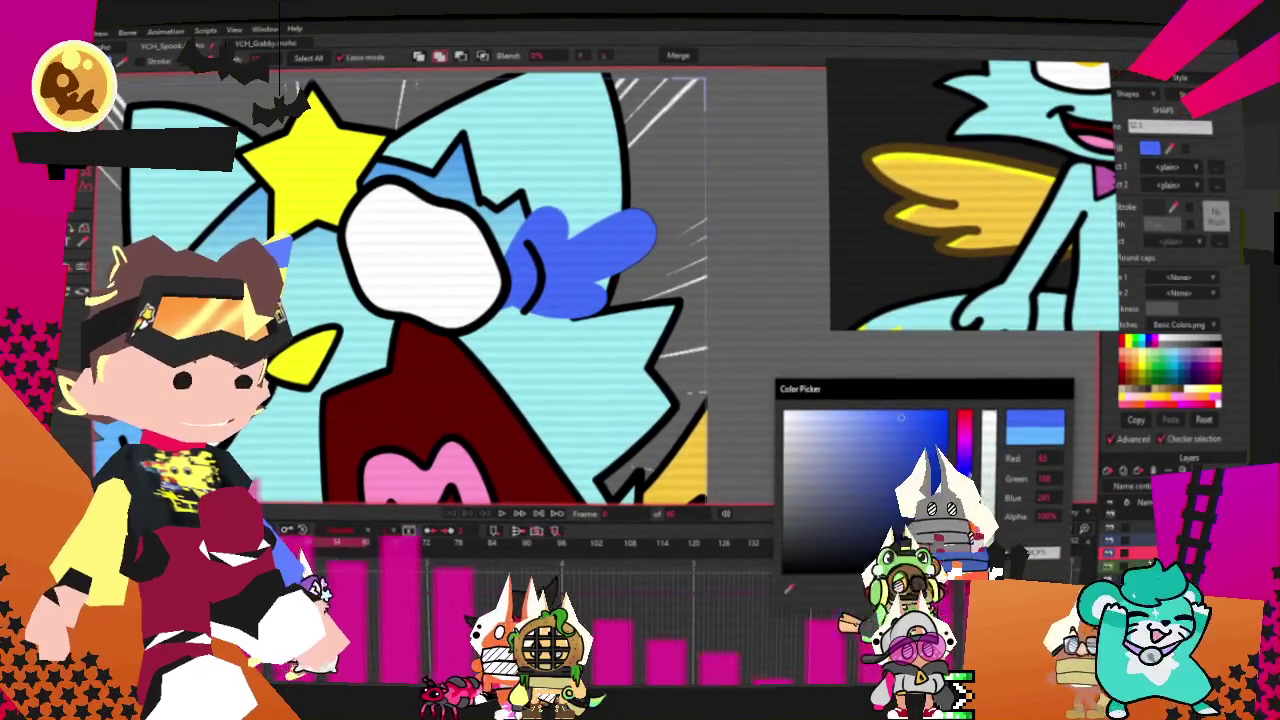
- Recolour the tuft left of the beak to a deeper blue, 100/133/233
scroll(678, 393, "down", 2)
scroll(678, 393, "down", 2)
scroll(678, 393, "up", 2)
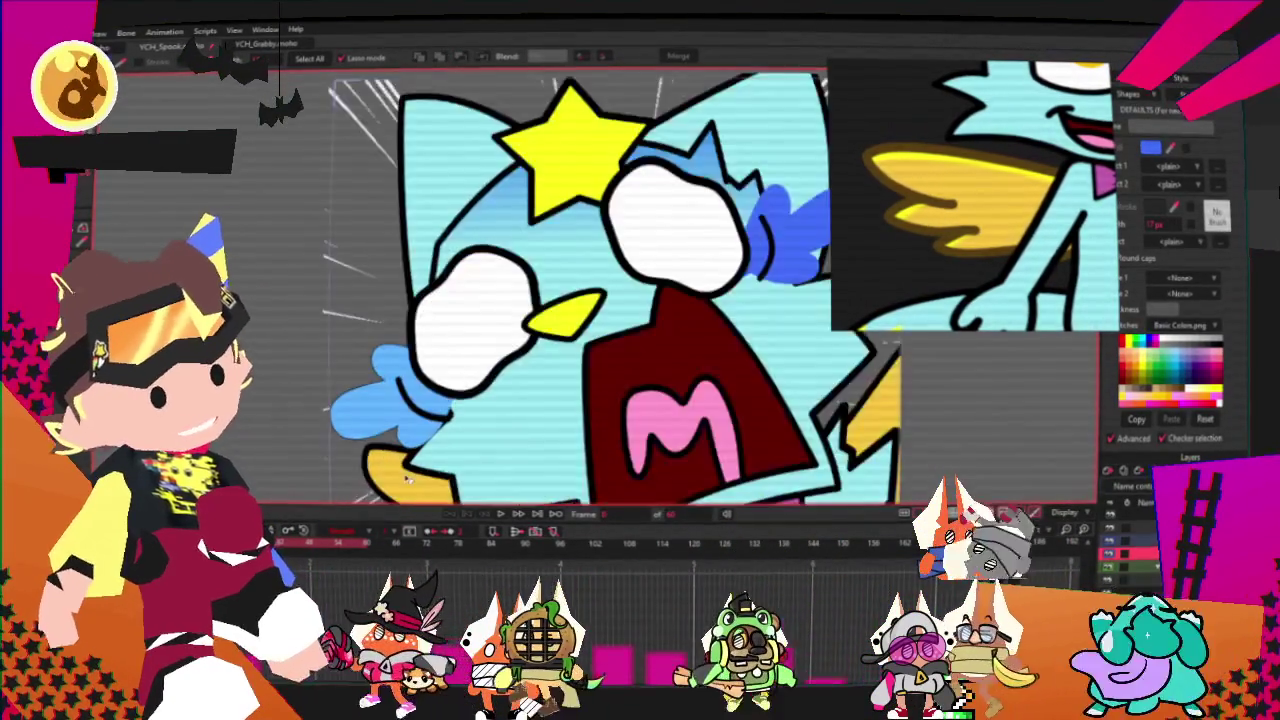
scroll(678, 393, "up", 2)
scroll(418, 440, "down", 2)
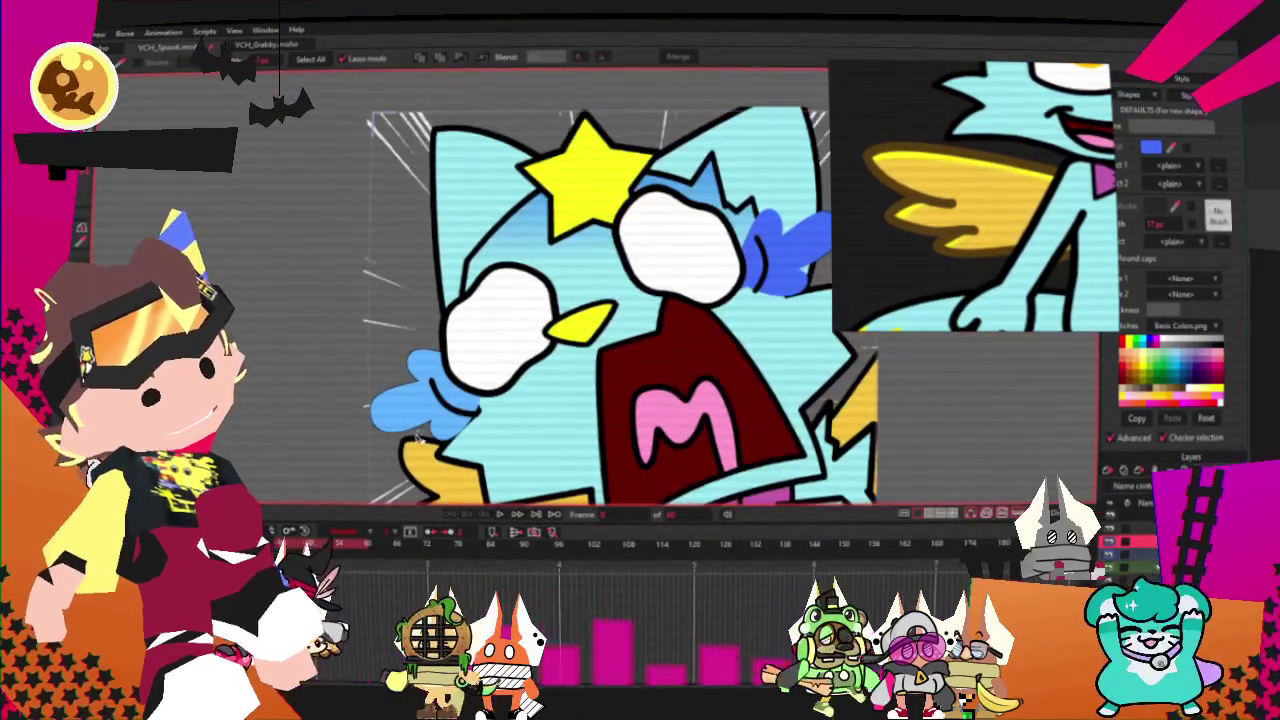
left_click(450, 420)
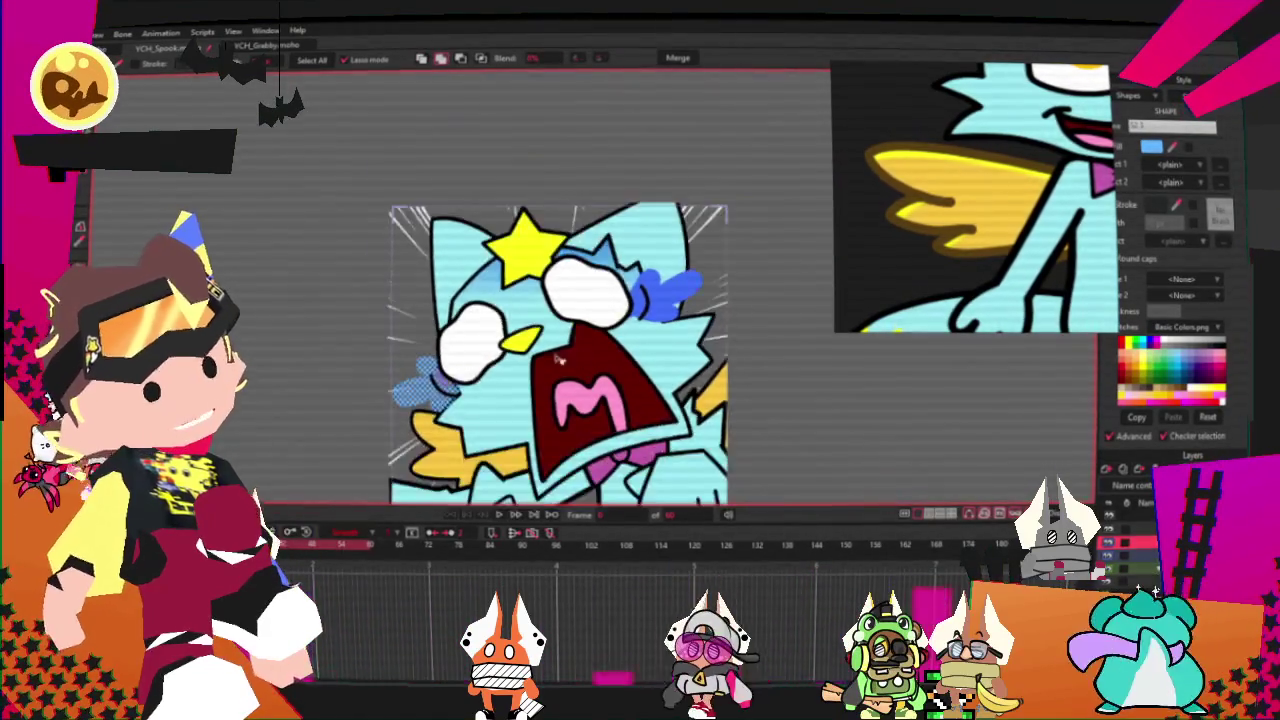
scroll(491, 372, "up", 1)
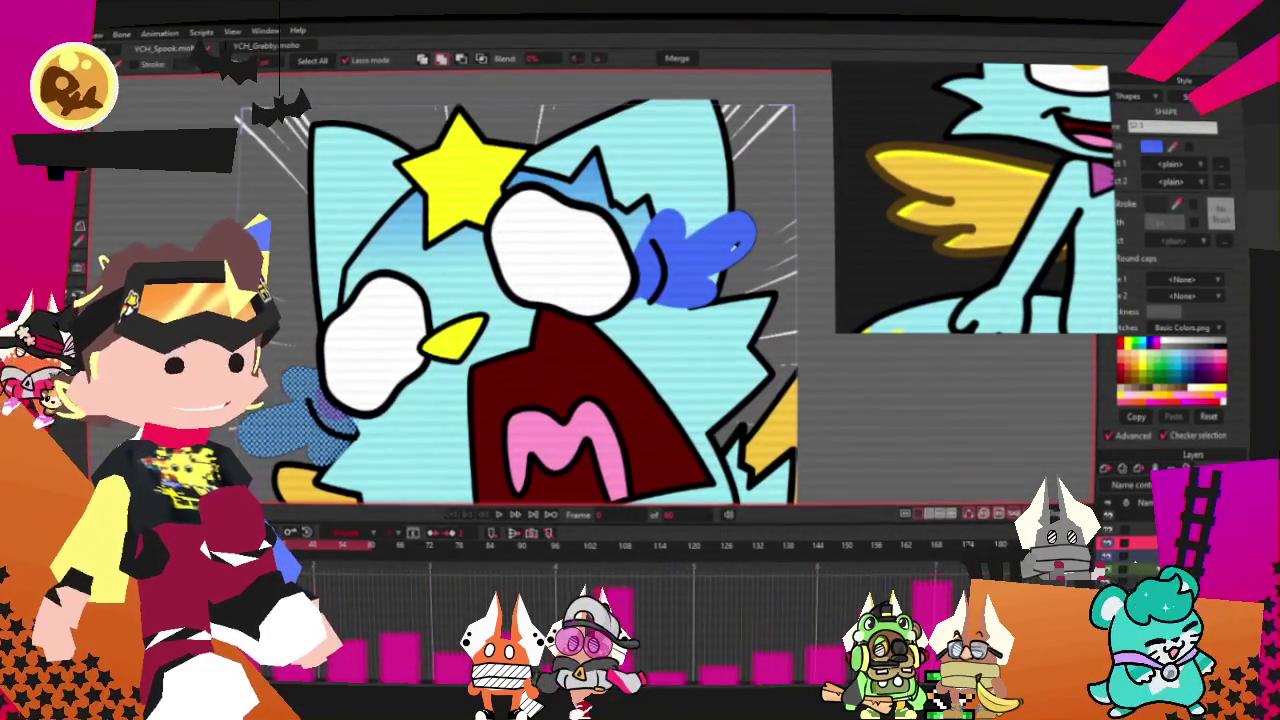
left_click(1151, 147)
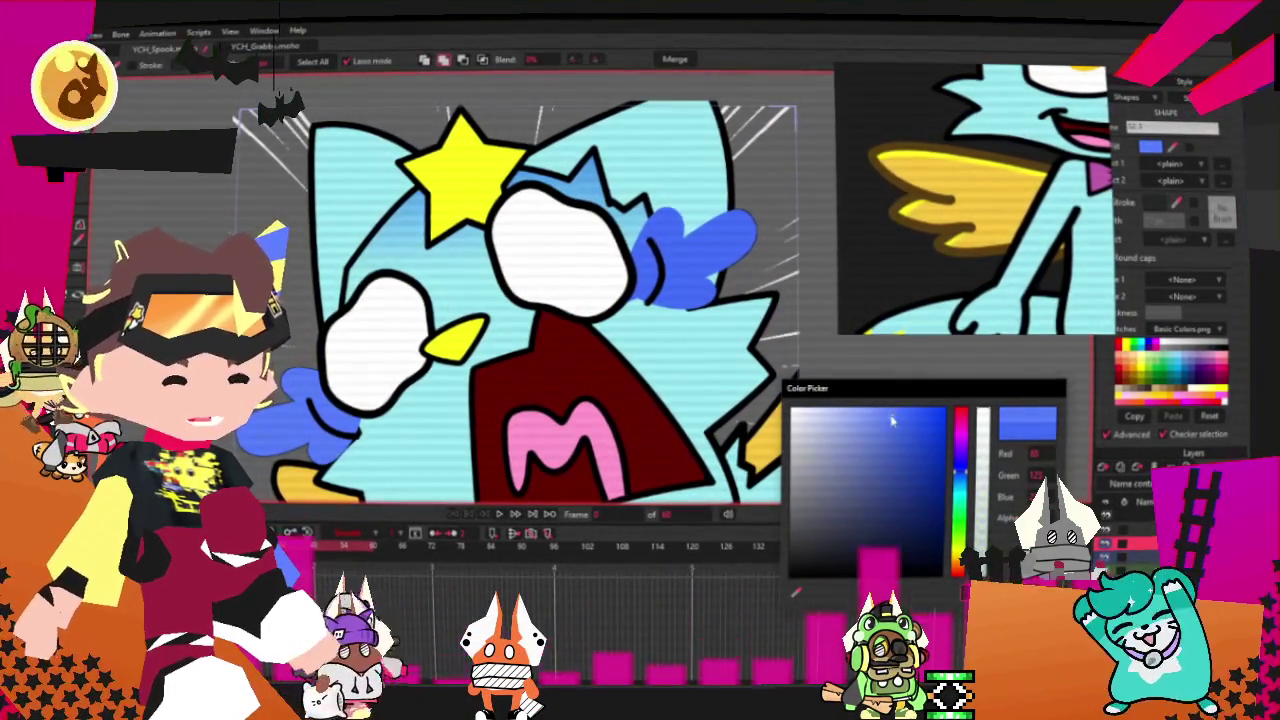
left_click_drag(958, 483, 964, 485)
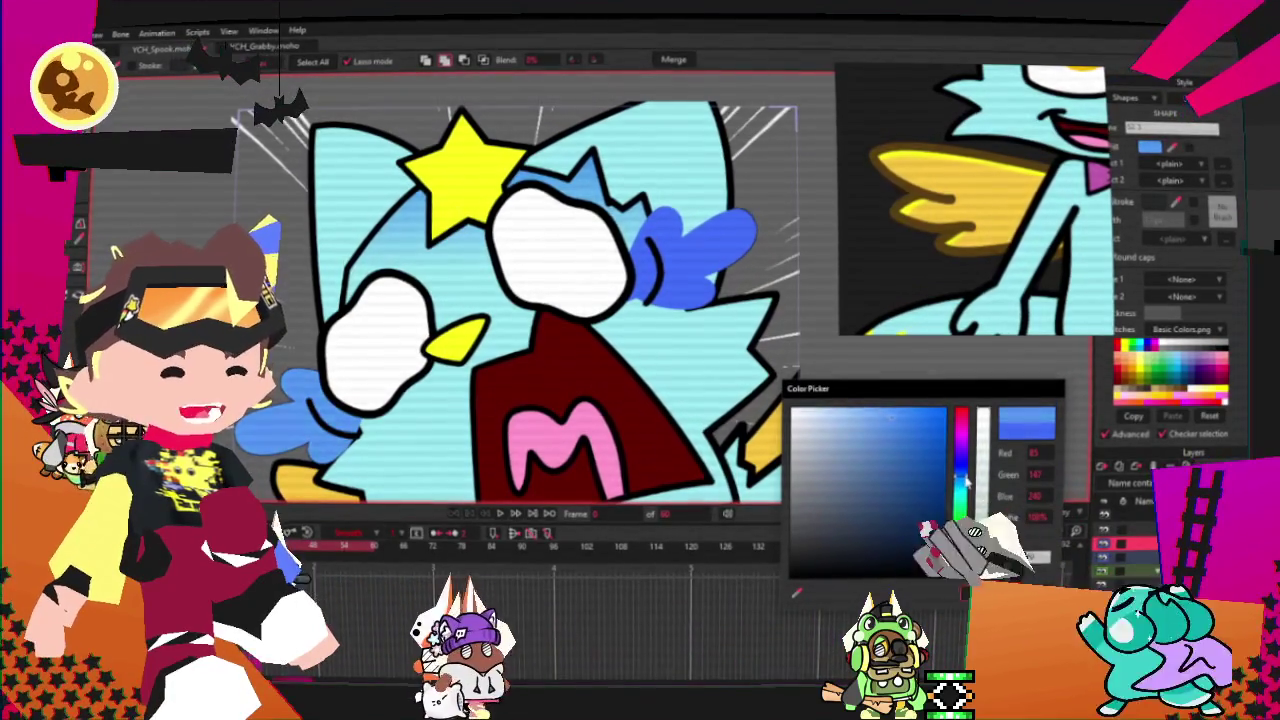
left_click(895, 412)
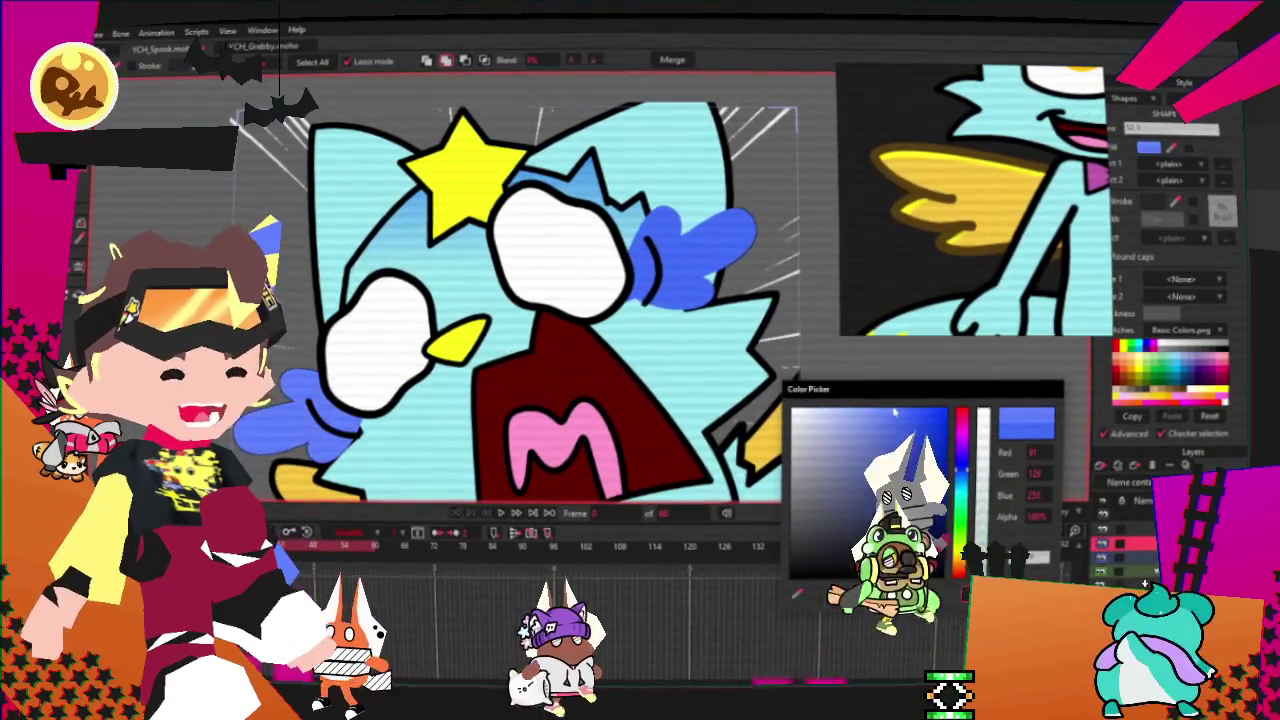
left_click(886, 415)
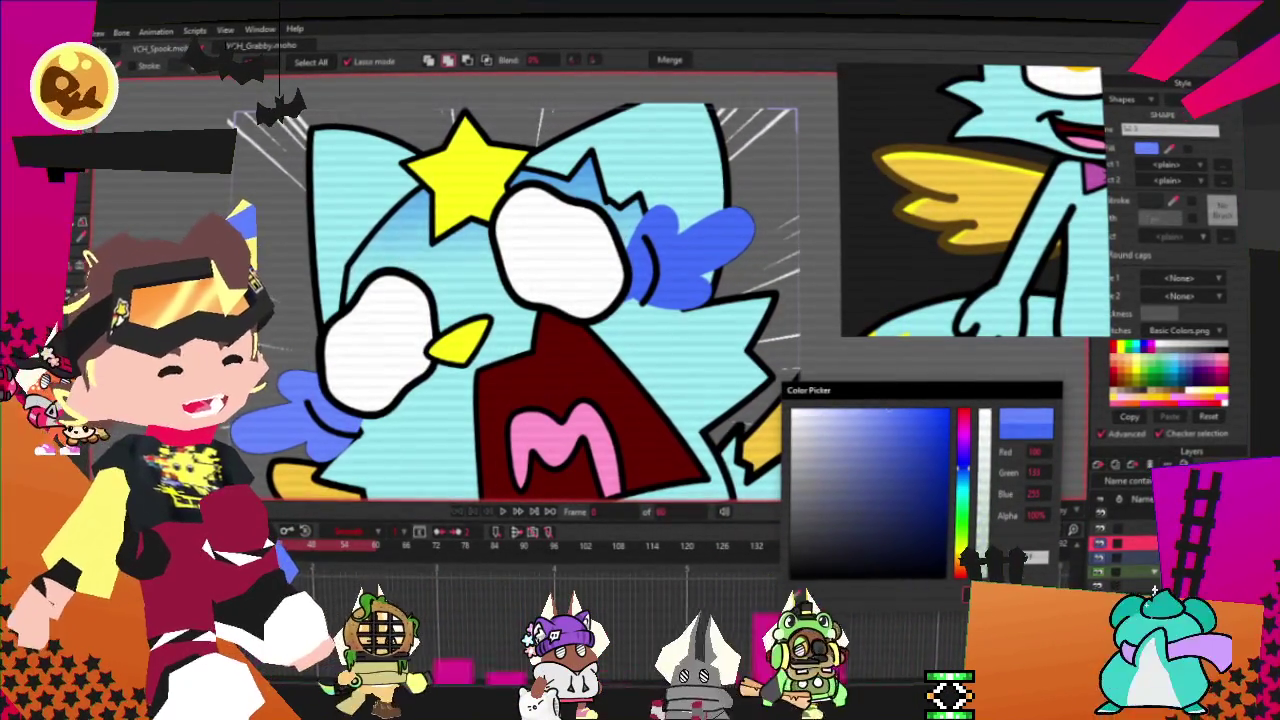
key("Return")
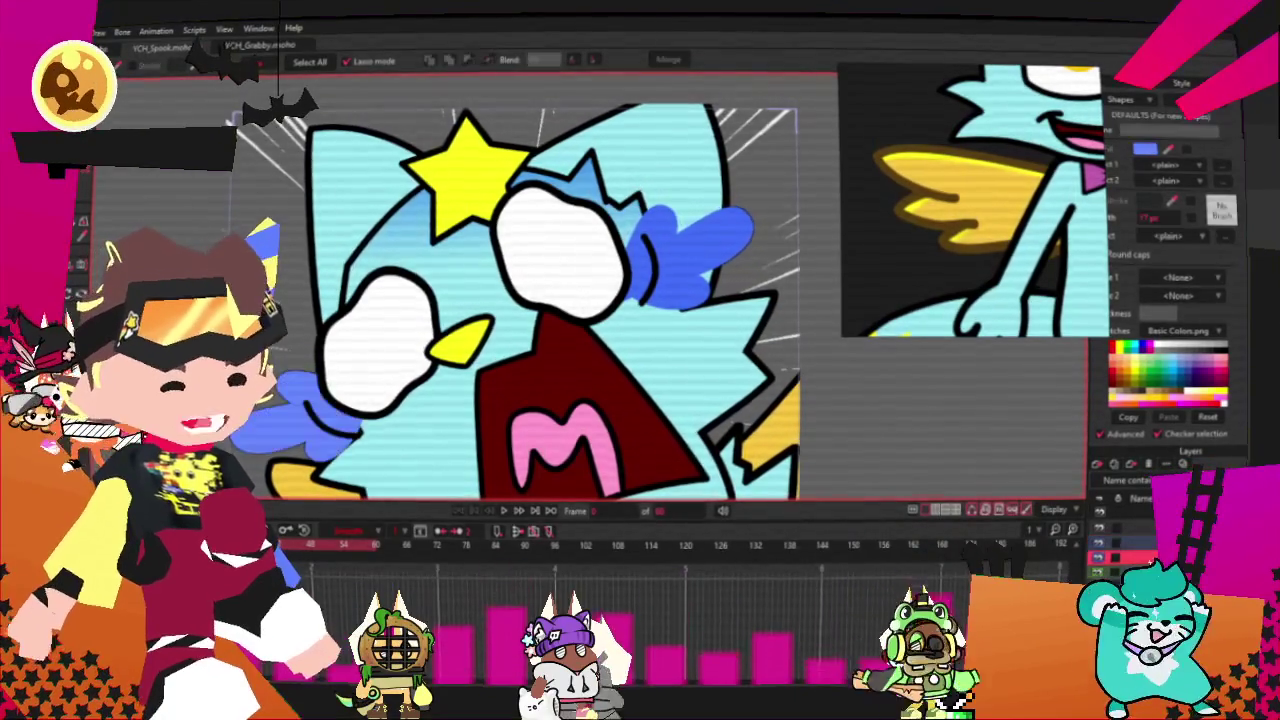
- Check the recoloured tuft, then deselect it by choosing another layer
scroll(639, 369, "up", 3)
left_click(639, 369)
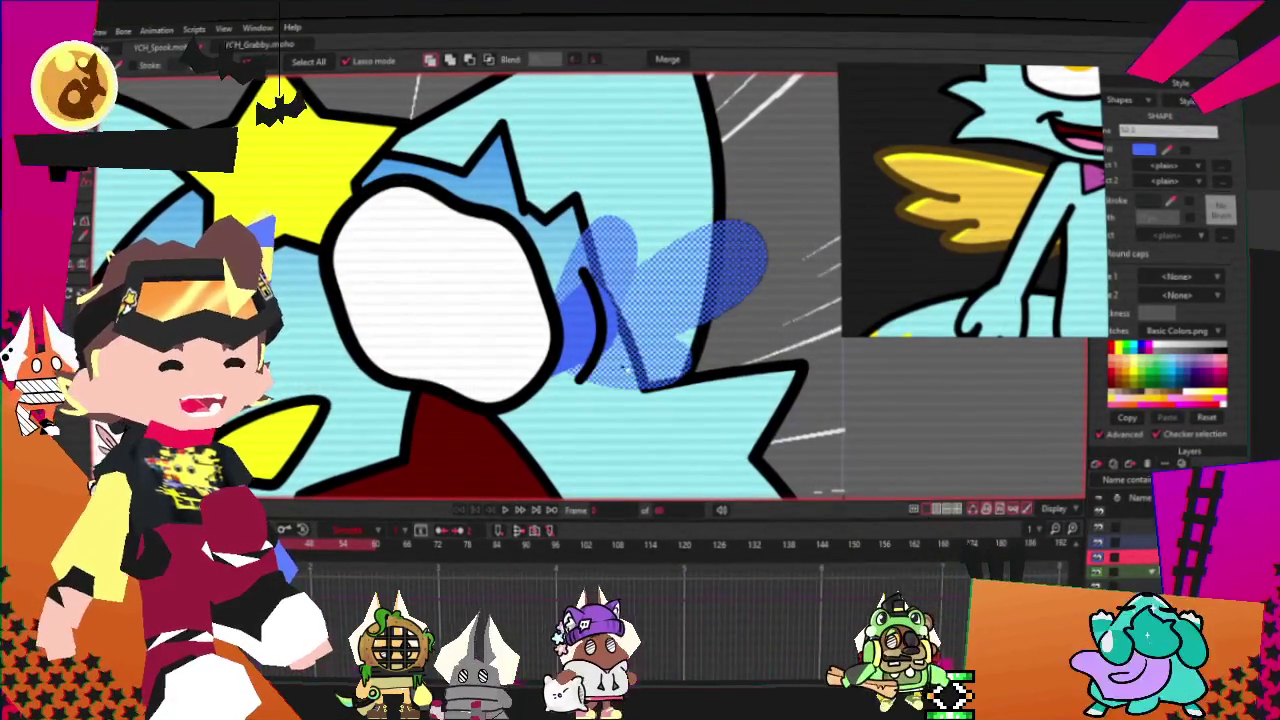
scroll(404, 305, "down", 2)
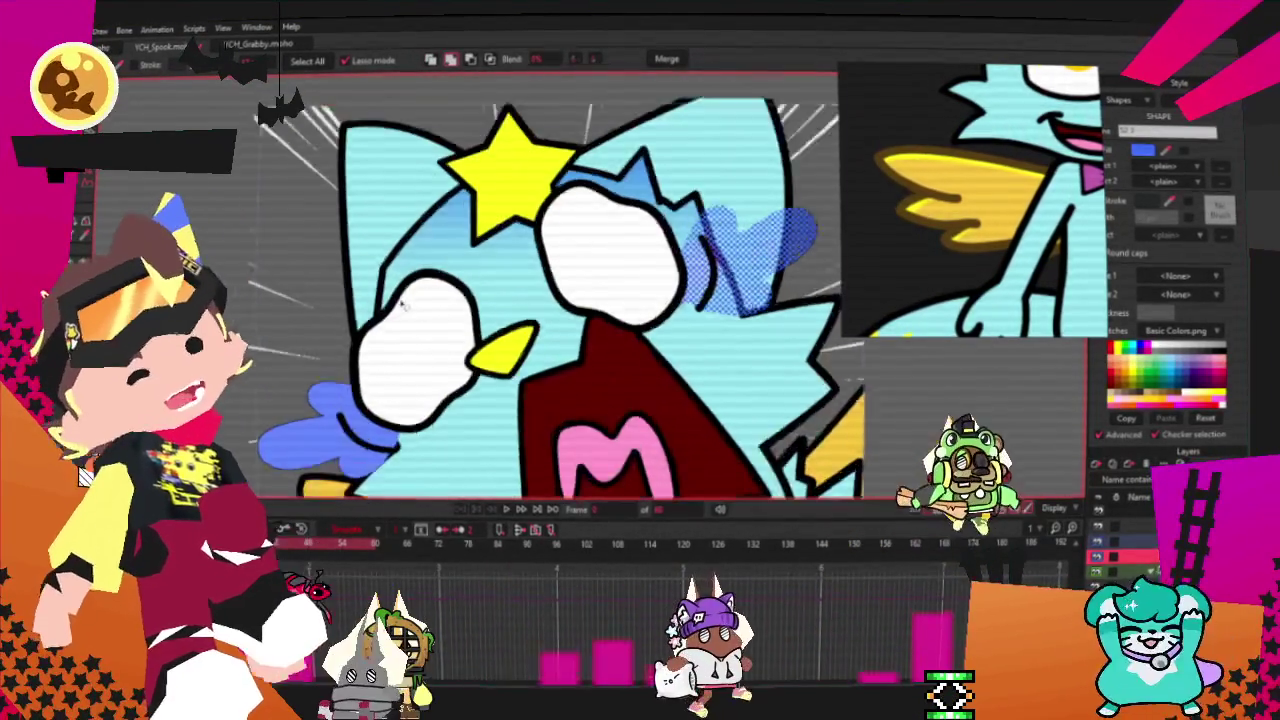
scroll(404, 305, "up", 2)
scroll(450, 320, "down", 2)
scroll(550, 340, "up", 2)
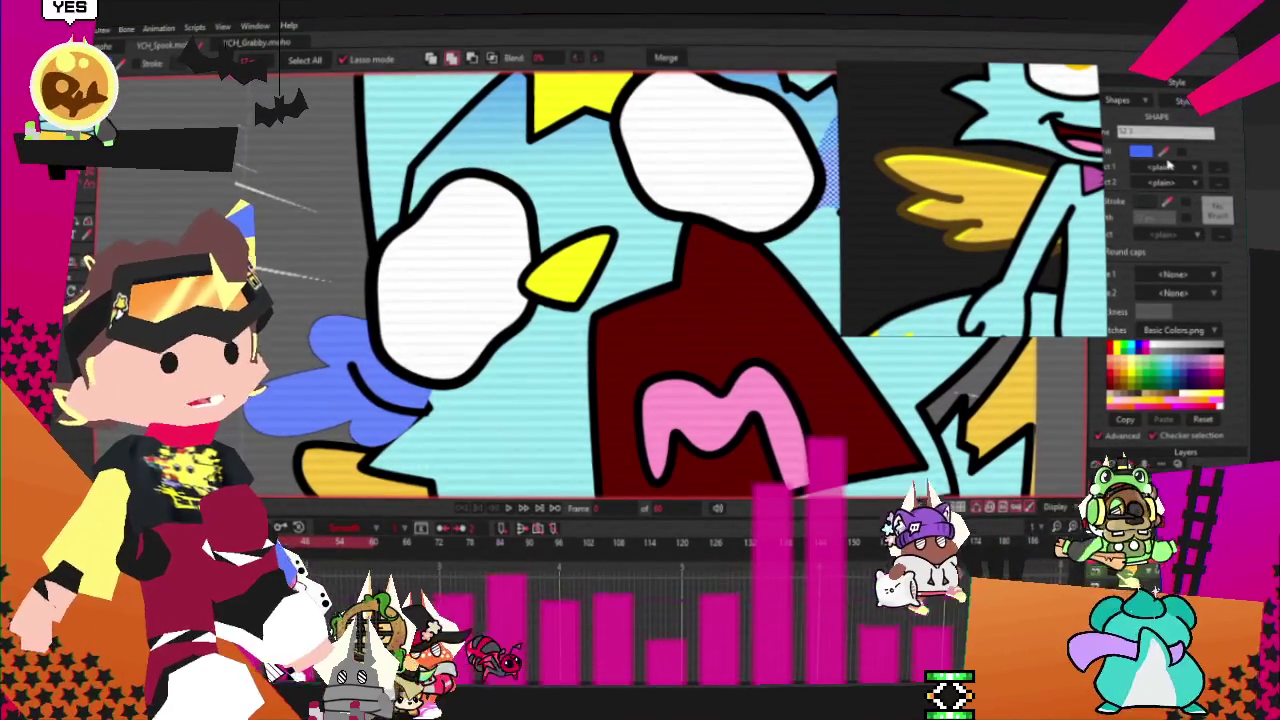
left_click(1135, 555)
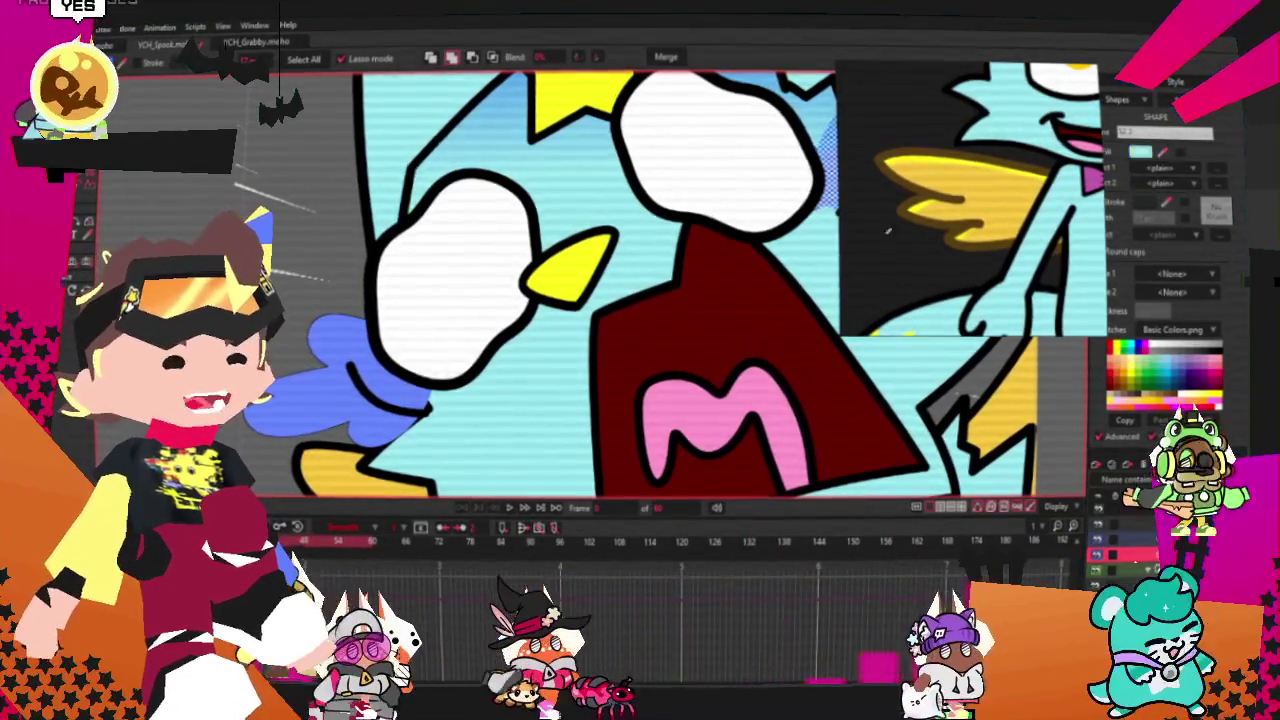
scroll(307, 100, "down", 2)
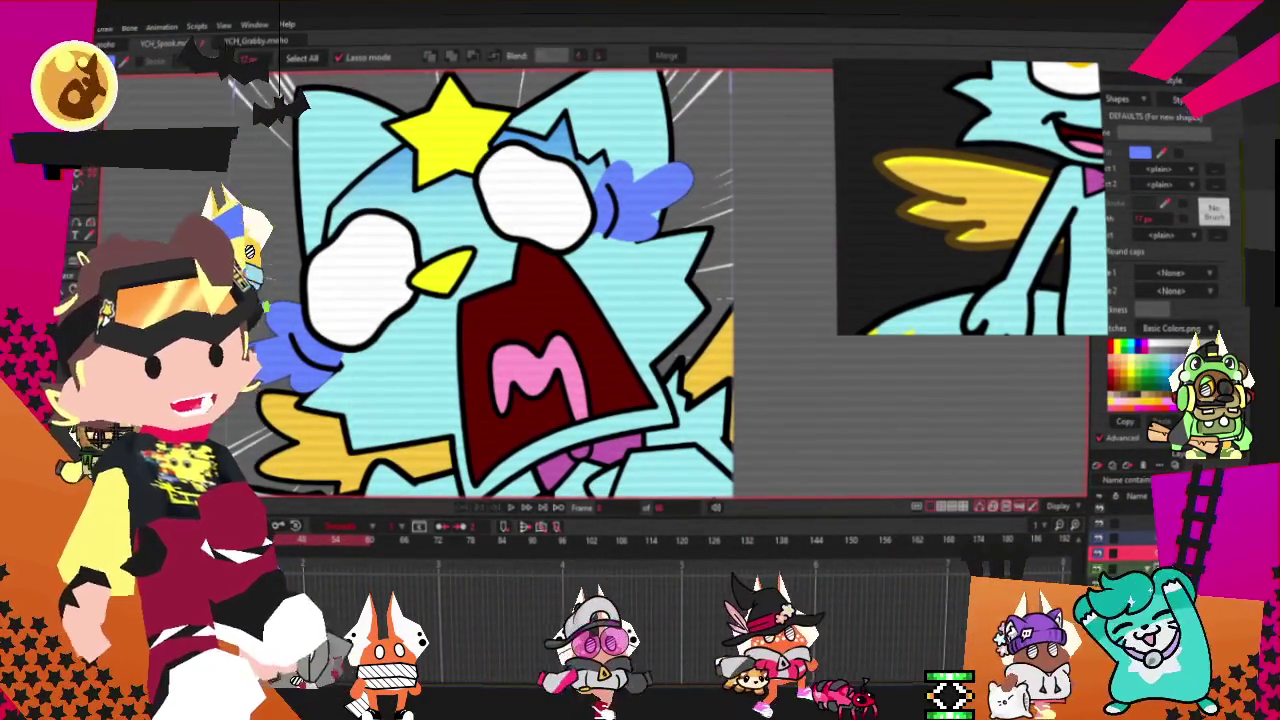
key("alt+Tab")
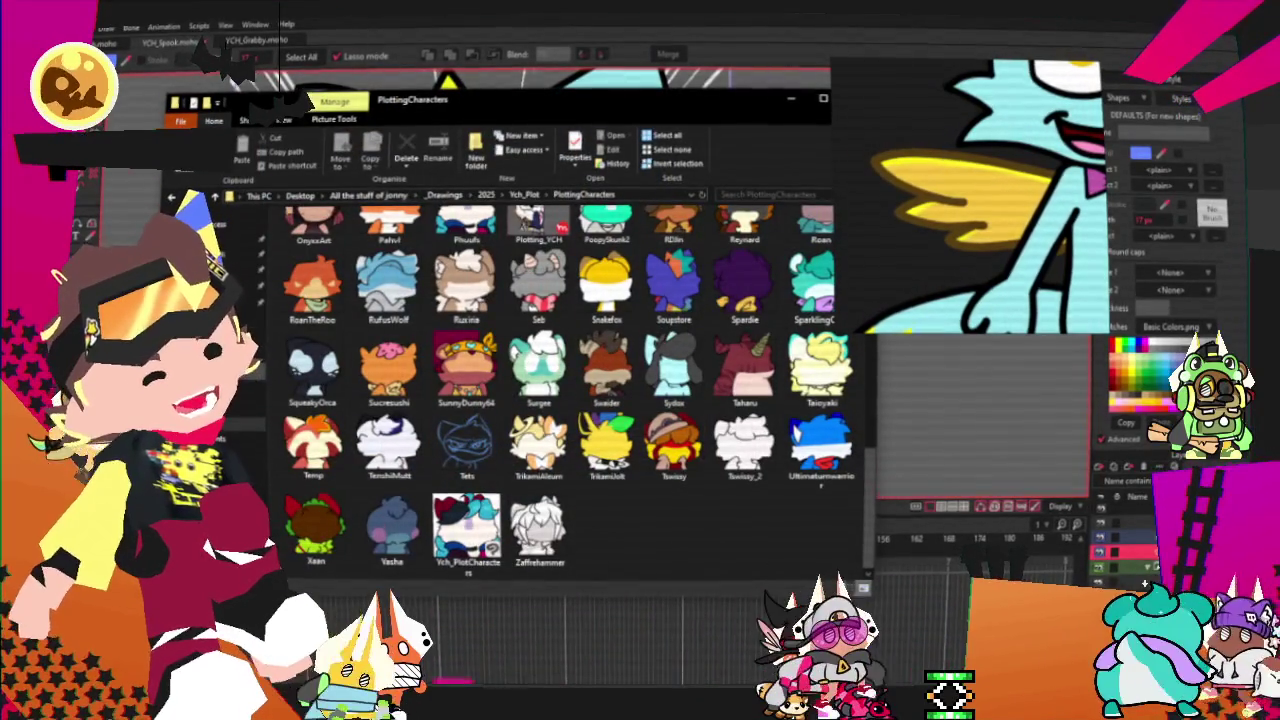
key("alt+Tab")
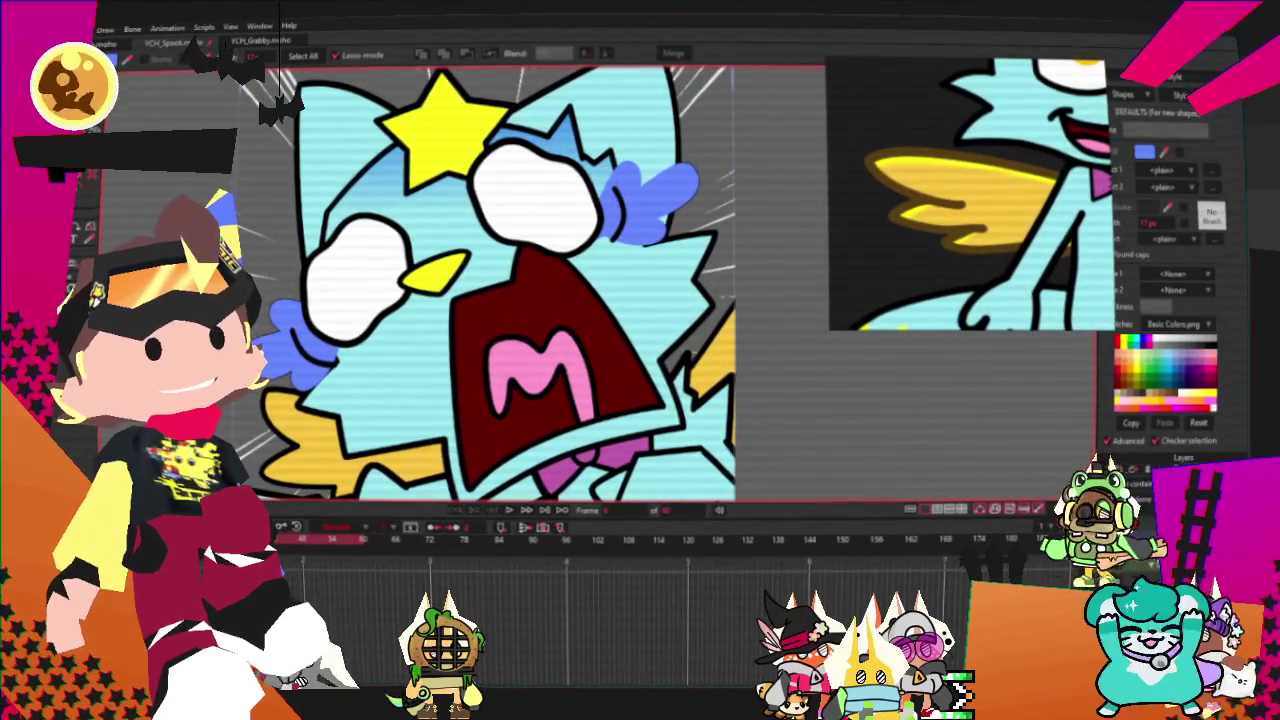
- Zoom out to fit the whole frame and start playback with Space
scroll(835, 325, "down", 3)
scroll(757, 320, "down", 3)
scroll(814, 329, "down", 3)
scroll(731, 363, "up", 1)
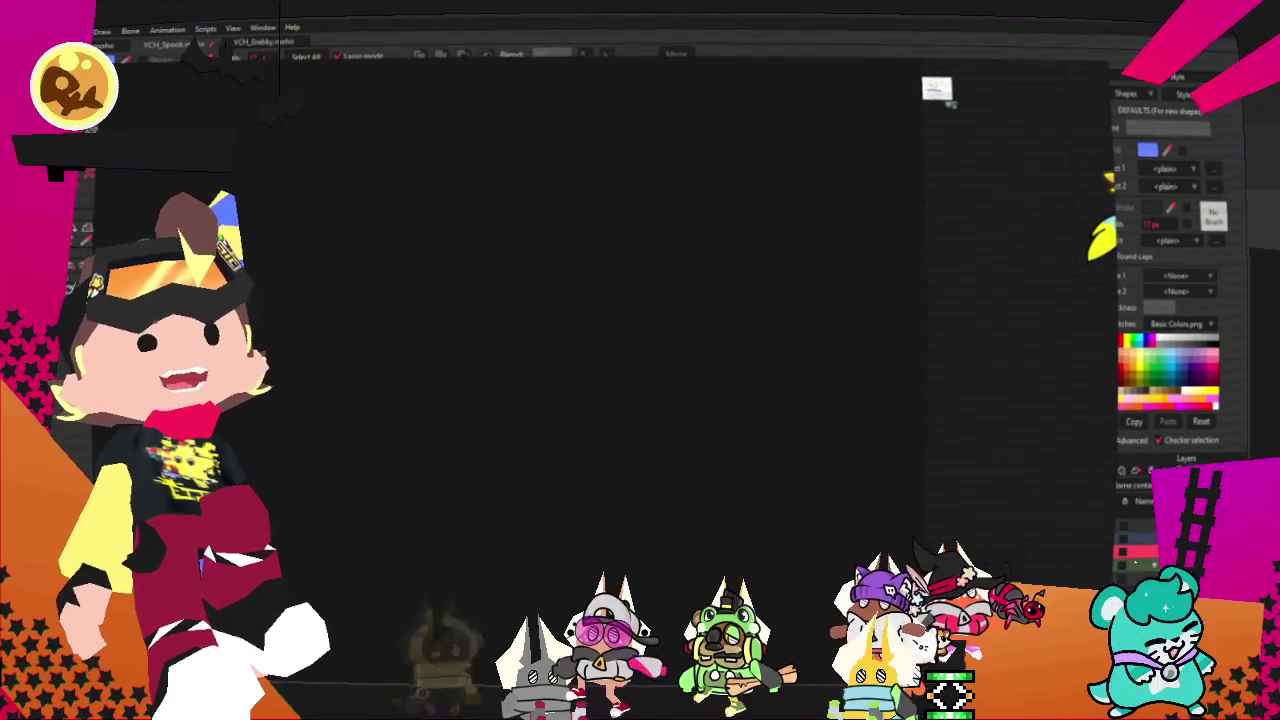
scroll(626, 311, "down", 2)
scroll(609, 321, "up", 2)
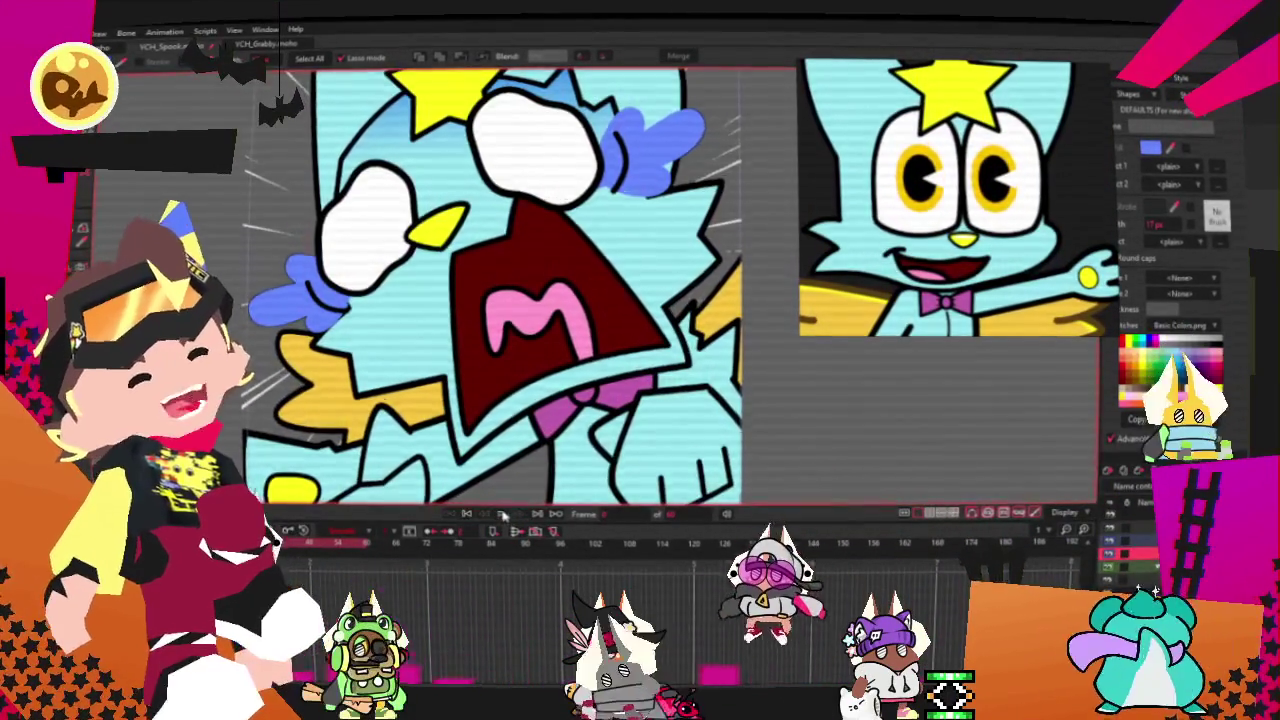
scroll(479, 376, "down", 3)
key("space")
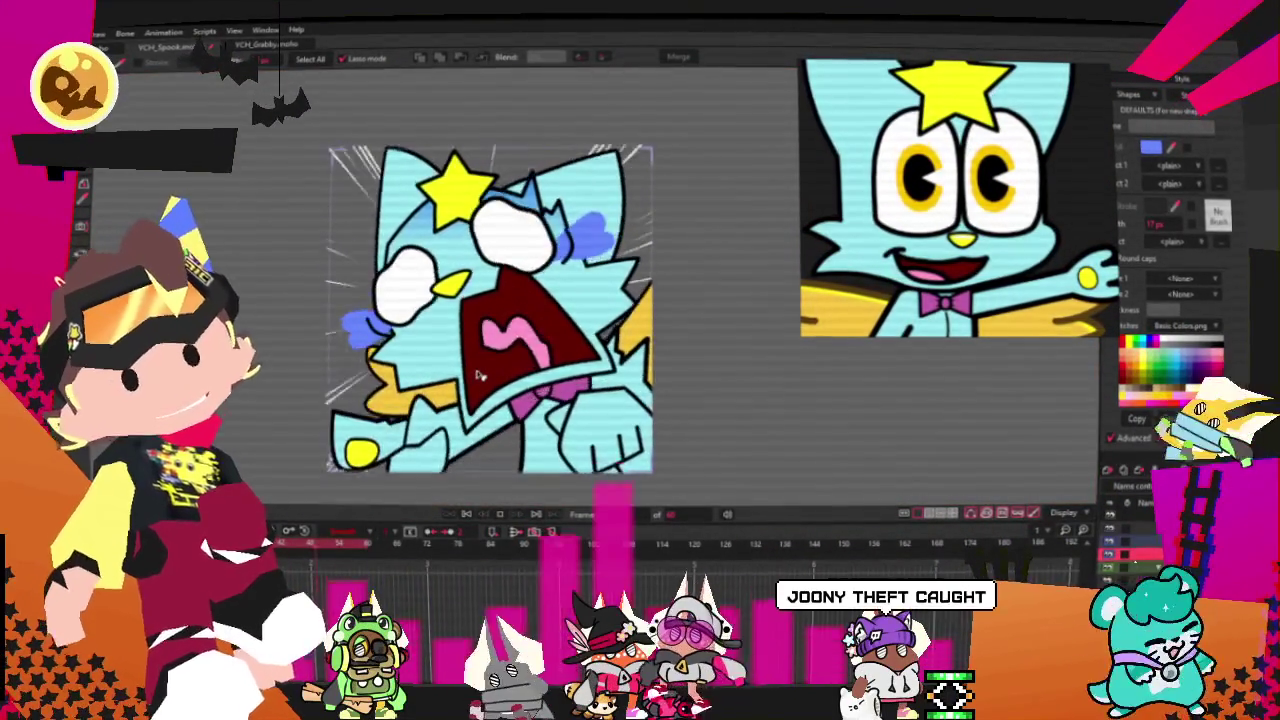
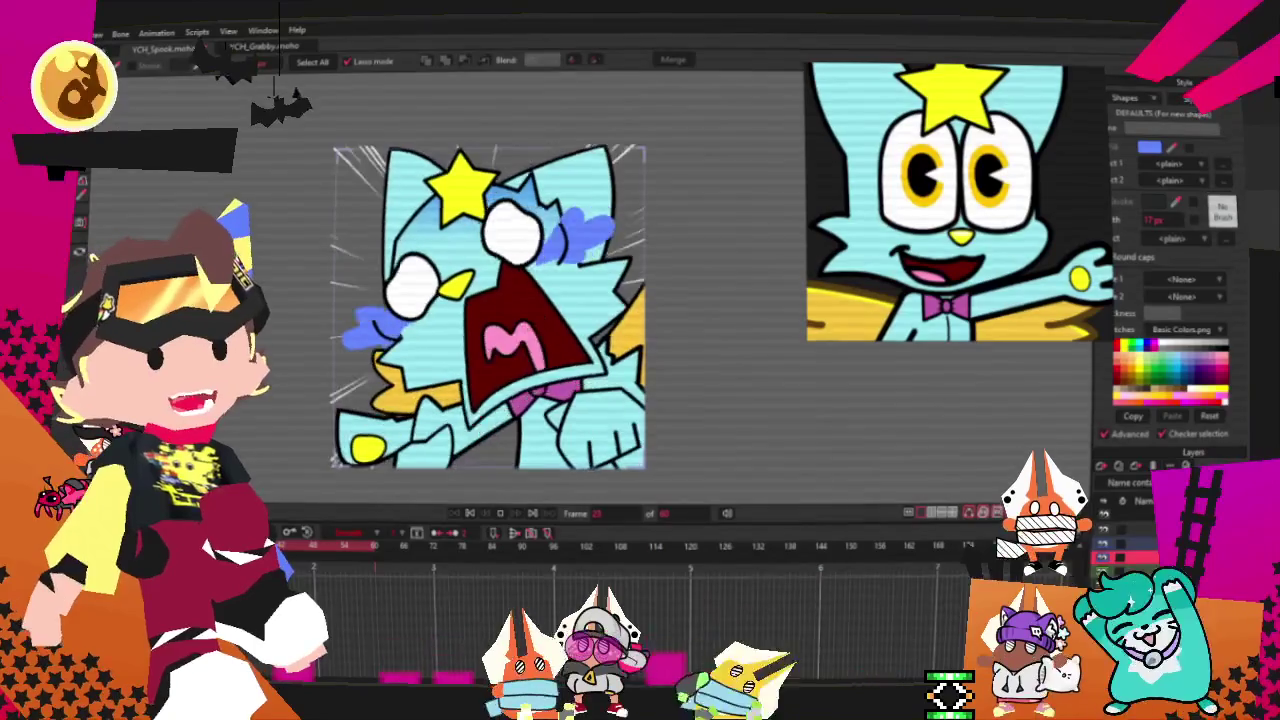
- Select then deselect the cat's mouth shape, and switch to Transform Points (T) to show the blue outline
scroll(525, 335, "up", 3)
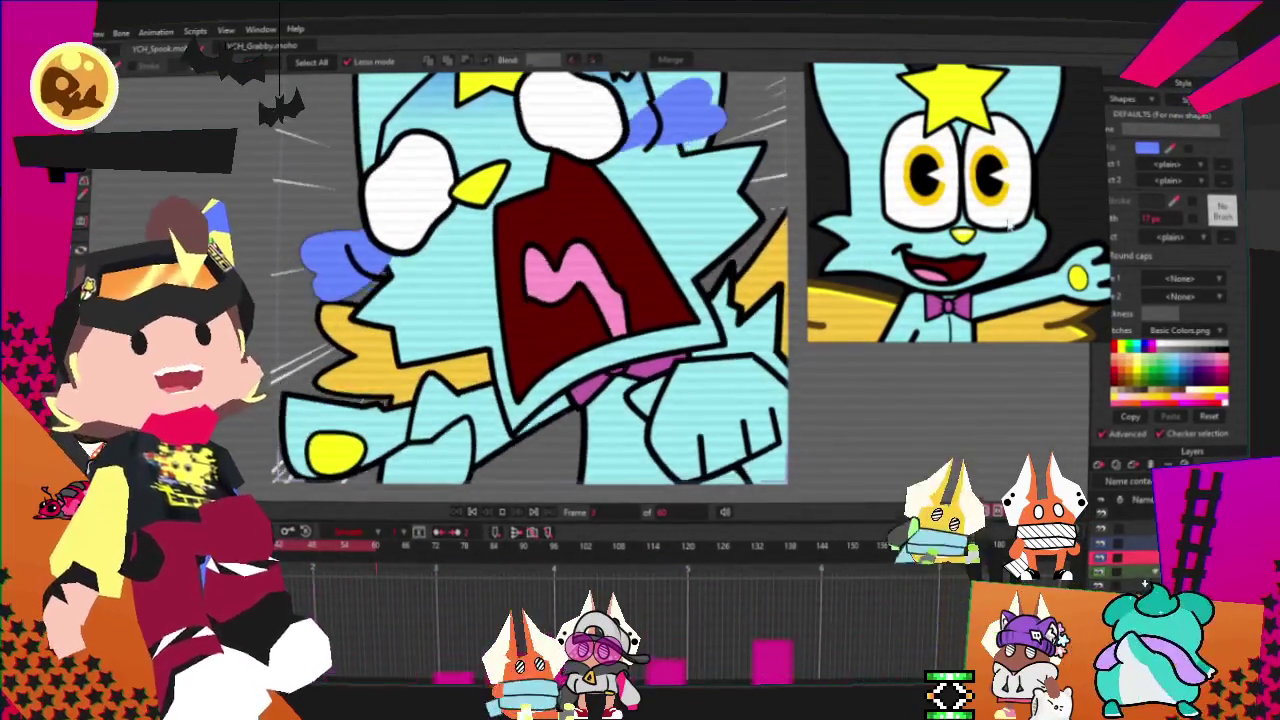
scroll(668, 316, "down", 1)
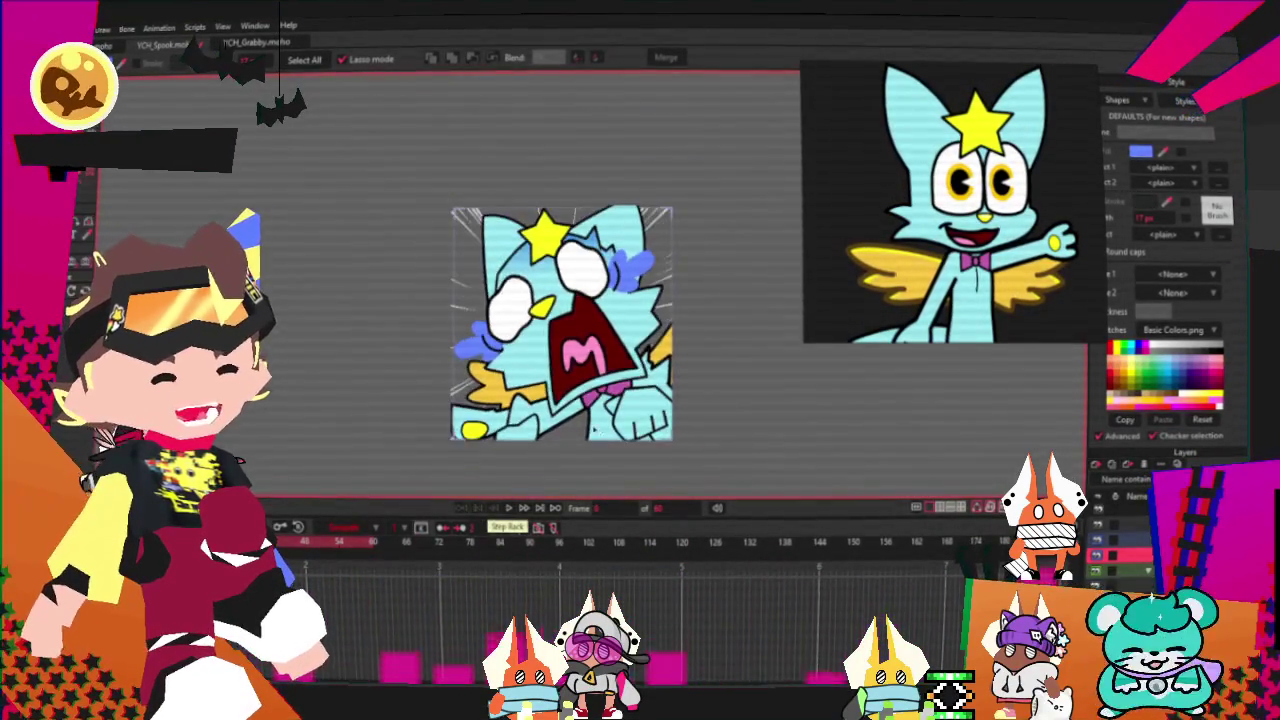
left_click(610, 250)
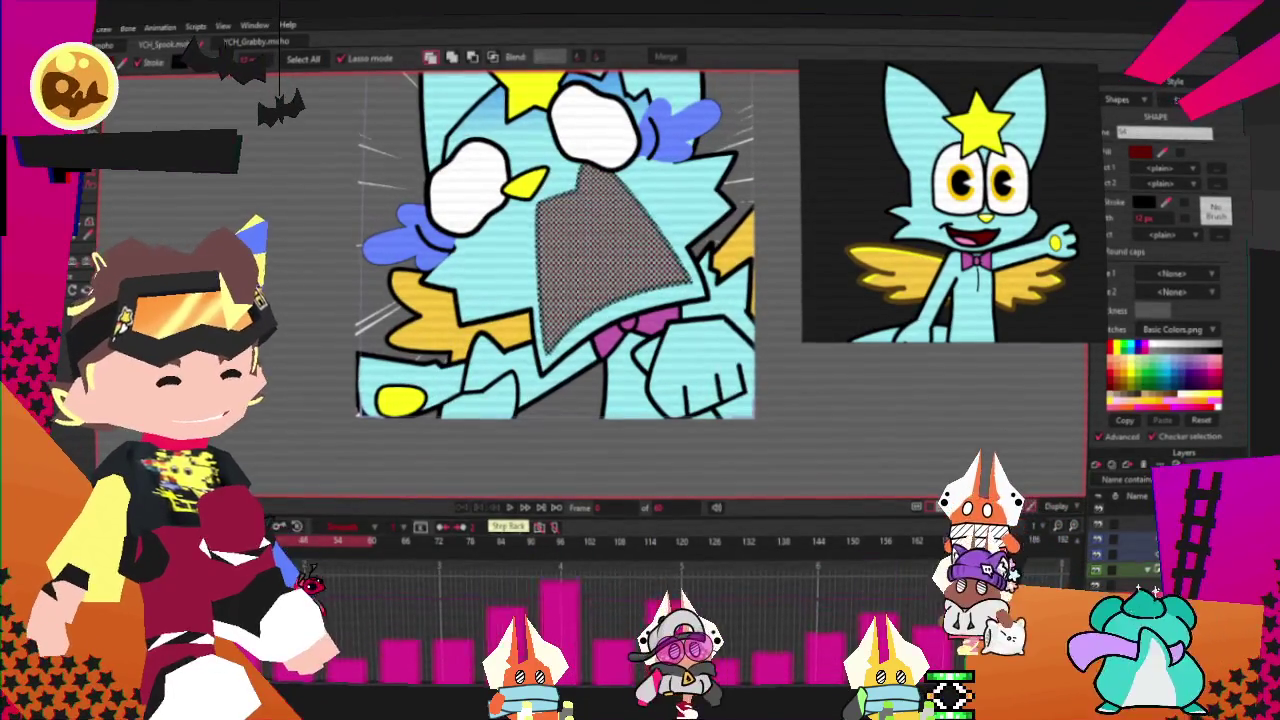
key("ctrl+shift+a")
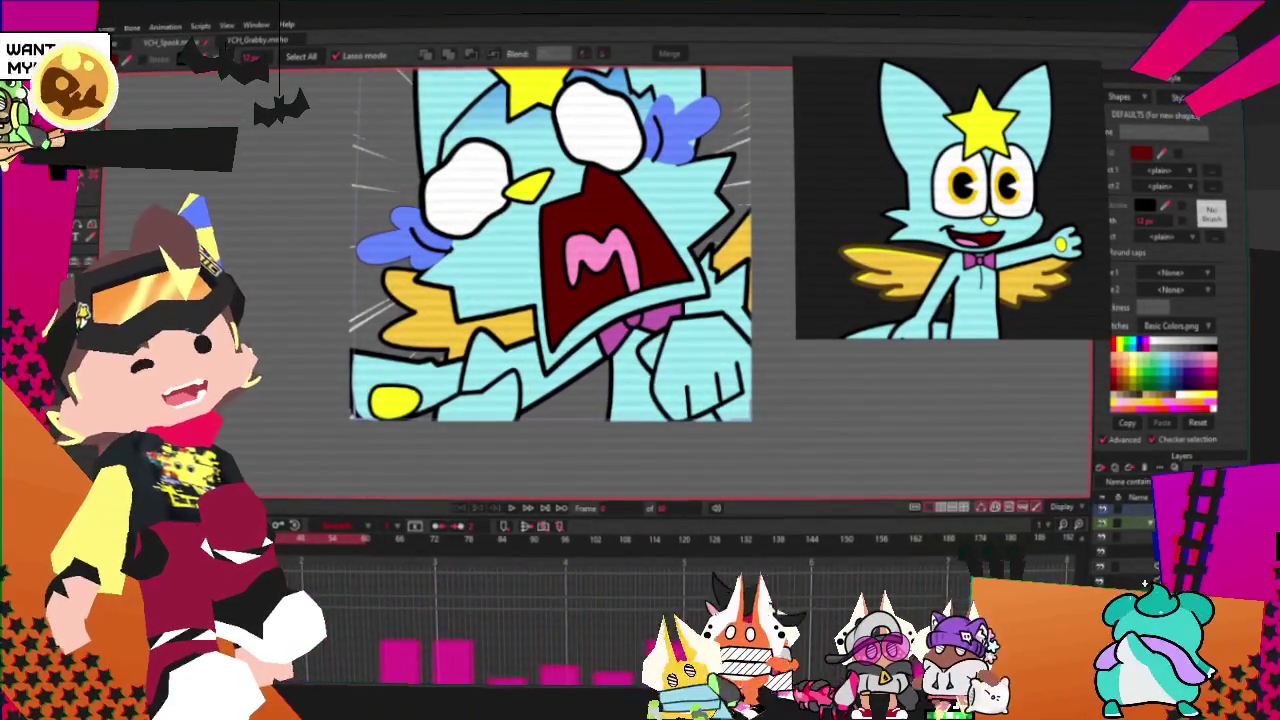
key("t")
scroll(490, 434, "up", 3)
scroll(417, 432, "down", 3)
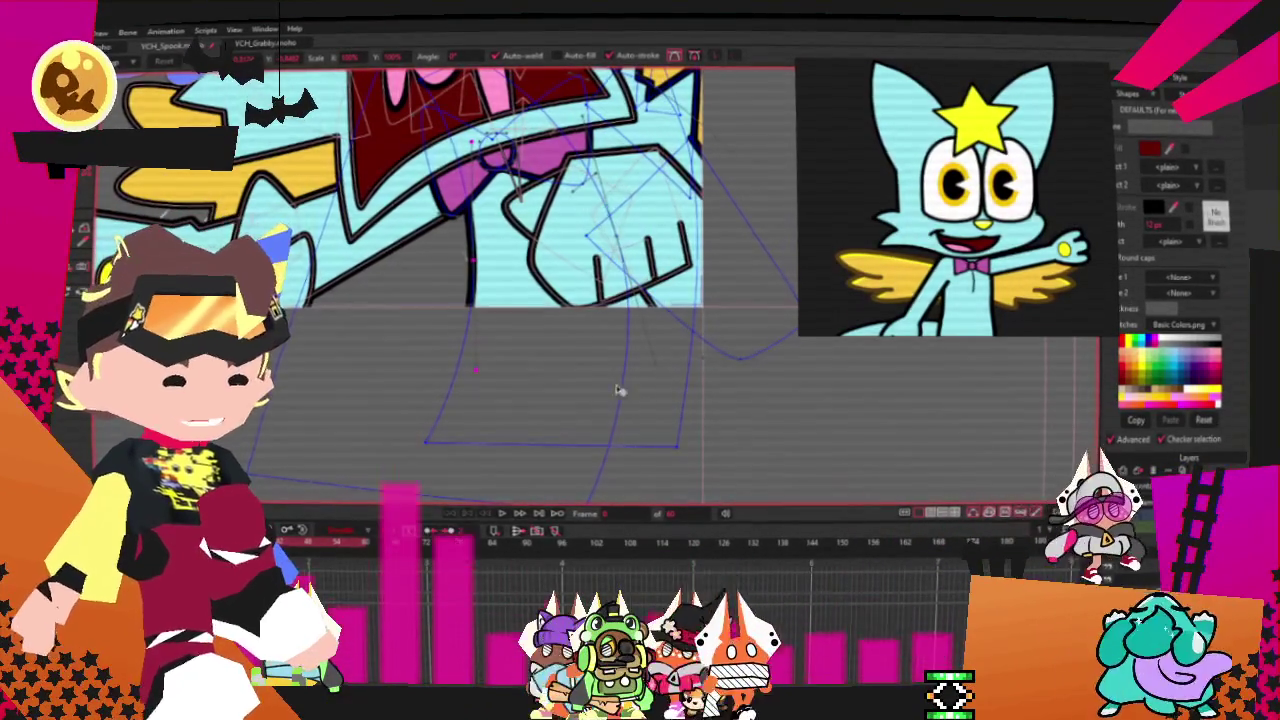
- Try moving the outline's lower-left point right, undo it, and switch to Discord's emote-club channel
scroll(703, 333, "up", 3)
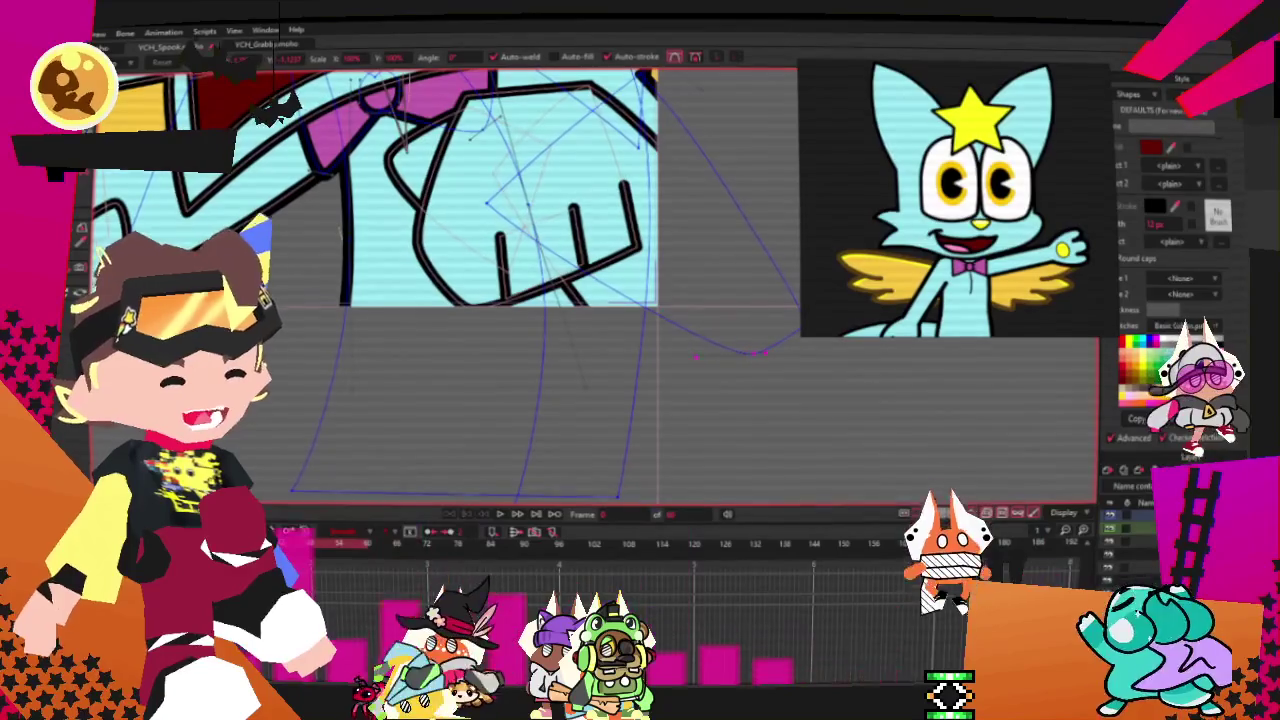
key("ctrl+z")
left_click_drag(613, 347, 666, 345)
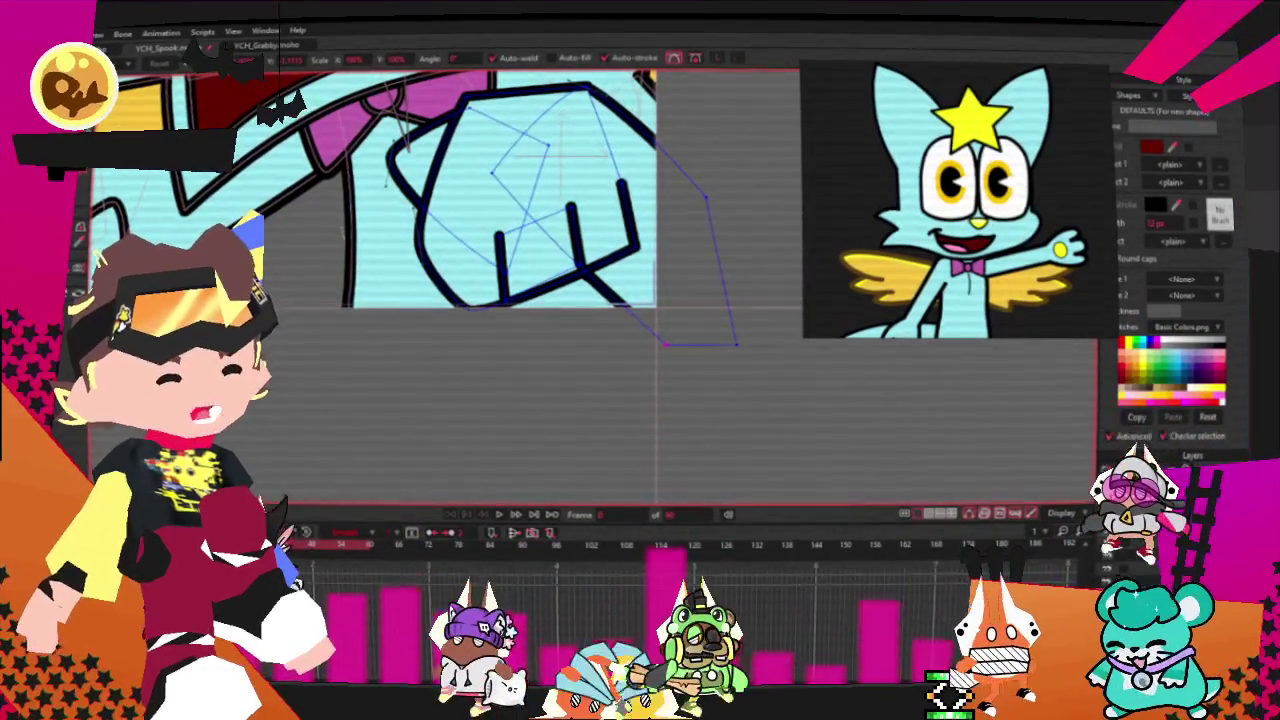
key("ctrl+z")
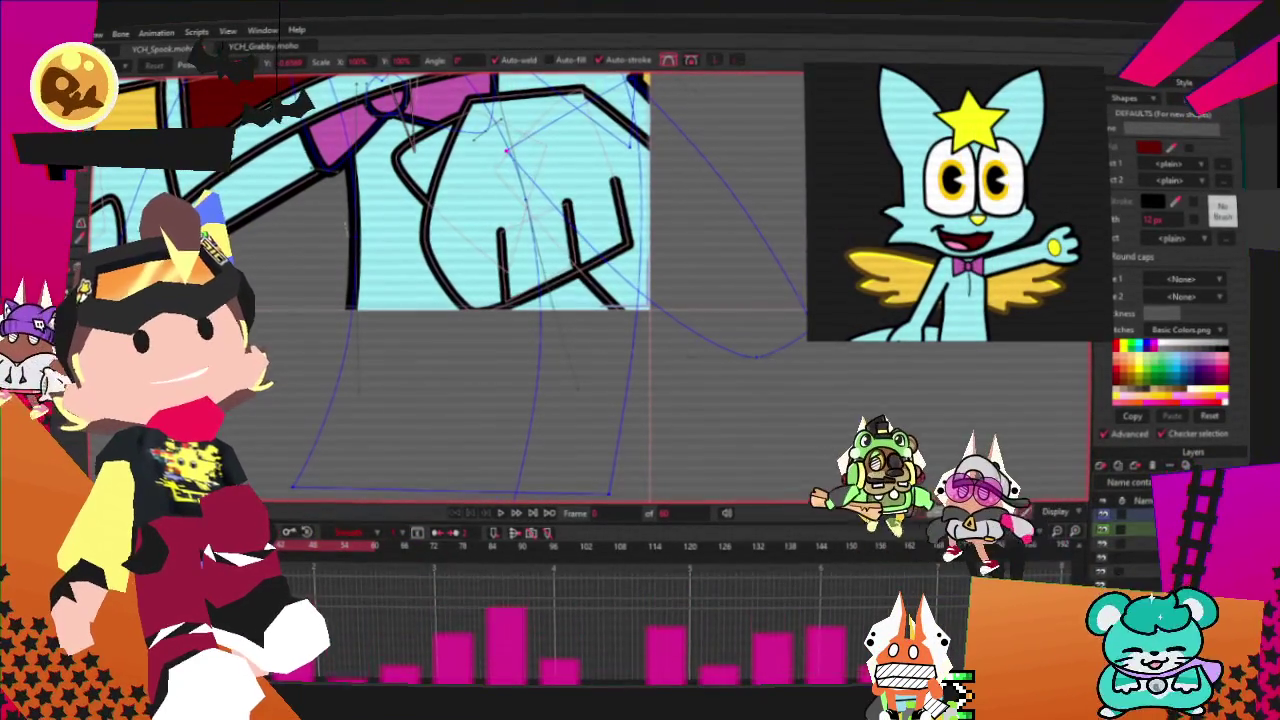
key("alt+Tab")
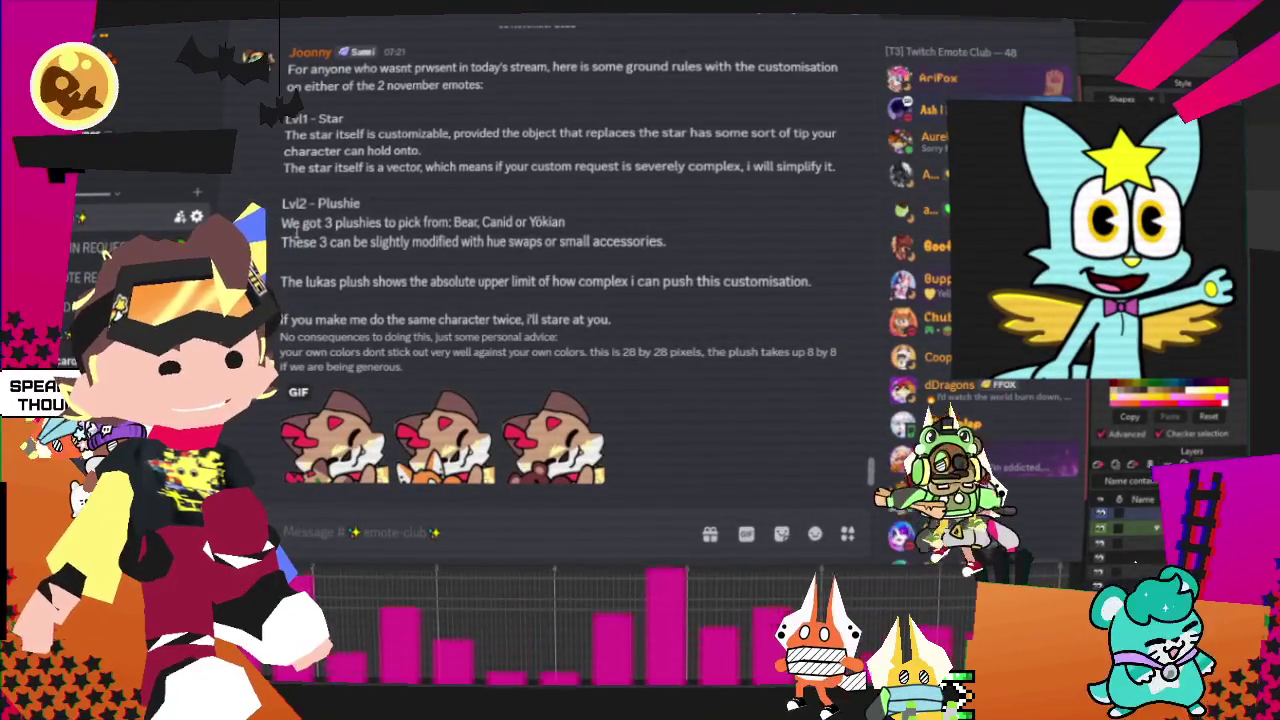
- Highlight the Lvl2 plushie rules: three choices, lukas plush limit, no repeat characters, colour advice; return to Moho
left_click_drag(296, 230, 318, 226)
left_click_drag(487, 224, 566, 222)
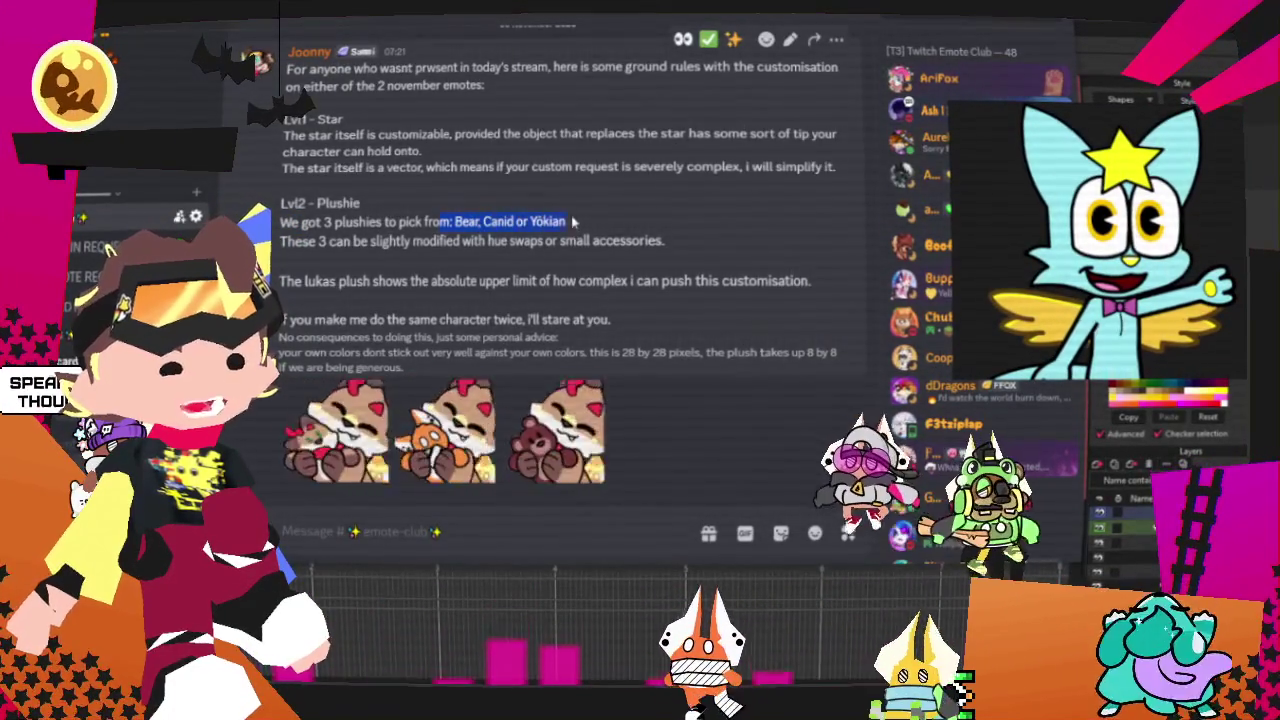
left_click_drag(280, 241, 663, 240)
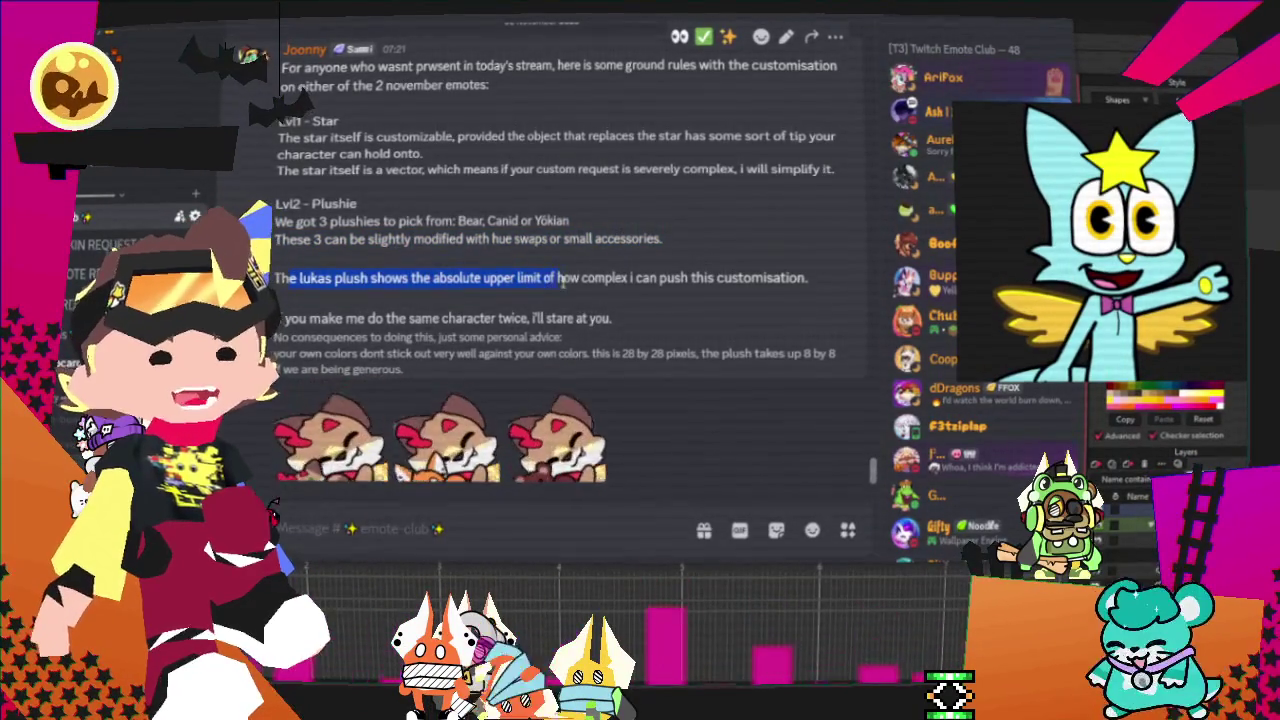
left_click_drag(659, 279, 797, 271)
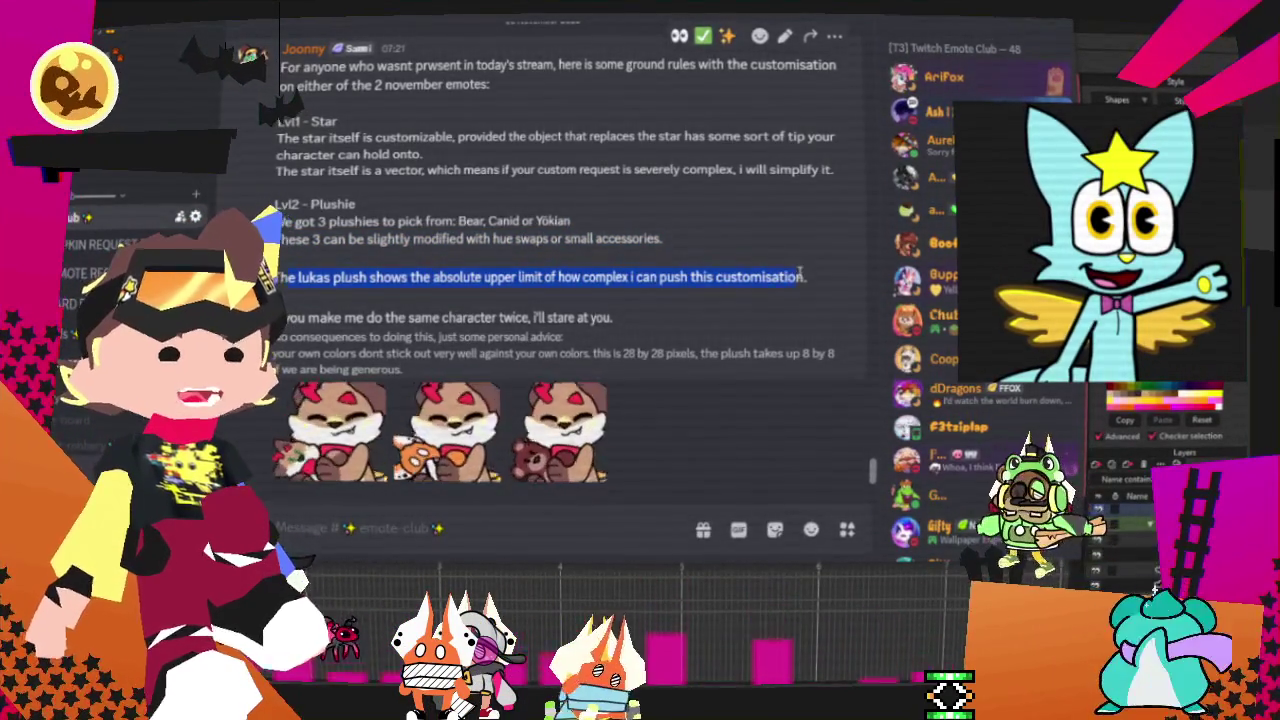
left_click_drag(283, 316, 577, 316)
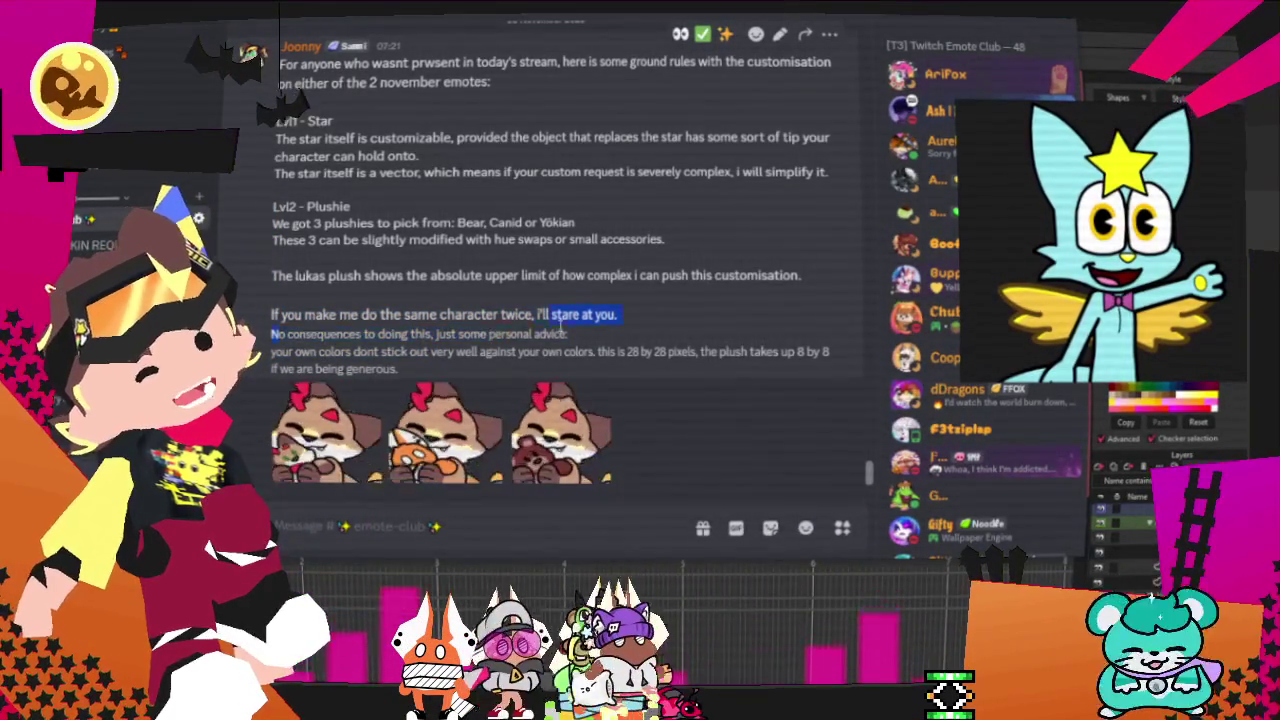
mouse_move(316, 351)
left_mouse_down()
mouse_move(796, 358)
mouse_move(376, 566)
left_mouse_up()
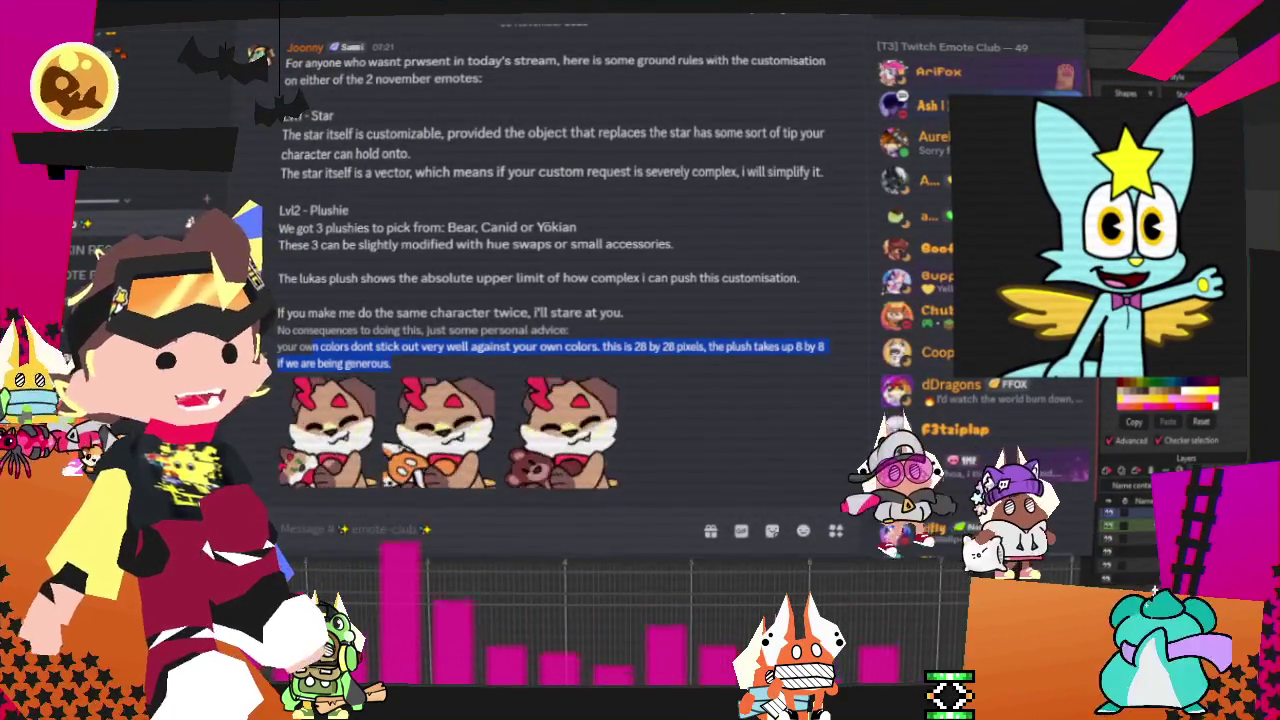
key("alt+Tab")
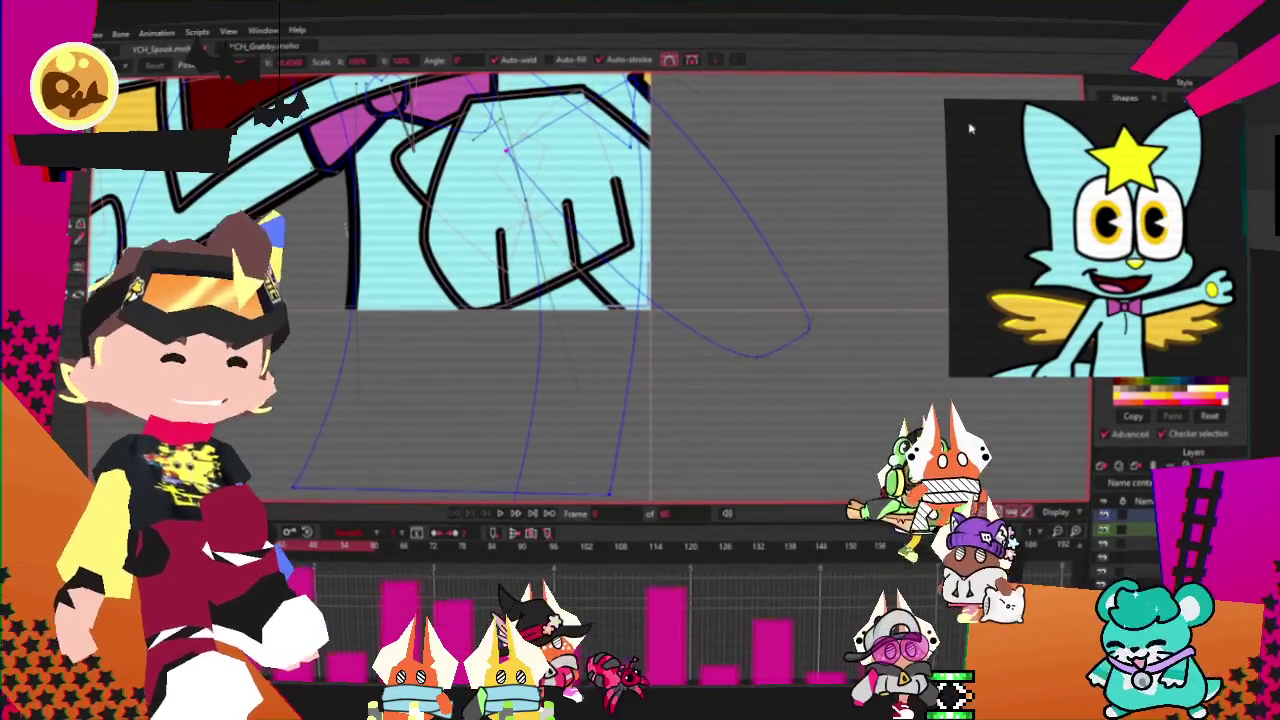
- Step the cat animation forward two frames
scroll(614, 349, "down", 2)
scroll(524, 481, "down", 2)
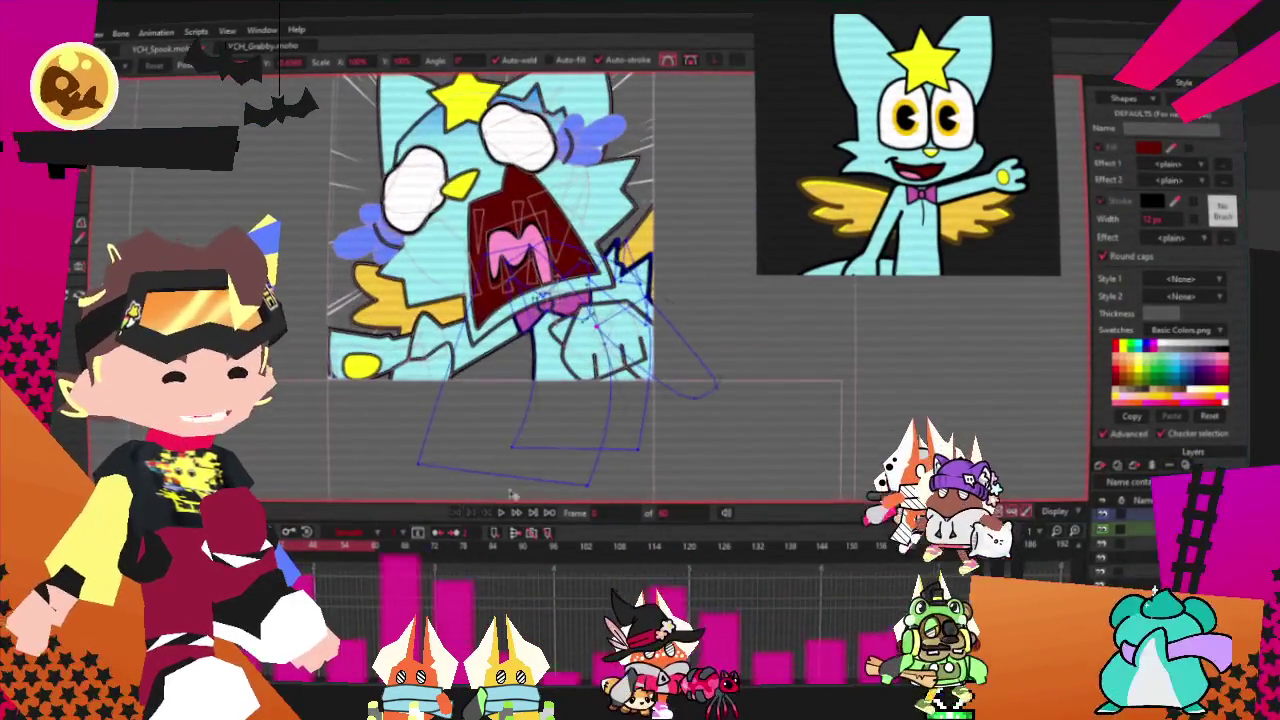
left_click(486, 513)
left_click(486, 513)
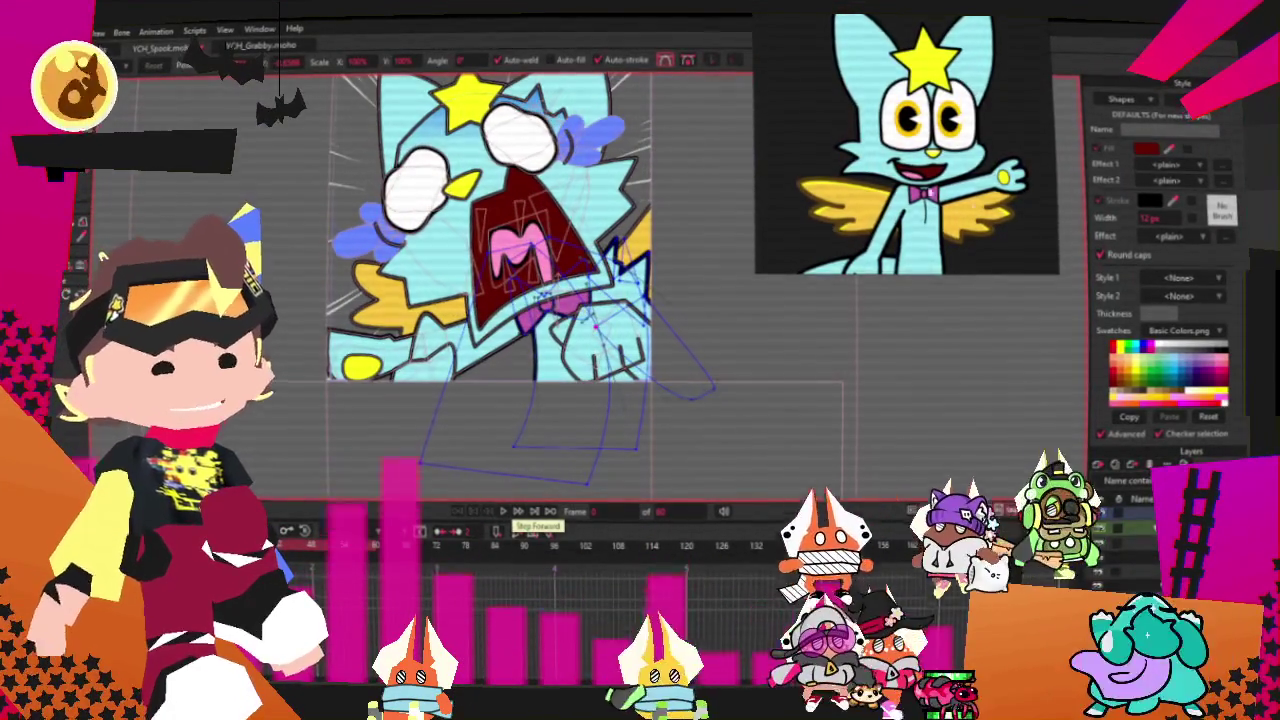
scroll(966, 175, "up", 3)
scroll(966, 175, "up", 3)
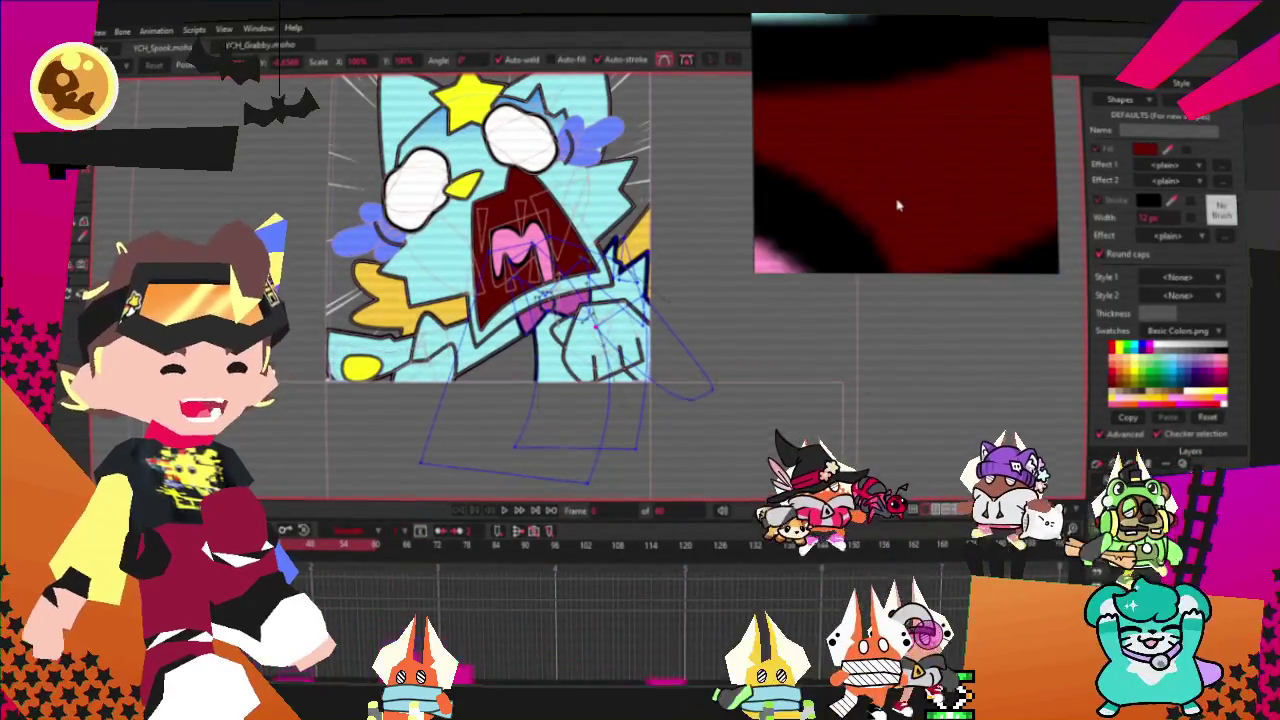
scroll(903, 198, "down", 2)
scroll(903, 200, "down", 2)
scroll(698, 208, "up", 3)
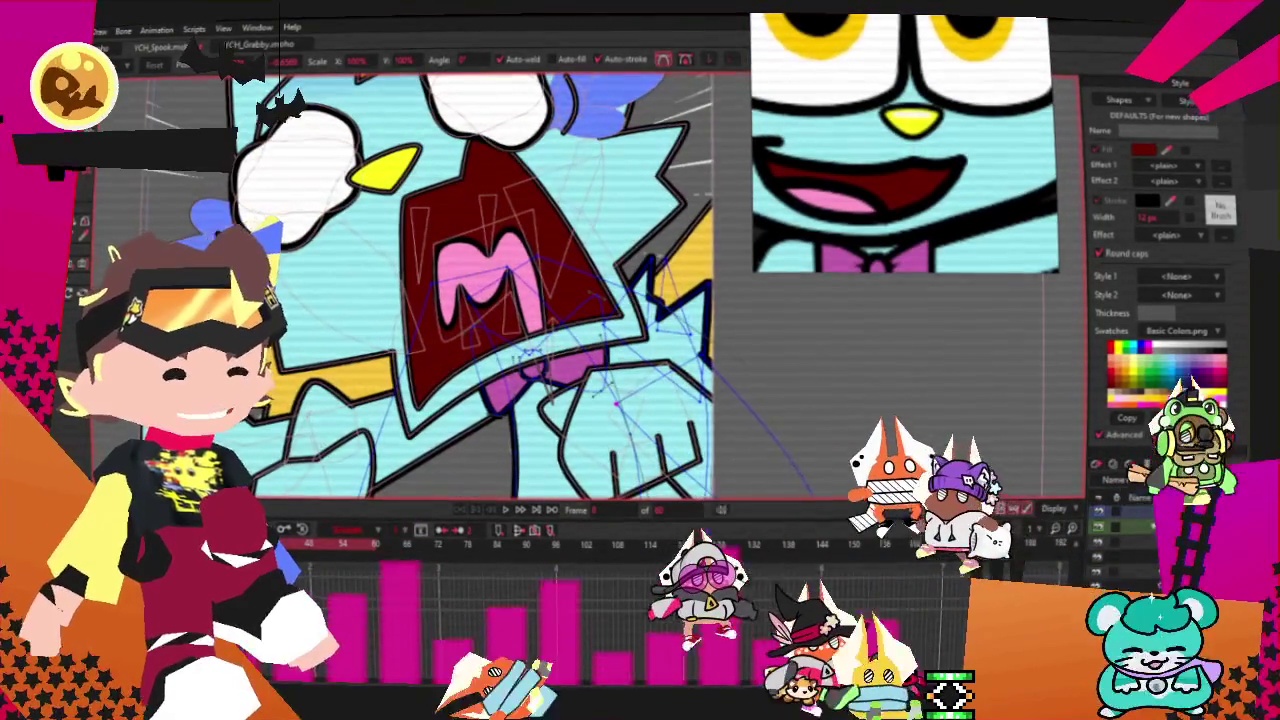
- Recolour the cat's mouth fill to a browner red, then launch the web browser
key("u")
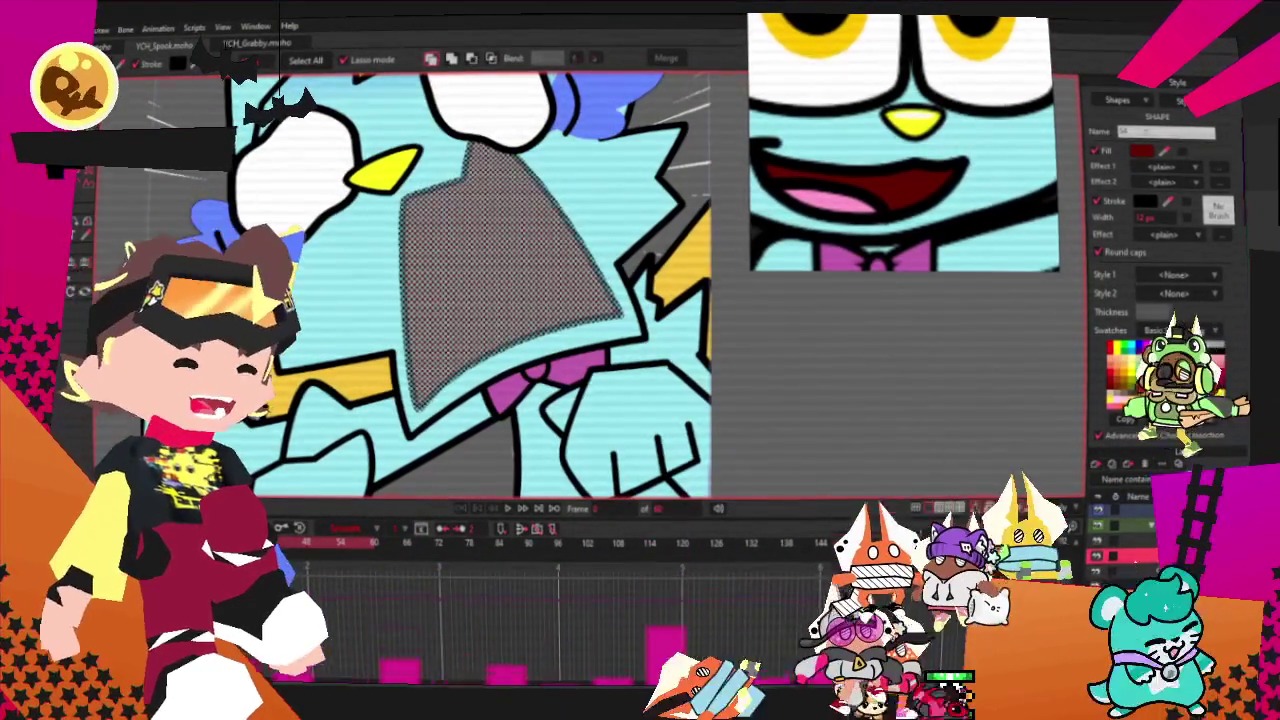
key("space")
left_click(926, 432)
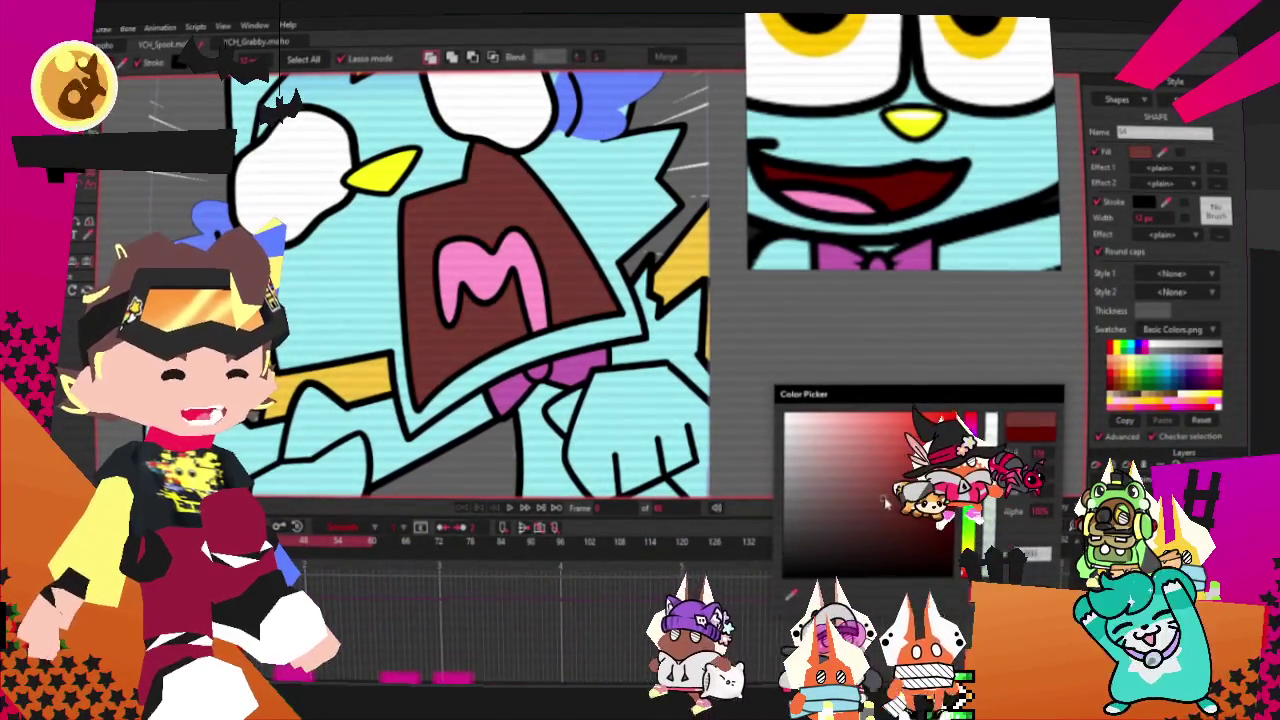
left_click(894, 500)
scroll(511, 341, "down", 5)
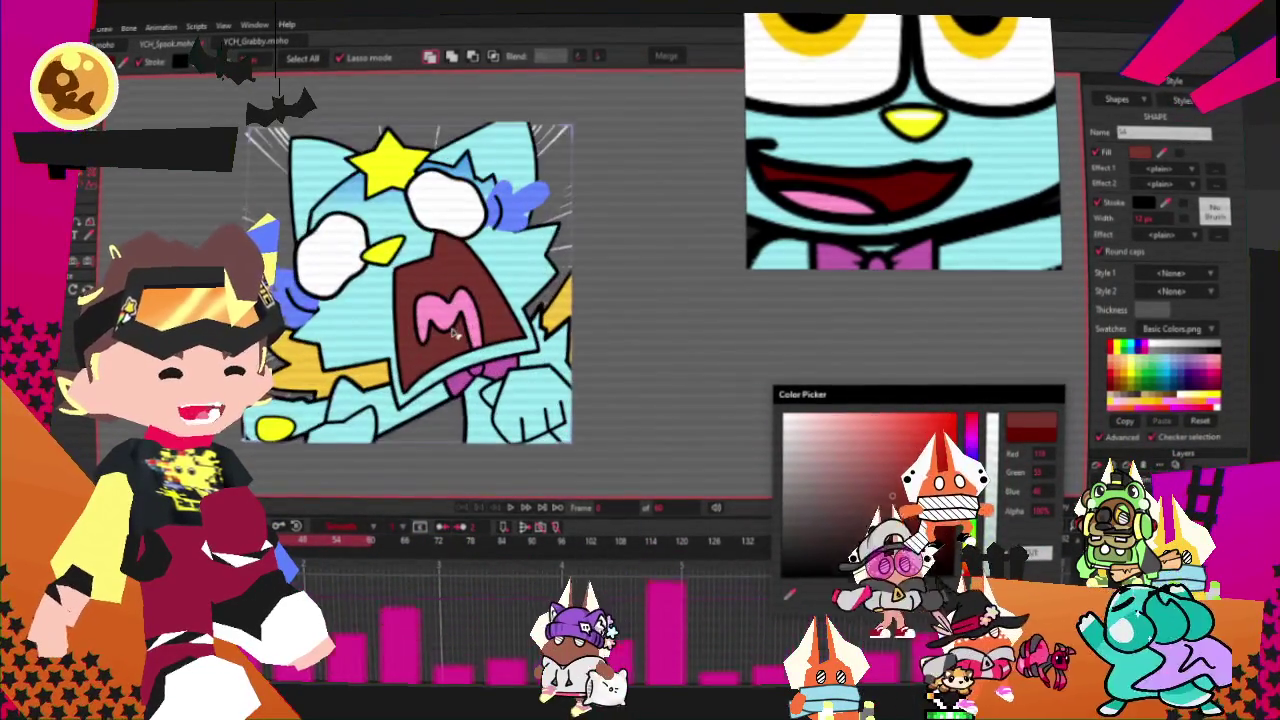
scroll(451, 334, "up", 1)
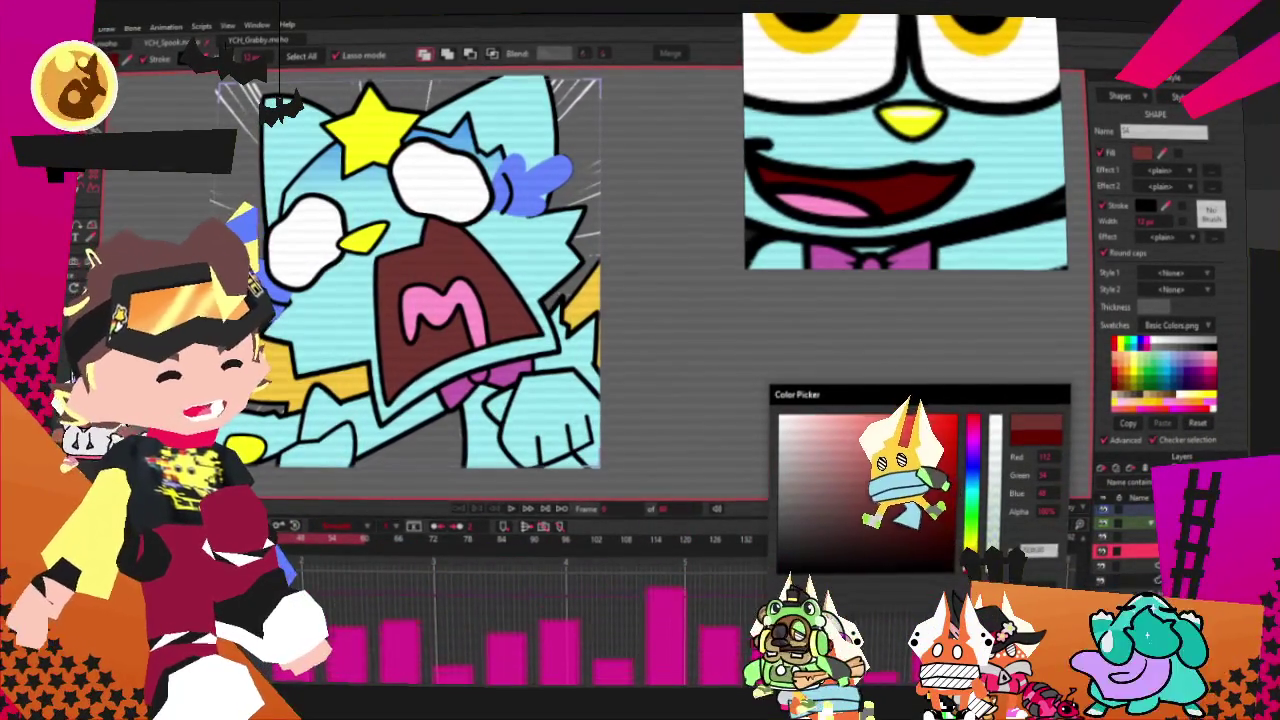
key("Return")
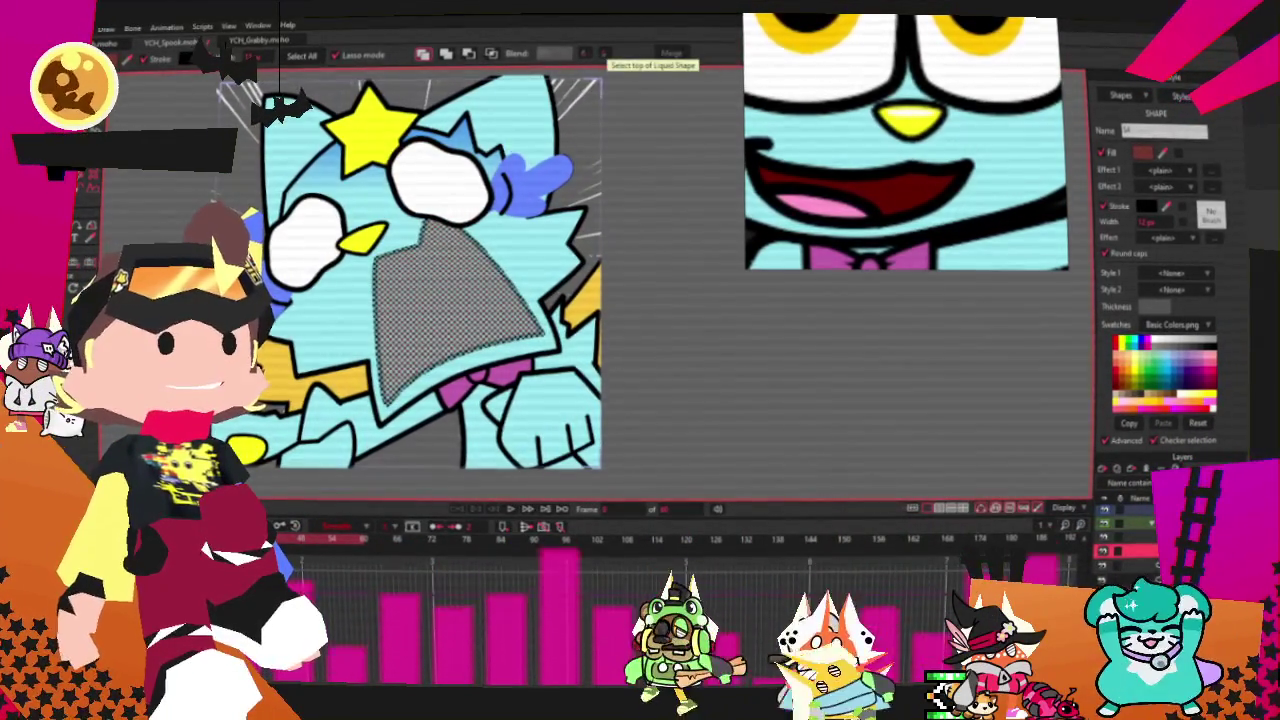
key("super")
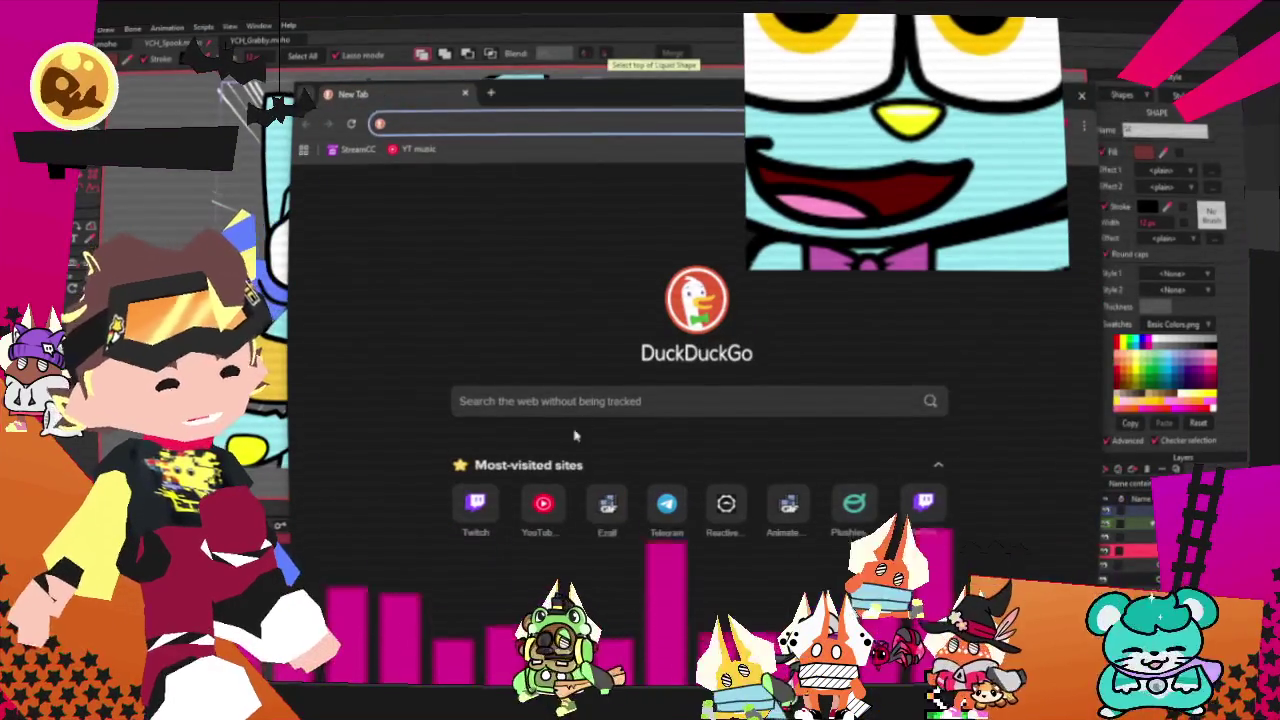
- Search DuckDuckGo for anishare, open anishare.co, and go into its animation area
type("anishare&t=chromentp&ia=web")
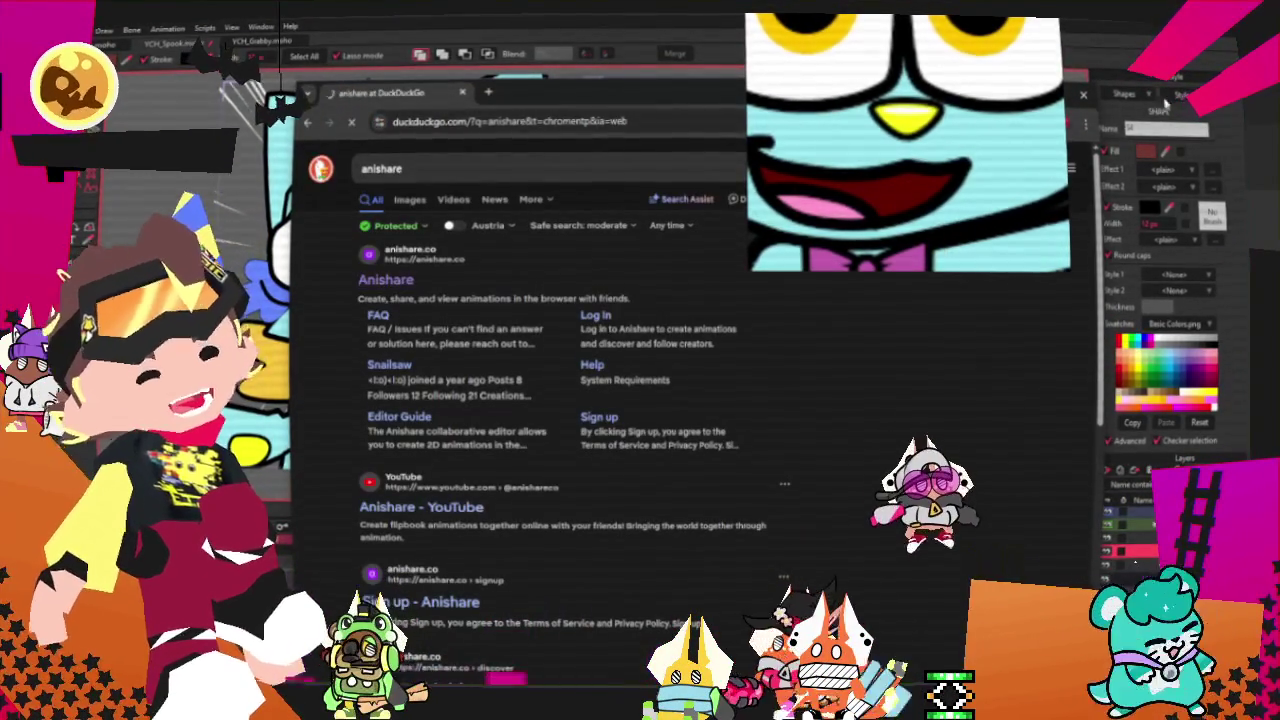
left_click(385, 279)
left_click(712, 318)
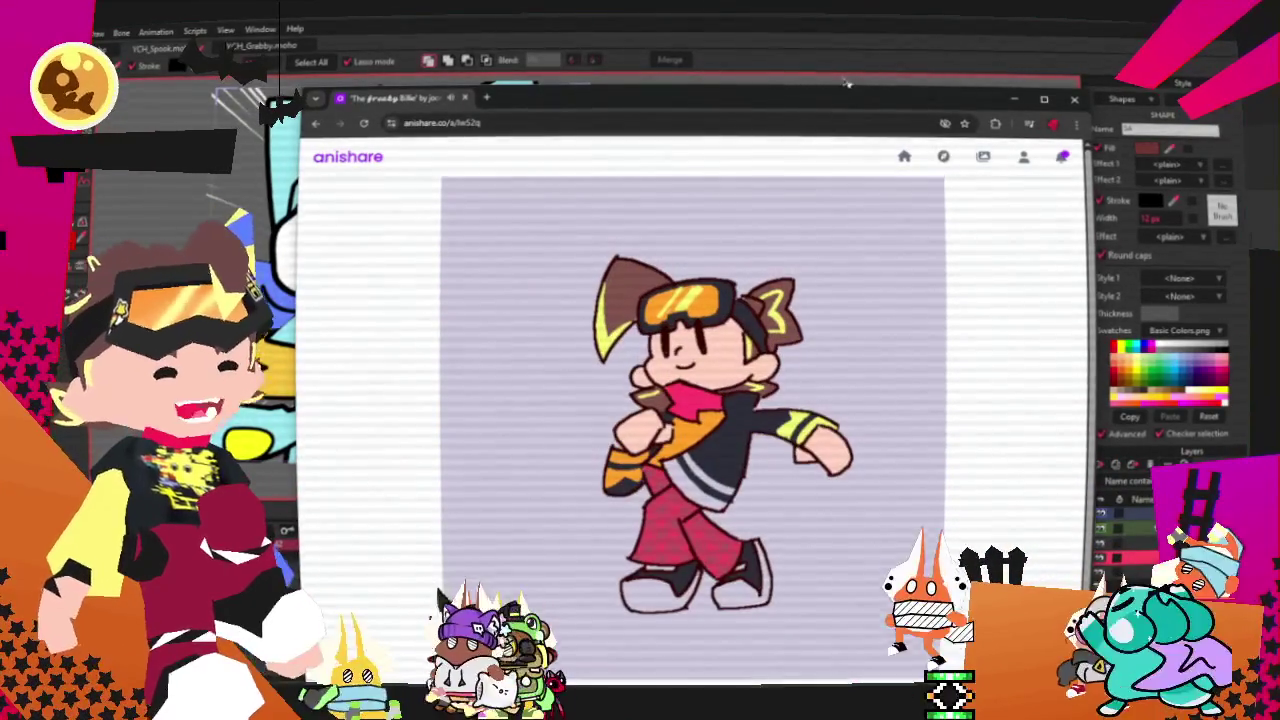
- Open the QfrXA remix from the Anishare Gallery for editing, then minimize the browser
left_click_drag(845, 85, 838, 45)
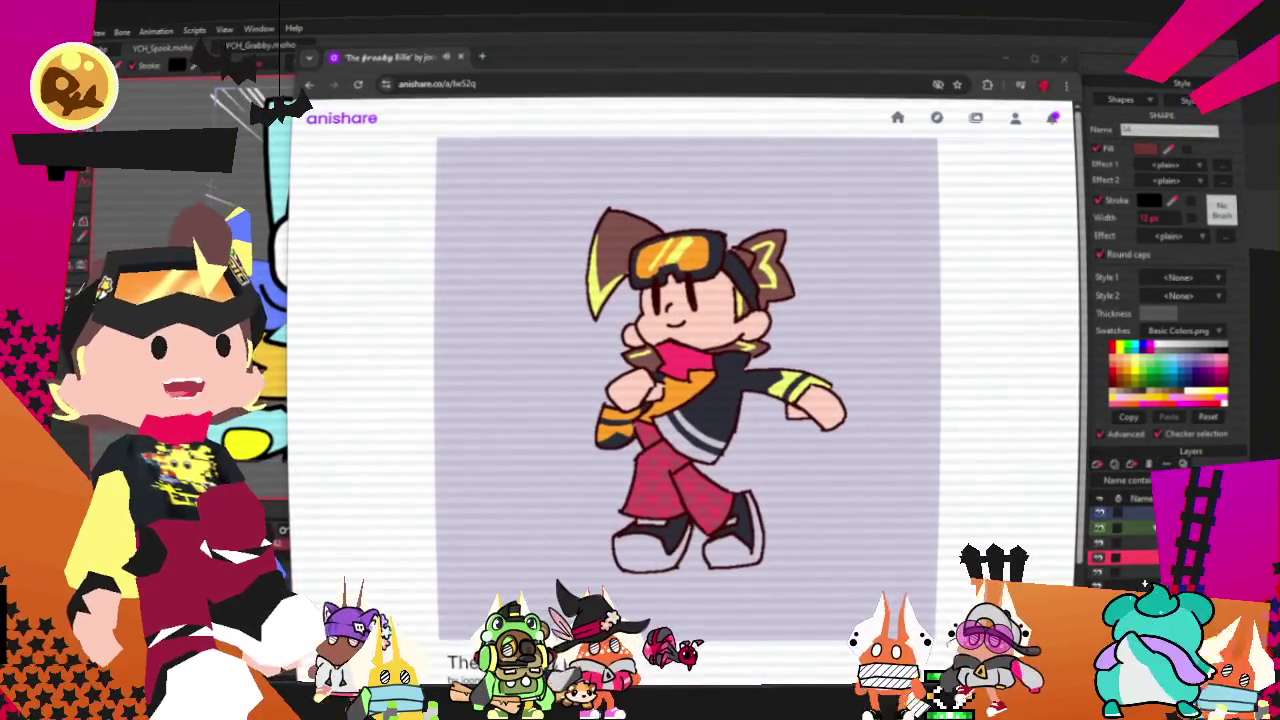
right_click(370, 60)
left_click(442, 205)
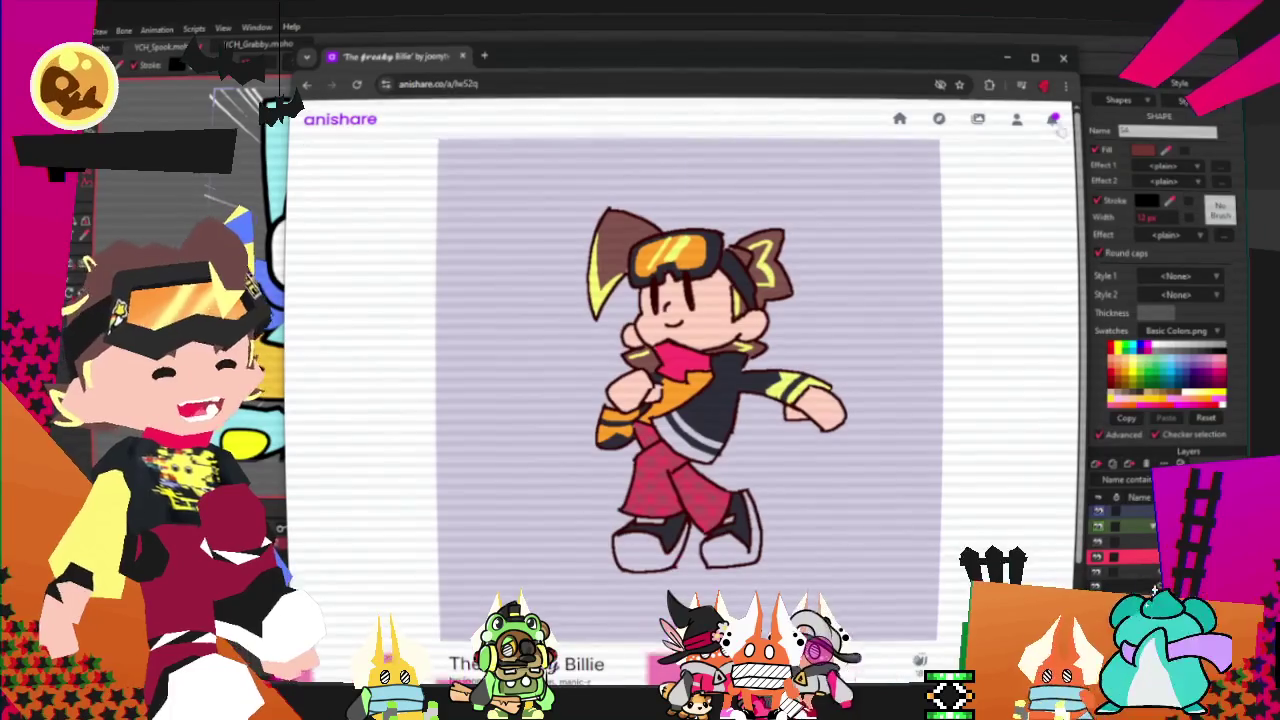
left_click(978, 119)
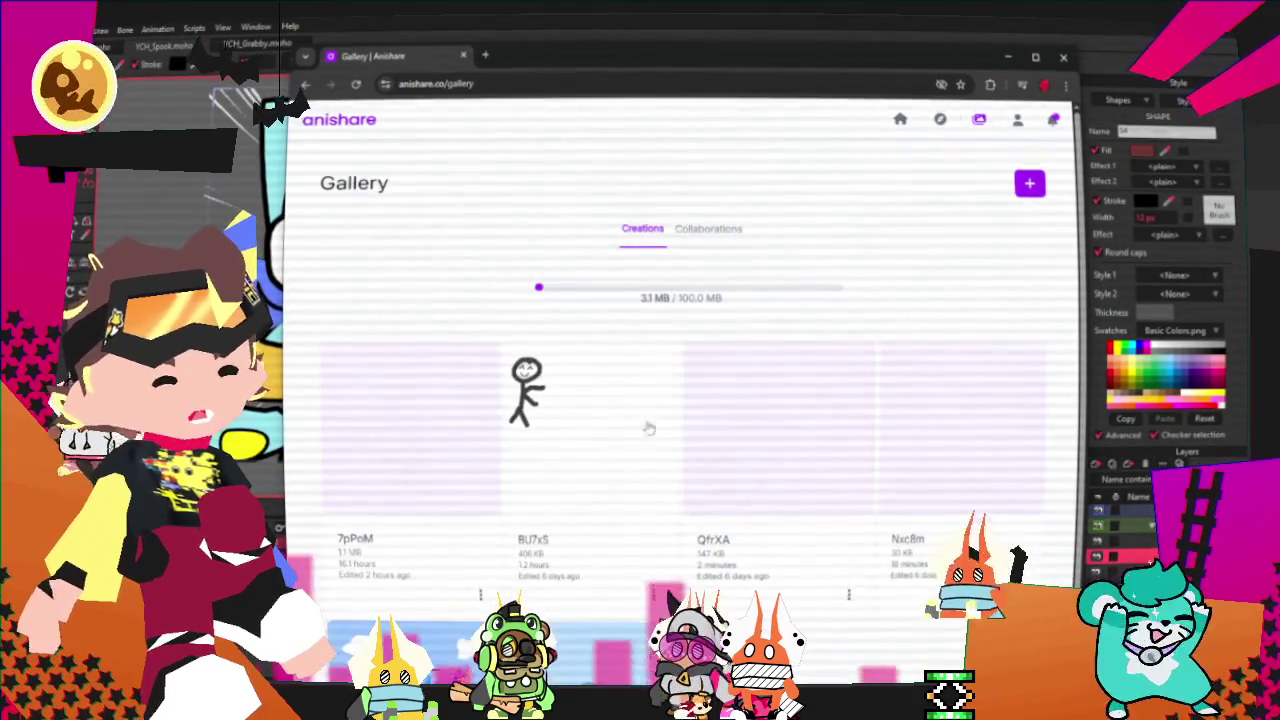
scroll(680, 400, "down", 2)
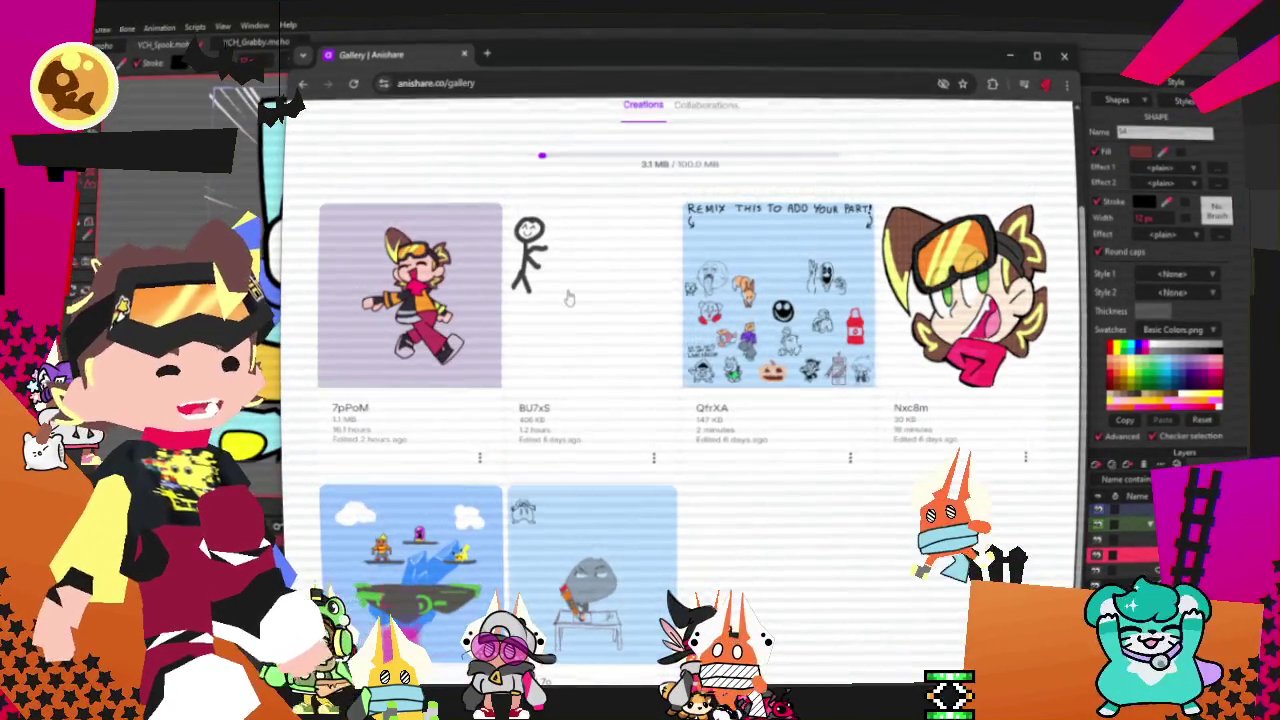
left_click(790, 320)
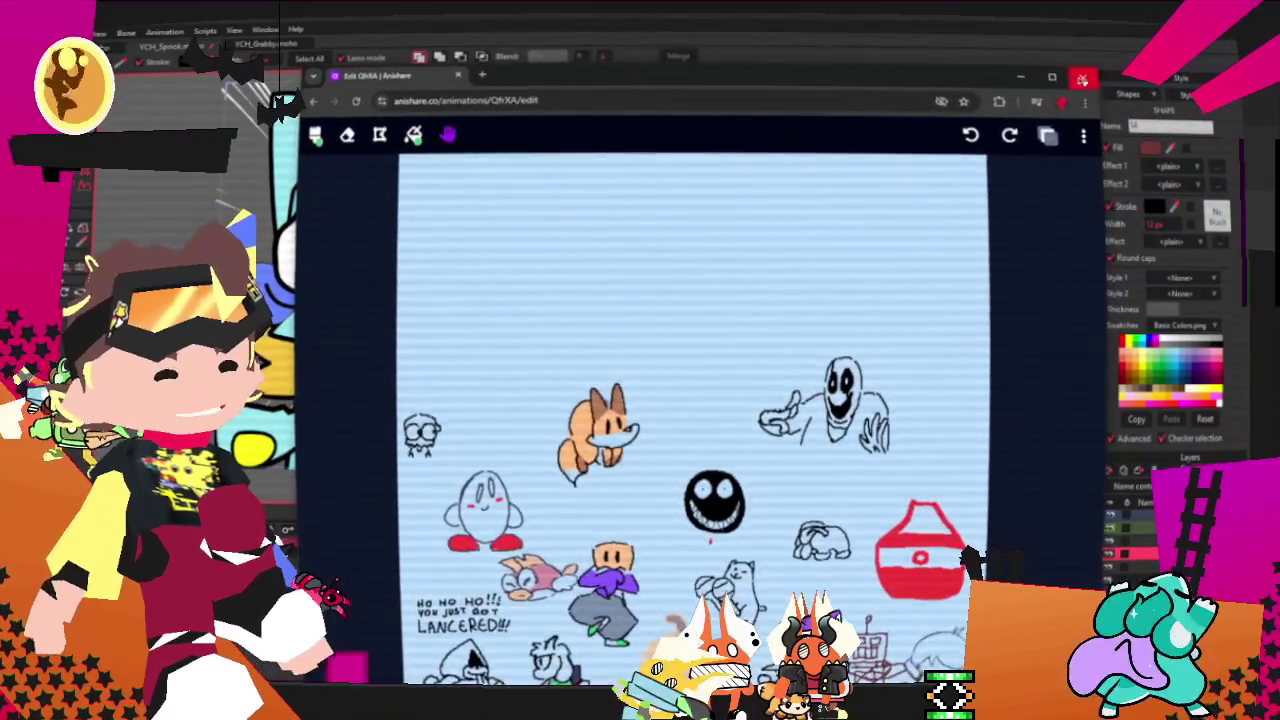
left_click(1022, 77)
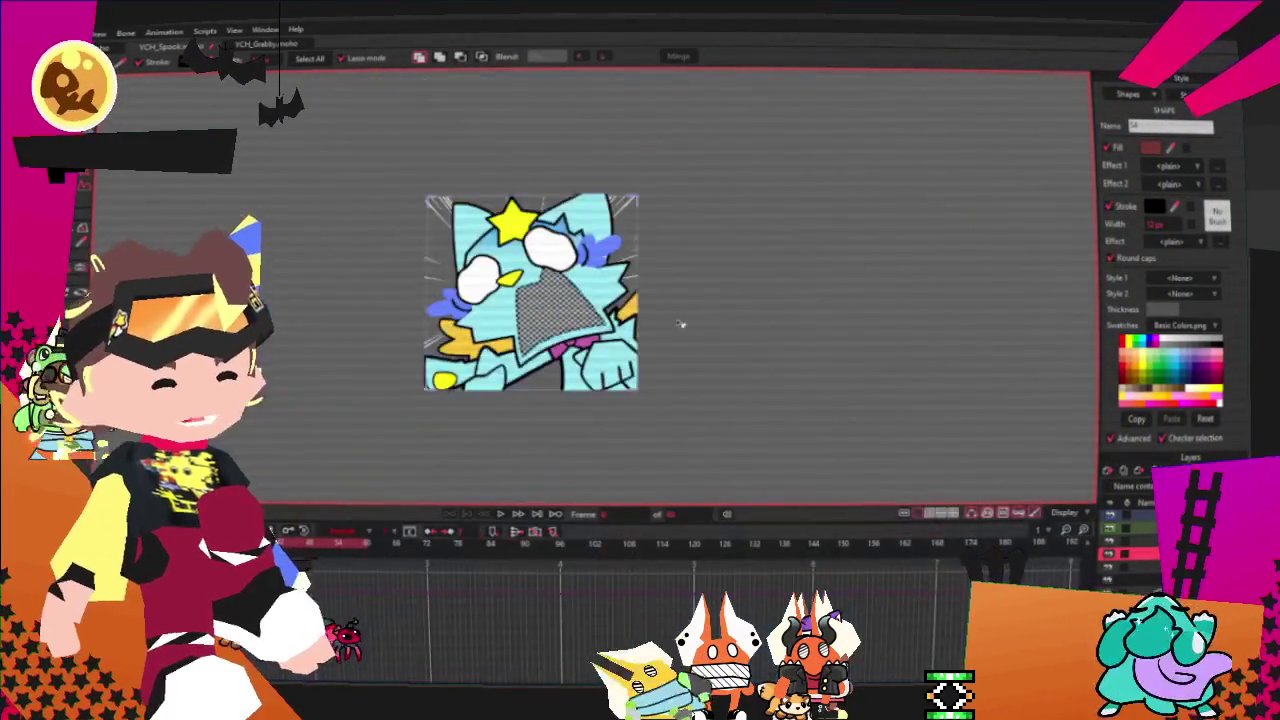
- Deselect the mouth shape, dismiss the File menu, and switch to the Discord emote request channel
left_click(291, 337)
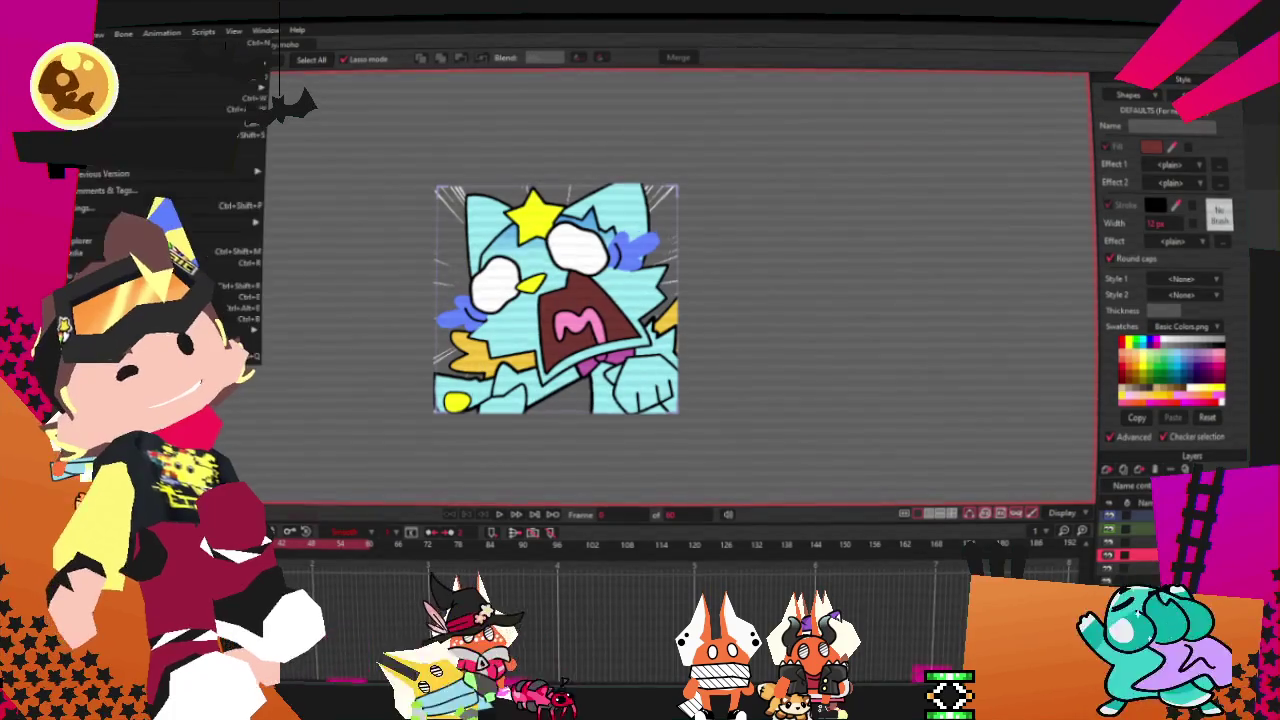
key("Escape")
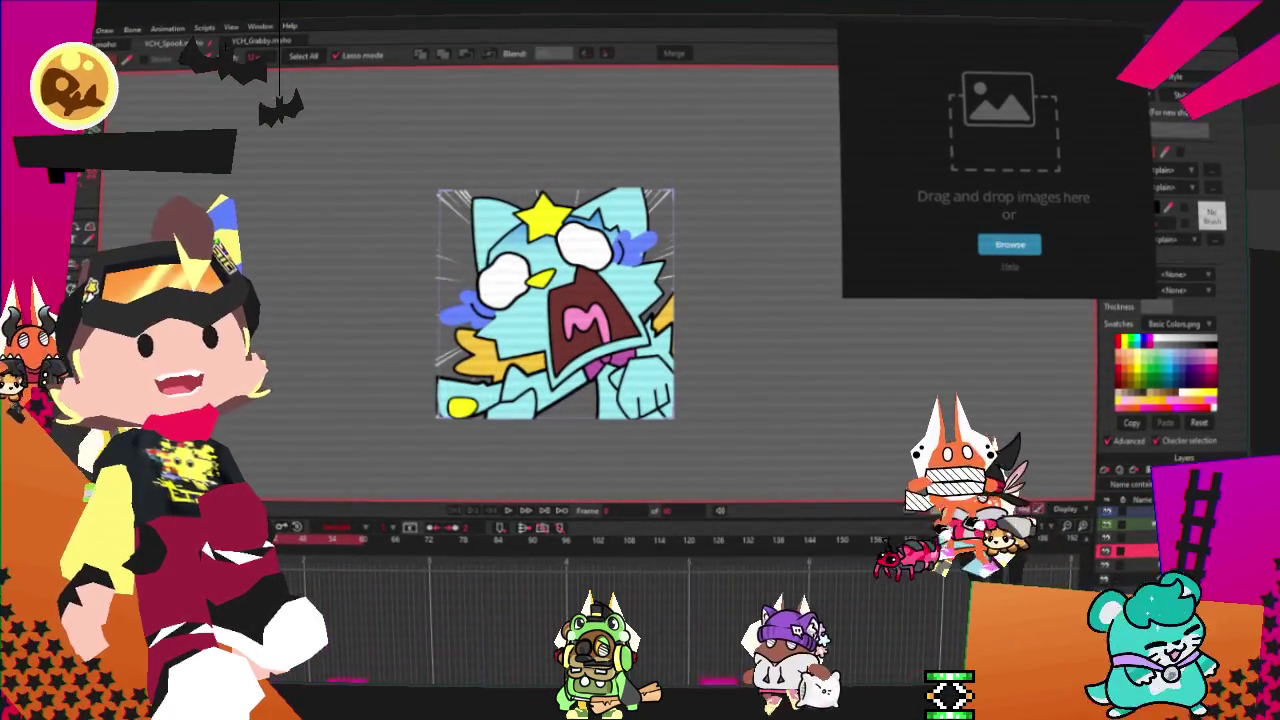
key("alt+Tab")
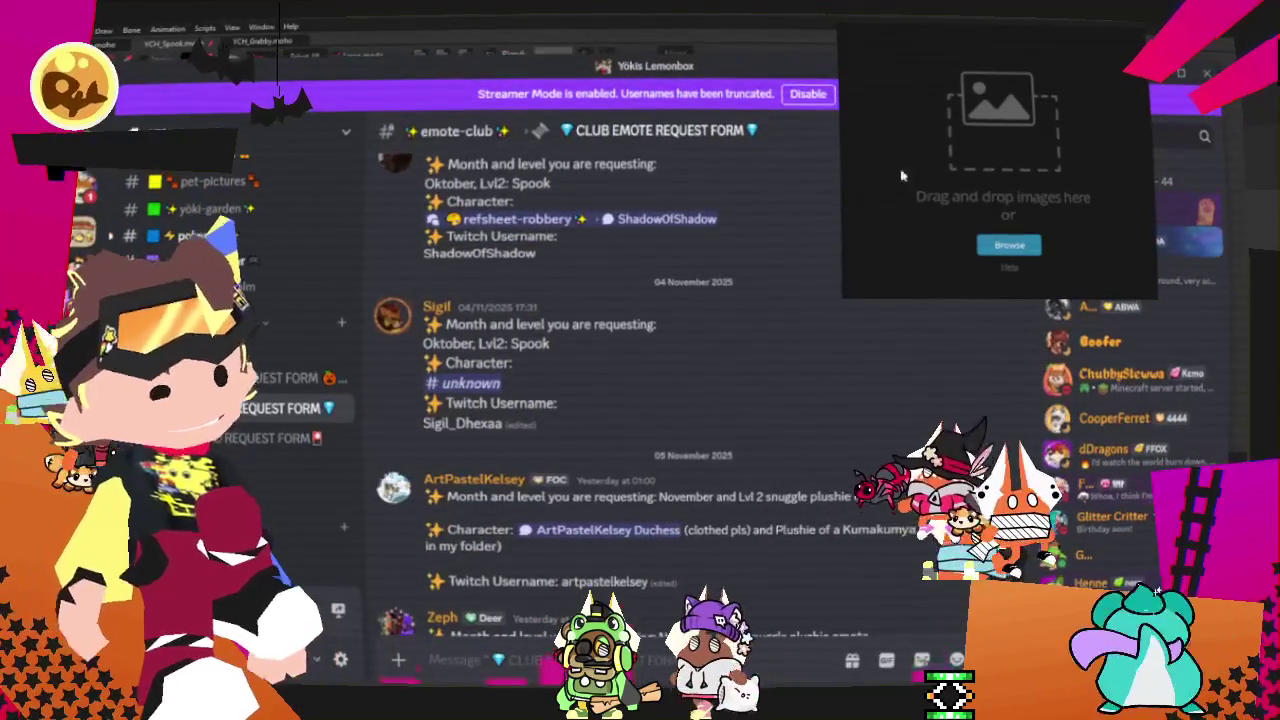
- Scroll through #CLUB EMOTE REQUEST FORM reading the November snuggle plushie requests
scroll(780, 525, "up", 3)
scroll(730, 485, "up", 3)
scroll(685, 445, "up", 3)
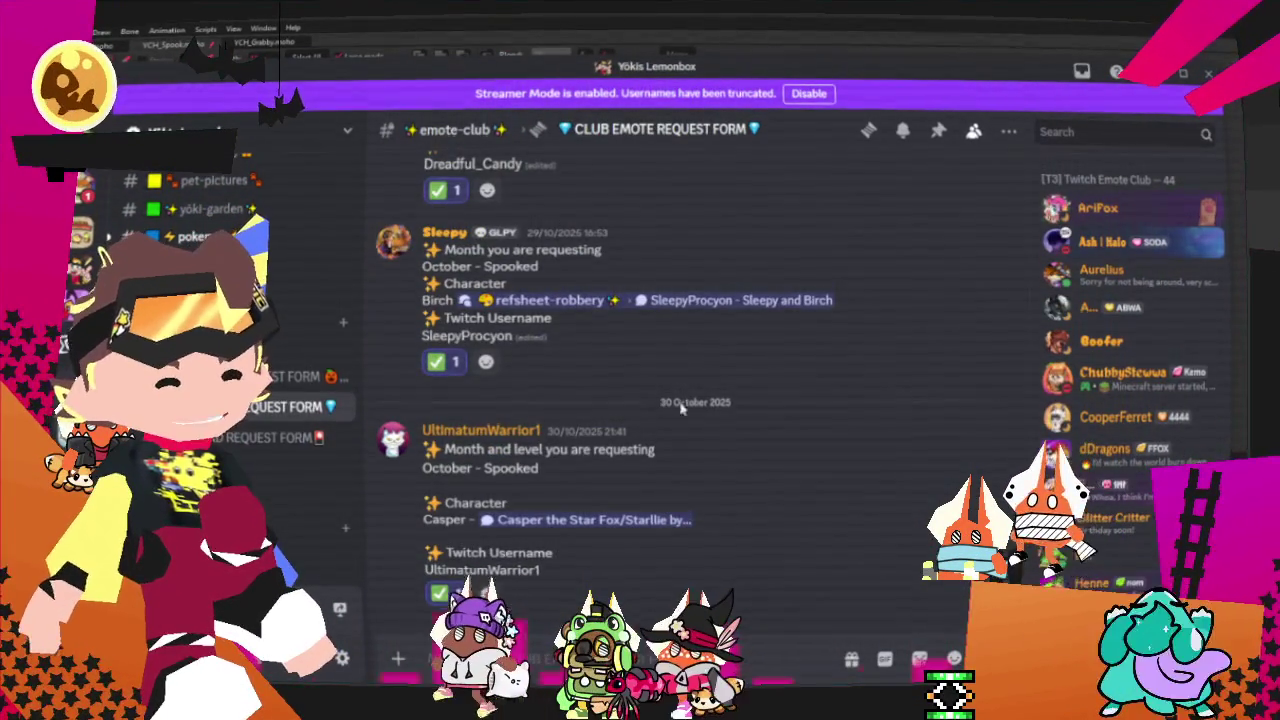
scroll(728, 404, "down", 3)
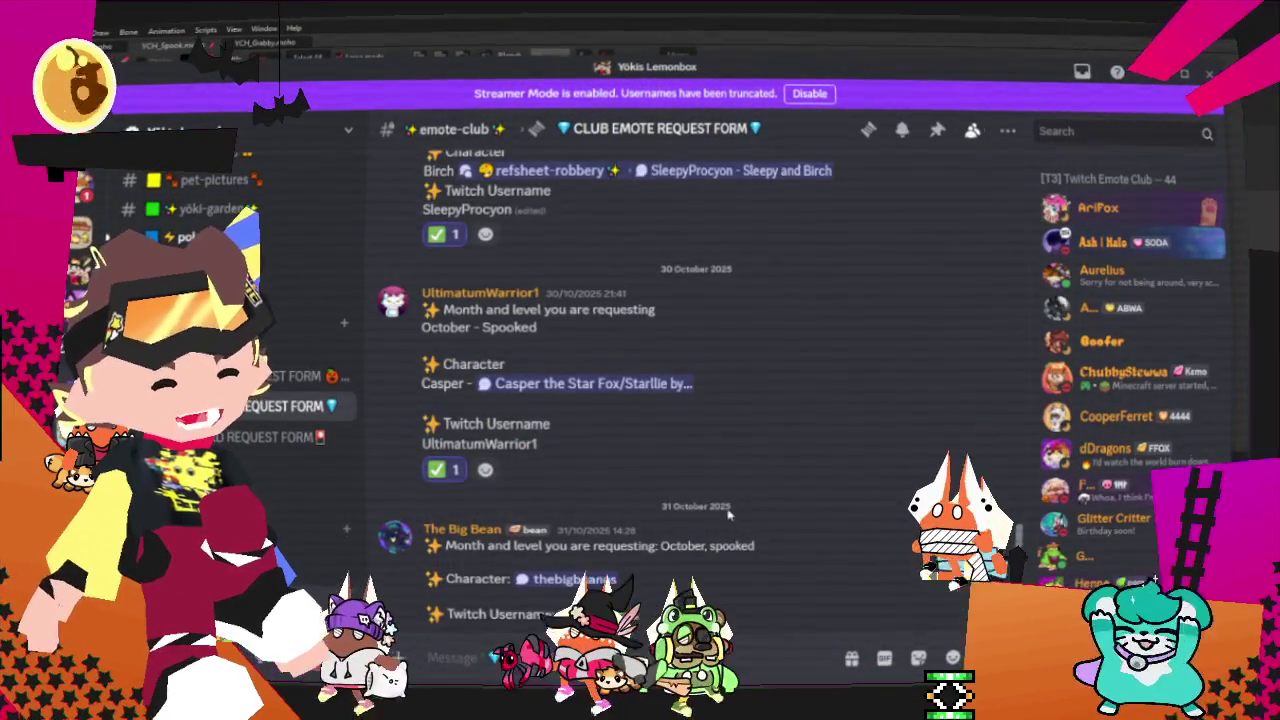
scroll(728, 513, "down", 5)
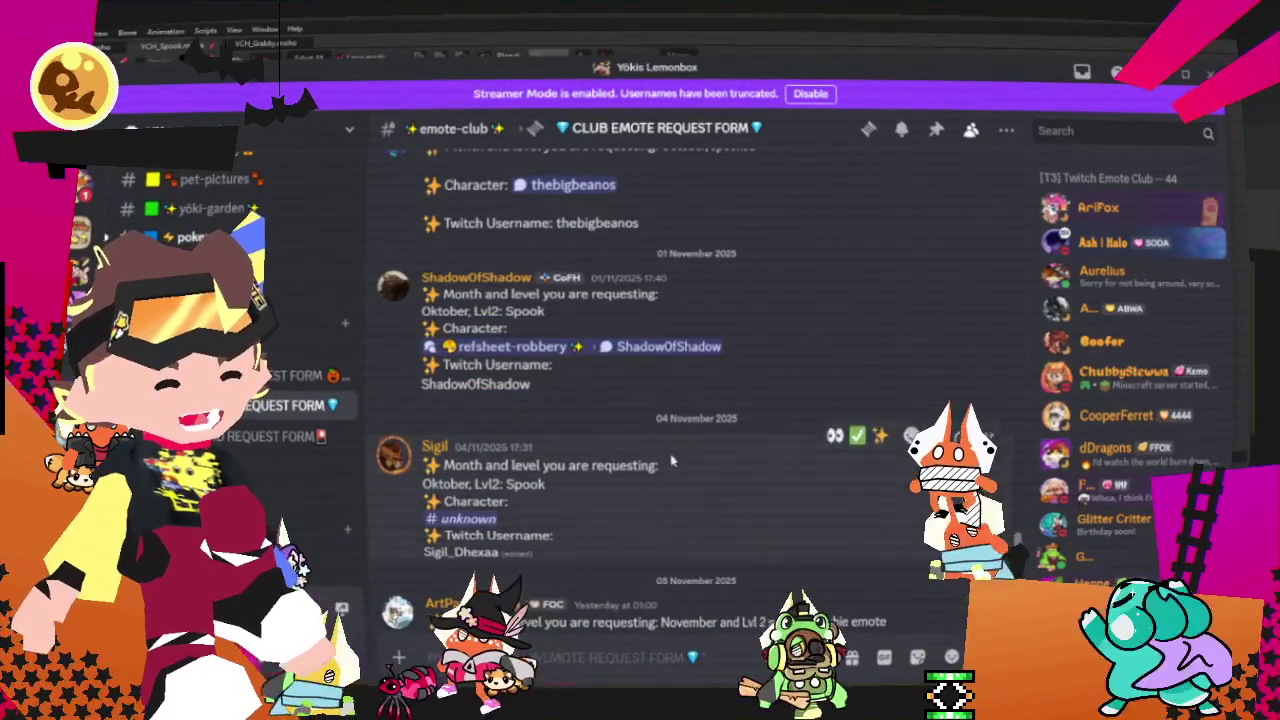
mouse_move(700, 335)
scroll(724, 374, "down", 2)
scroll(690, 350, "down", 2)
scroll(692, 320, "down", 4)
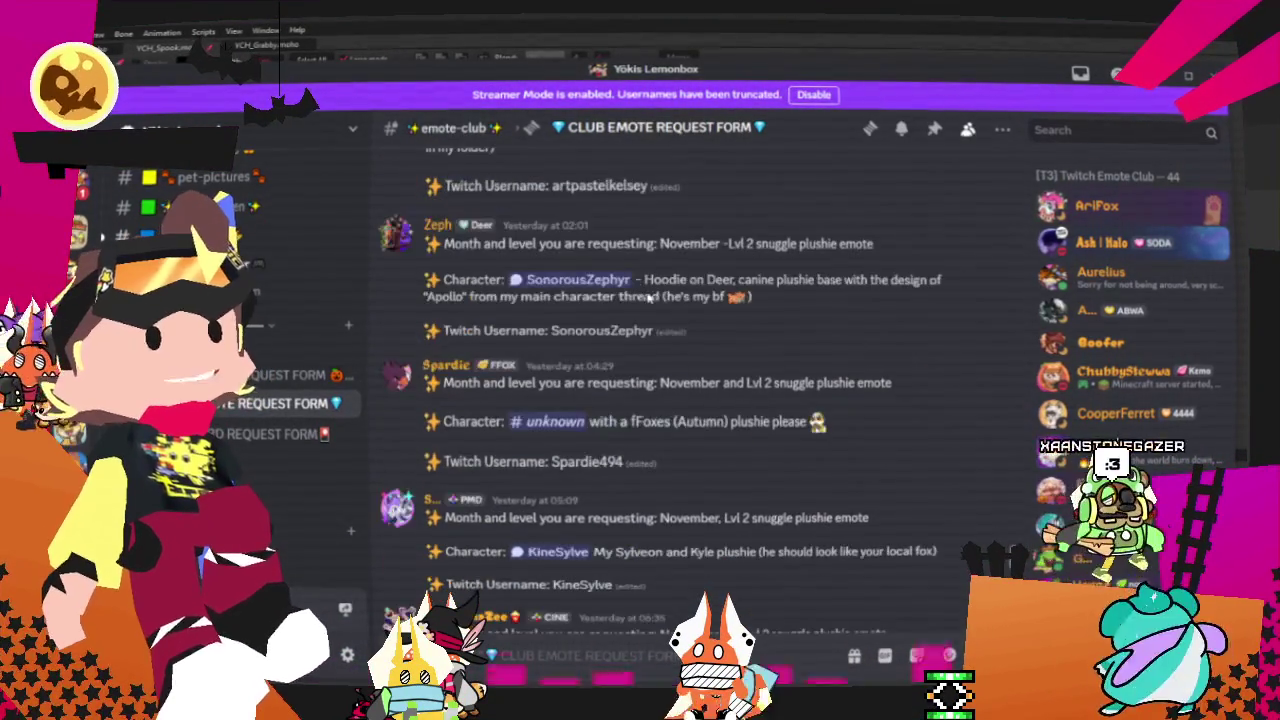
scroll(480, 410, "down", 2)
scroll(456, 426, "down", 2)
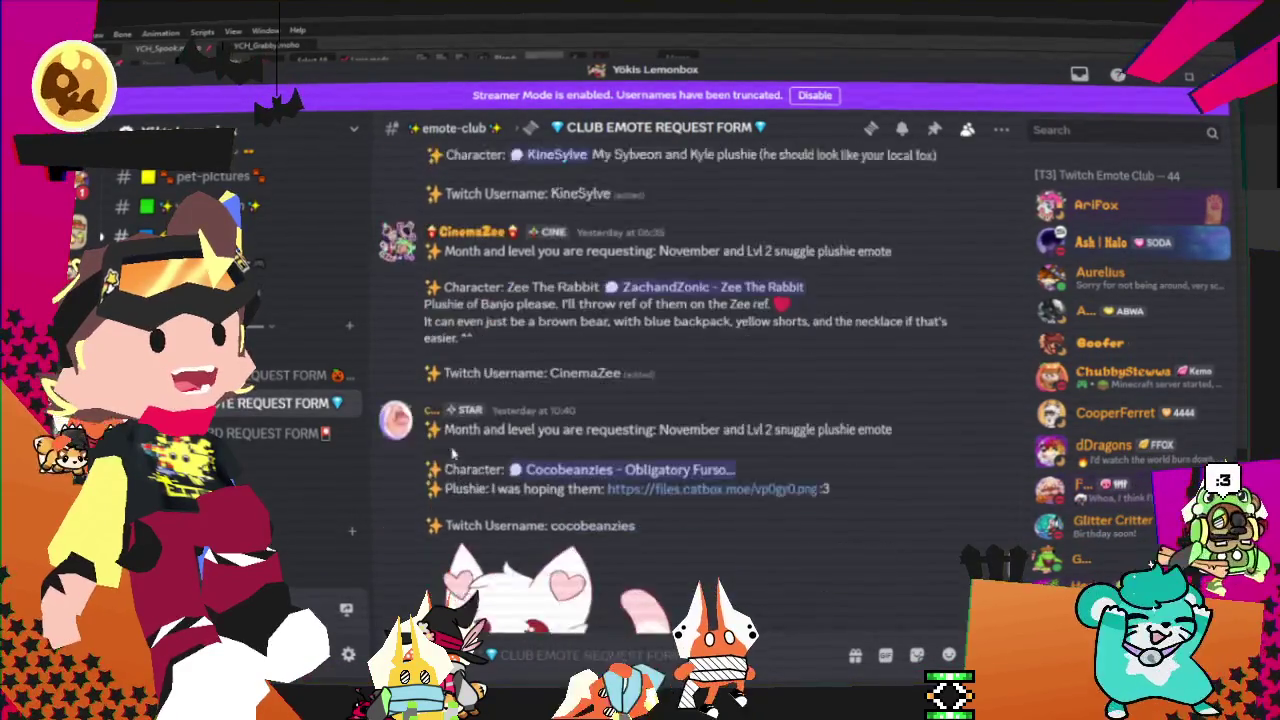
scroll(465, 400, "down", 3)
scroll(475, 370, "down", 3)
scroll(492, 322, "down", 2)
scroll(493, 350, "down", 2)
scroll(494, 380, "down", 3)
scroll(495, 410, "down", 2)
scroll(497, 447, "down", 2)
scroll(500, 460, "down", 3)
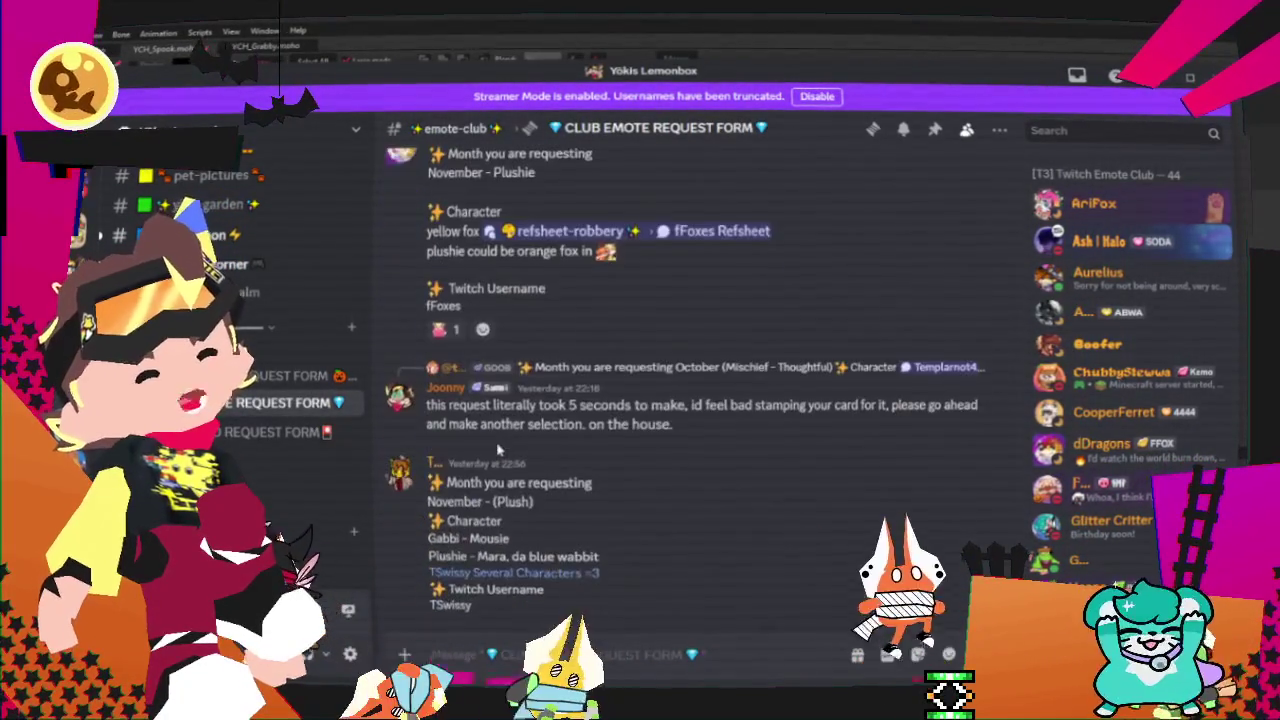
scroll(573, 470, "up", 5)
scroll(575, 440, "up", 3)
scroll(577, 410, "up", 2)
scroll(577, 405, "up", 2)
scroll(577, 406, "up", 4)
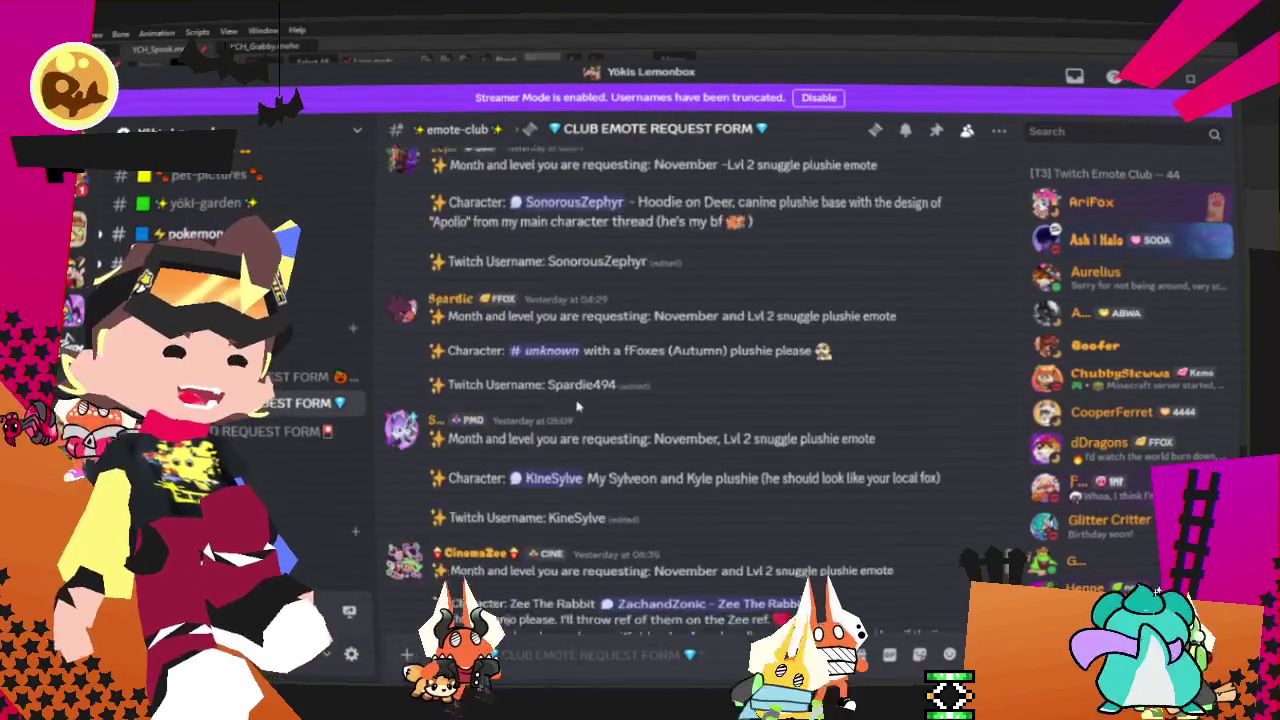
scroll(577, 406, "up", 2)
scroll(578, 407, "up", 2)
scroll(577, 405, "up", 1)
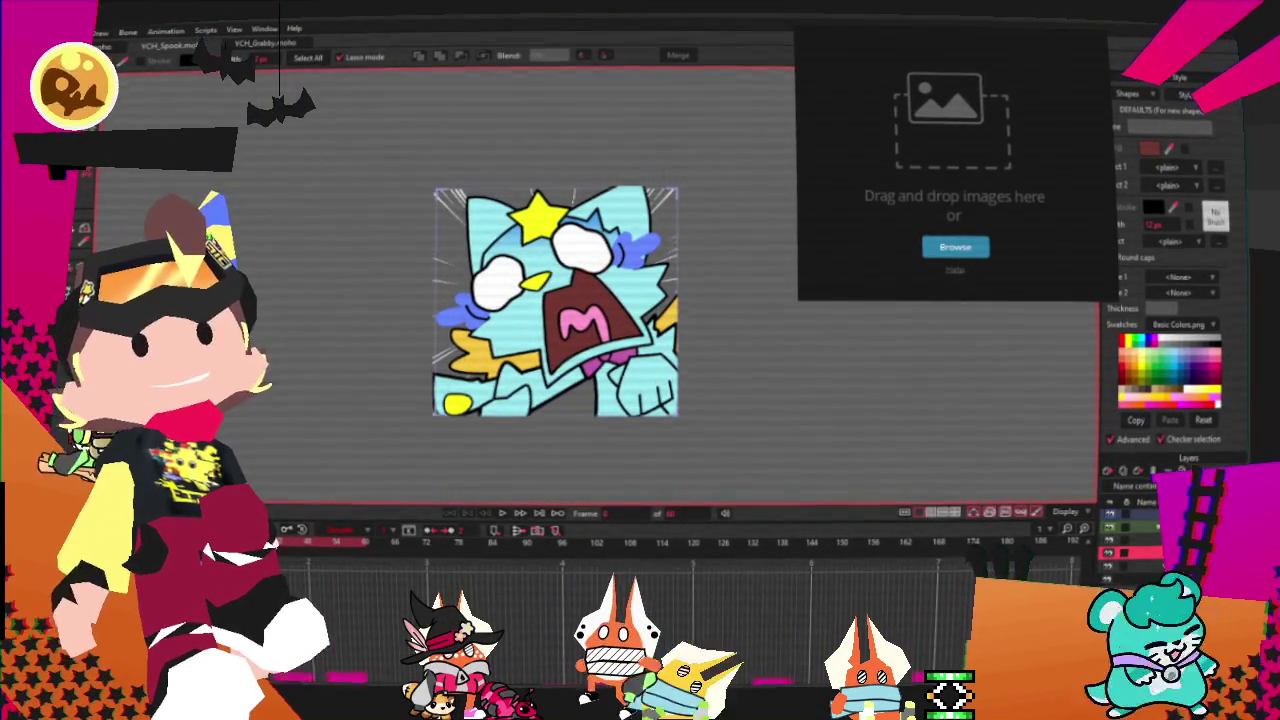
- Drag a teddy bear reference image from the browser onto the reference board, then open the File menu
left_click_drag(543, 129, 930, 172)
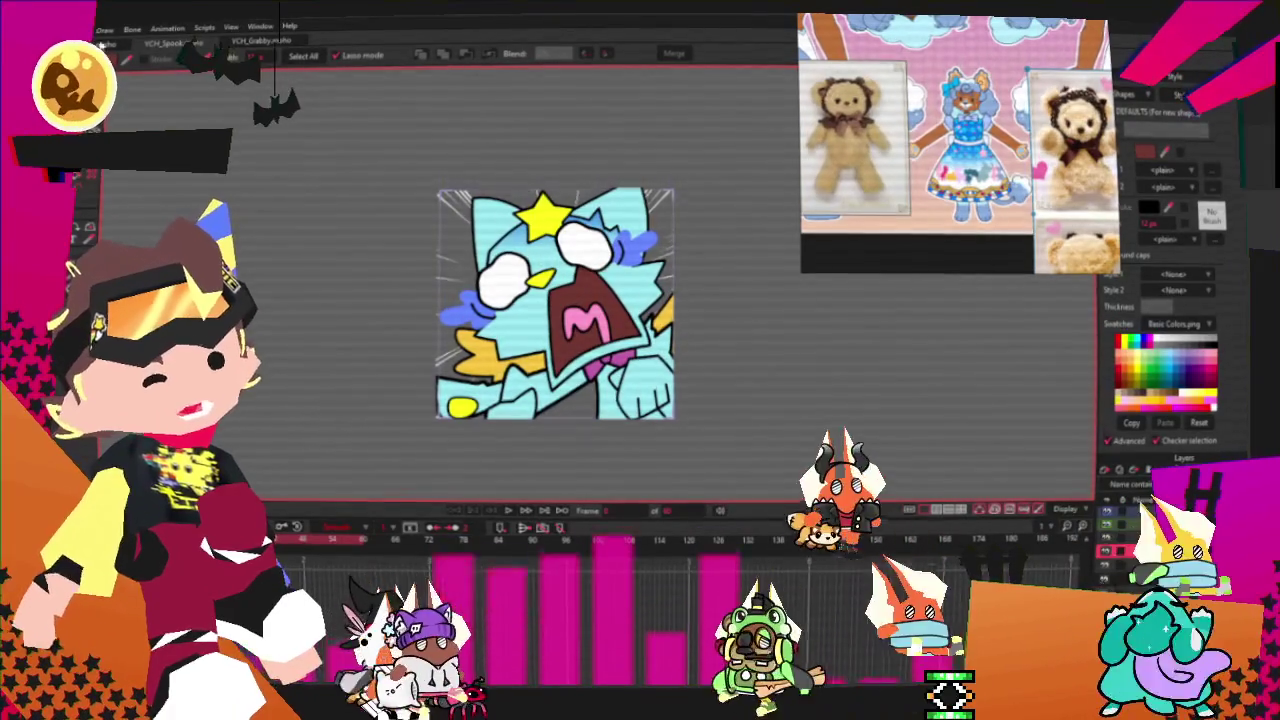
key("alt+f")
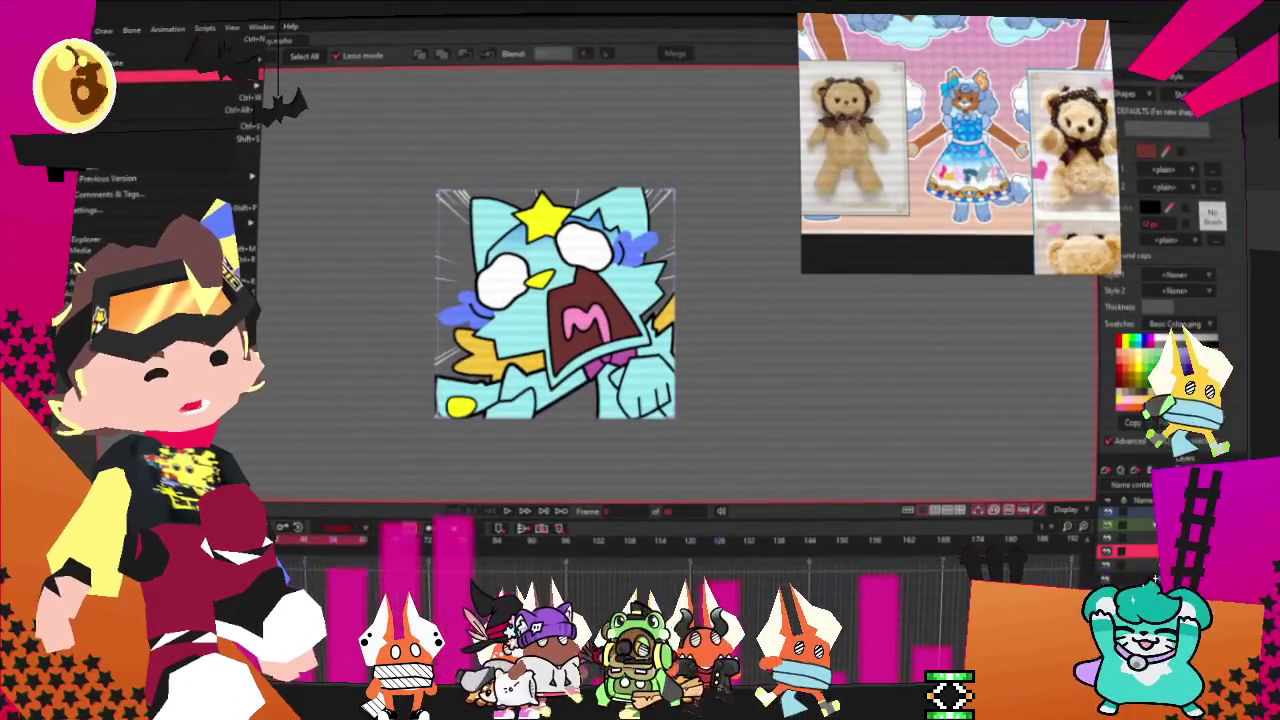
mouse_move(150, 86)
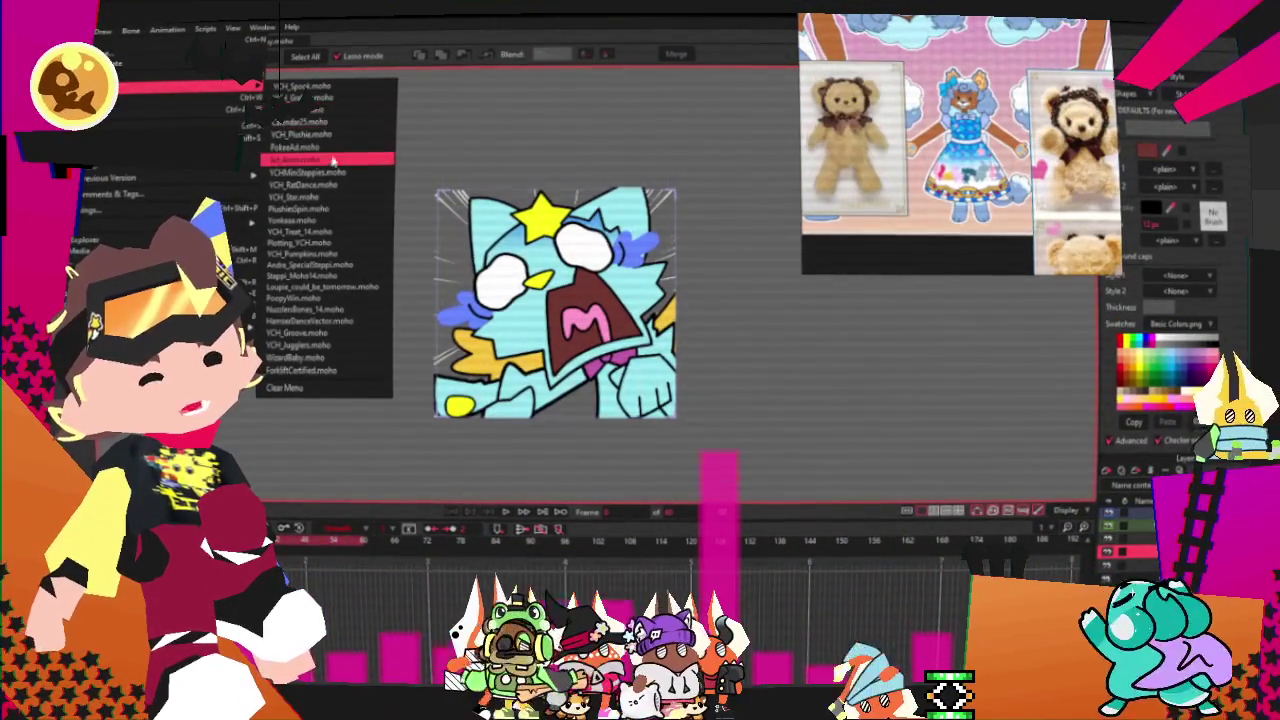
- Open YCH_Plushie.moho, play the preview, hide the white cat layer, and select the brown cat's rig layer
left_click(357, 136)
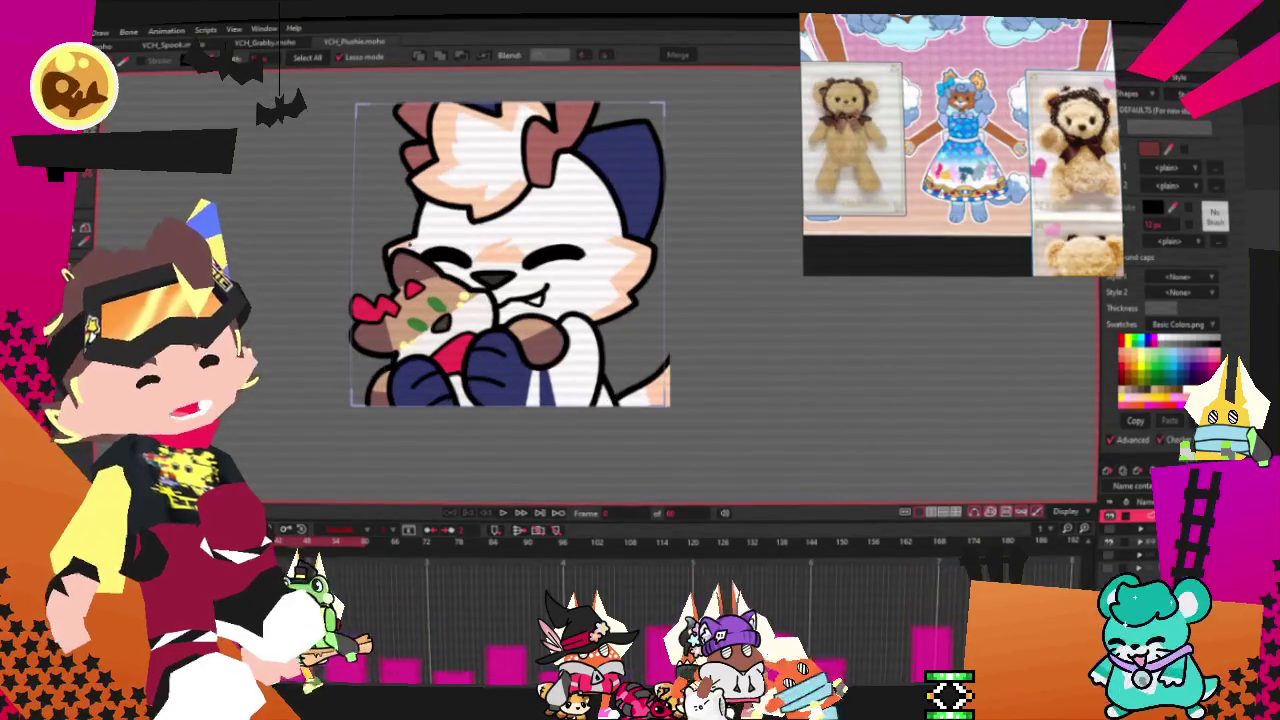
left_click(503, 513)
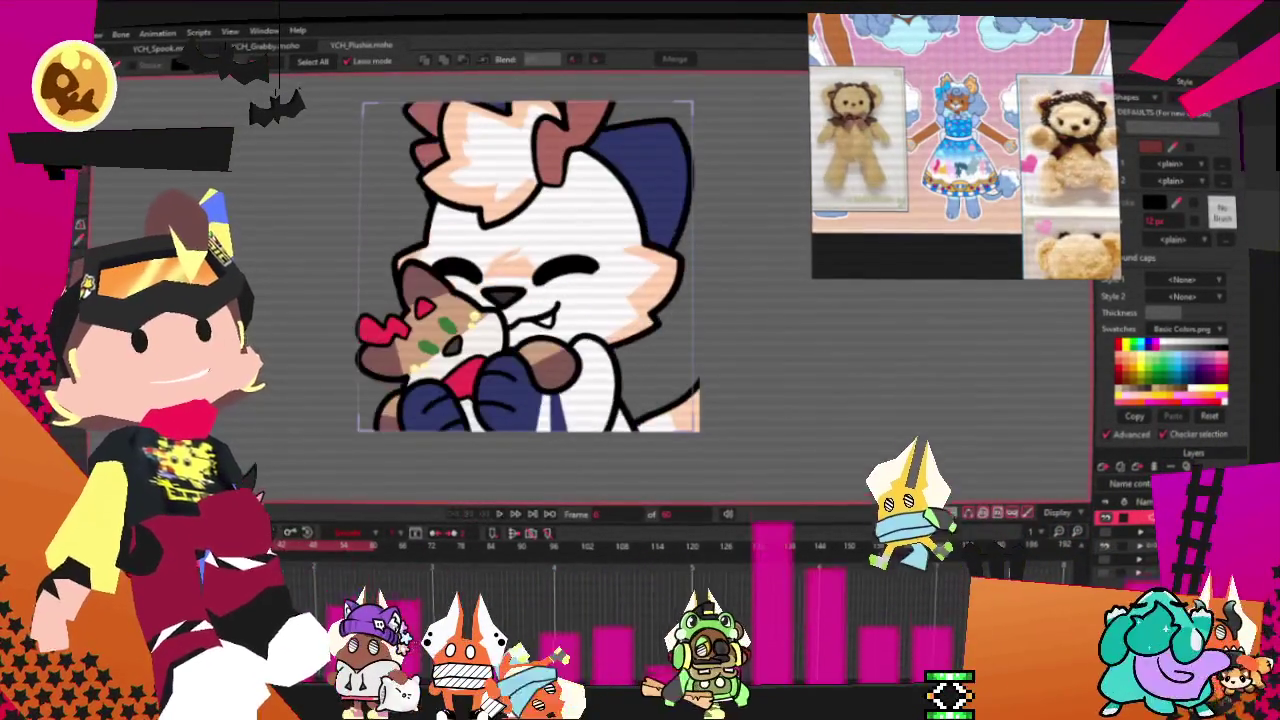
left_click(1103, 567)
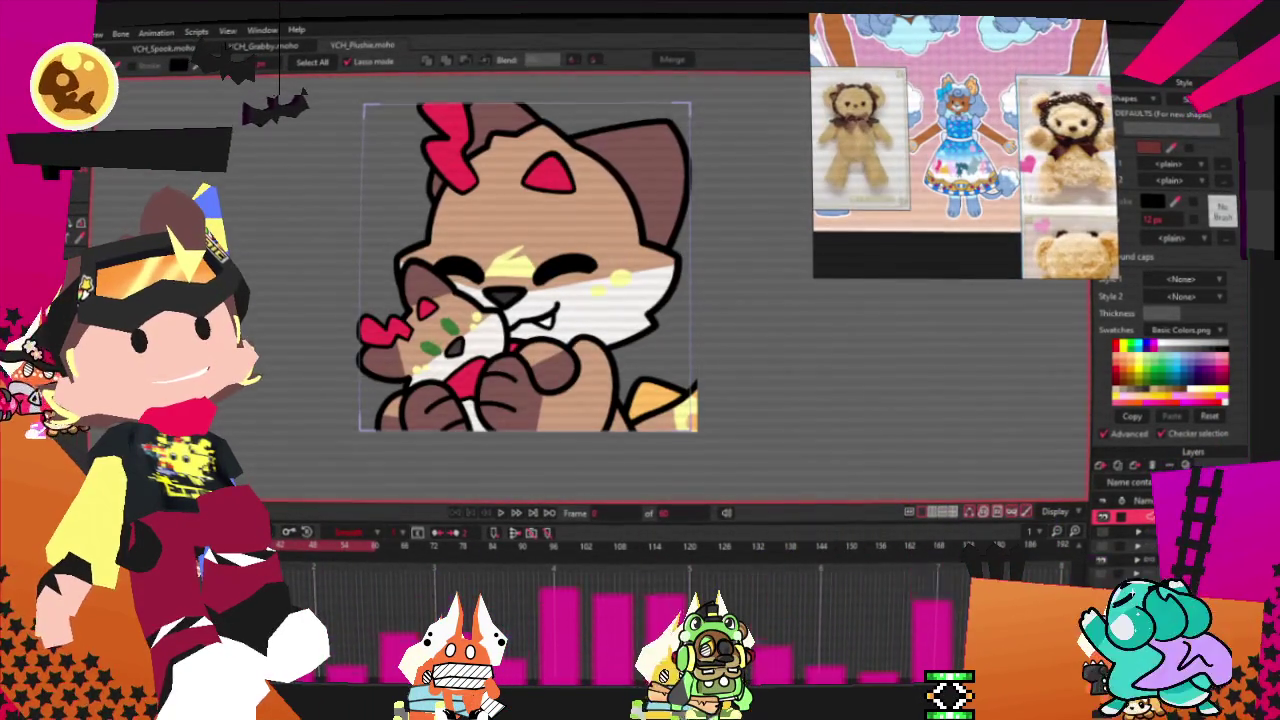
left_click(1120, 560)
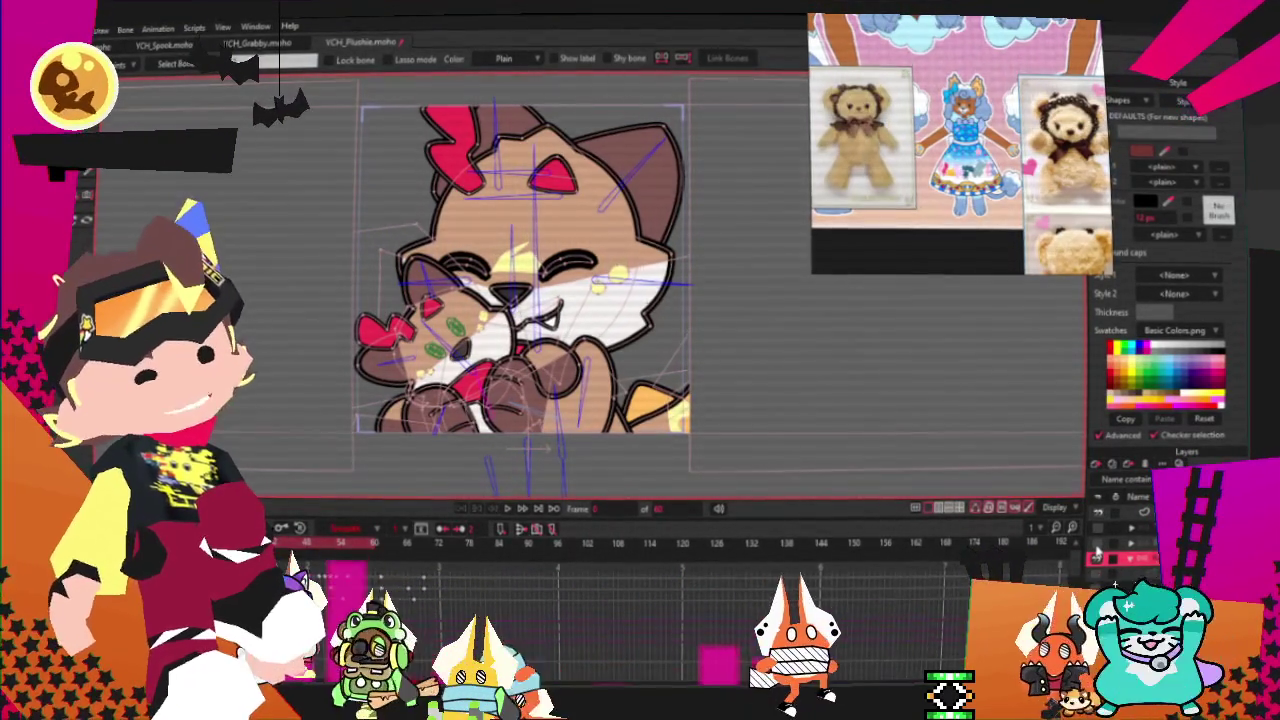
scroll(498, 329, "up", 3)
scroll(498, 329, "up", 2)
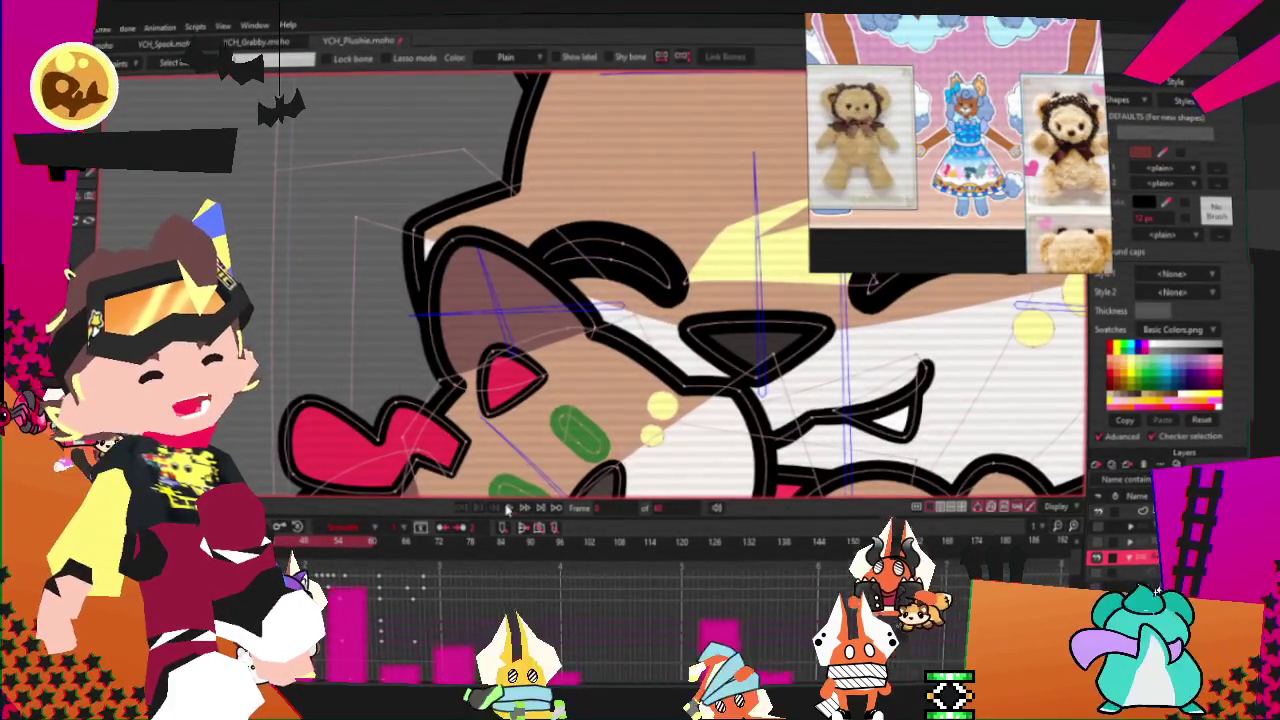
scroll(444, 275, "down", 2)
scroll(444, 275, "down", 2)
scroll(444, 275, "down", 1)
scroll(444, 275, "down", 1)
scroll(444, 276, "up", 2)
scroll(444, 276, "up", 1)
scroll(607, 226, "up", 1)
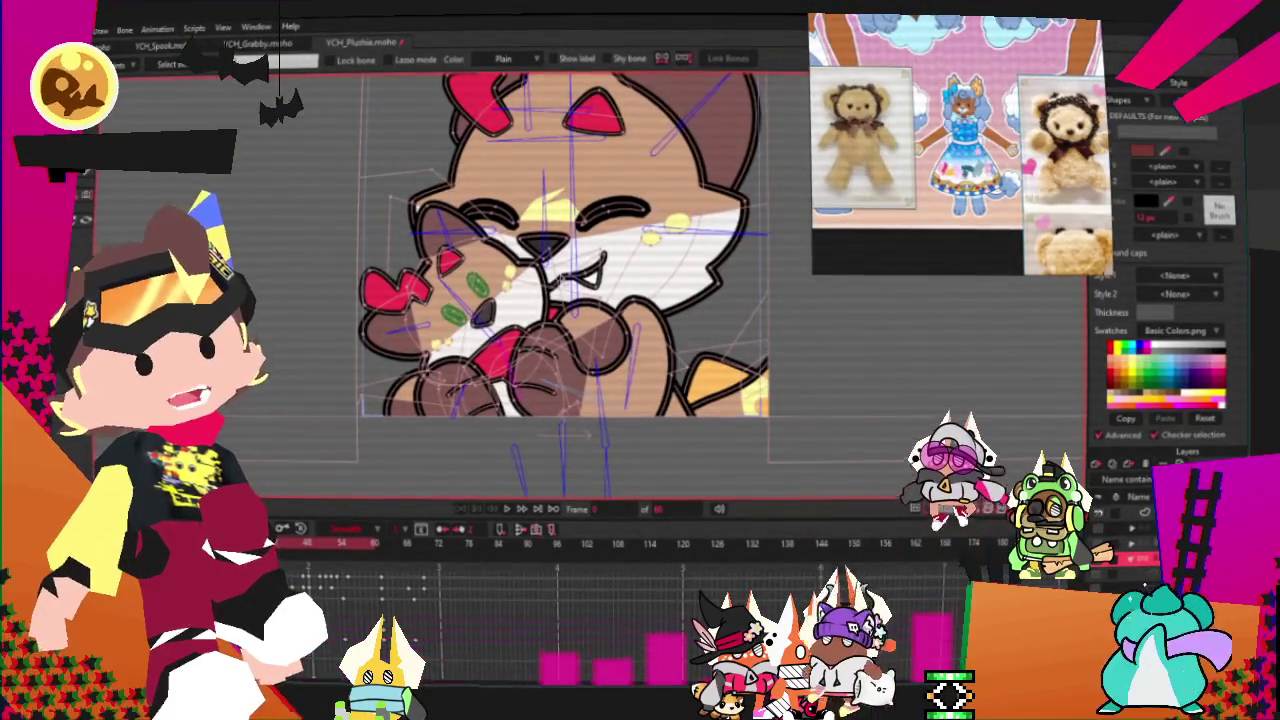
scroll(560, 250, "down", 3)
scroll(505, 165, "up", 2)
scroll(554, 256, "up", 1)
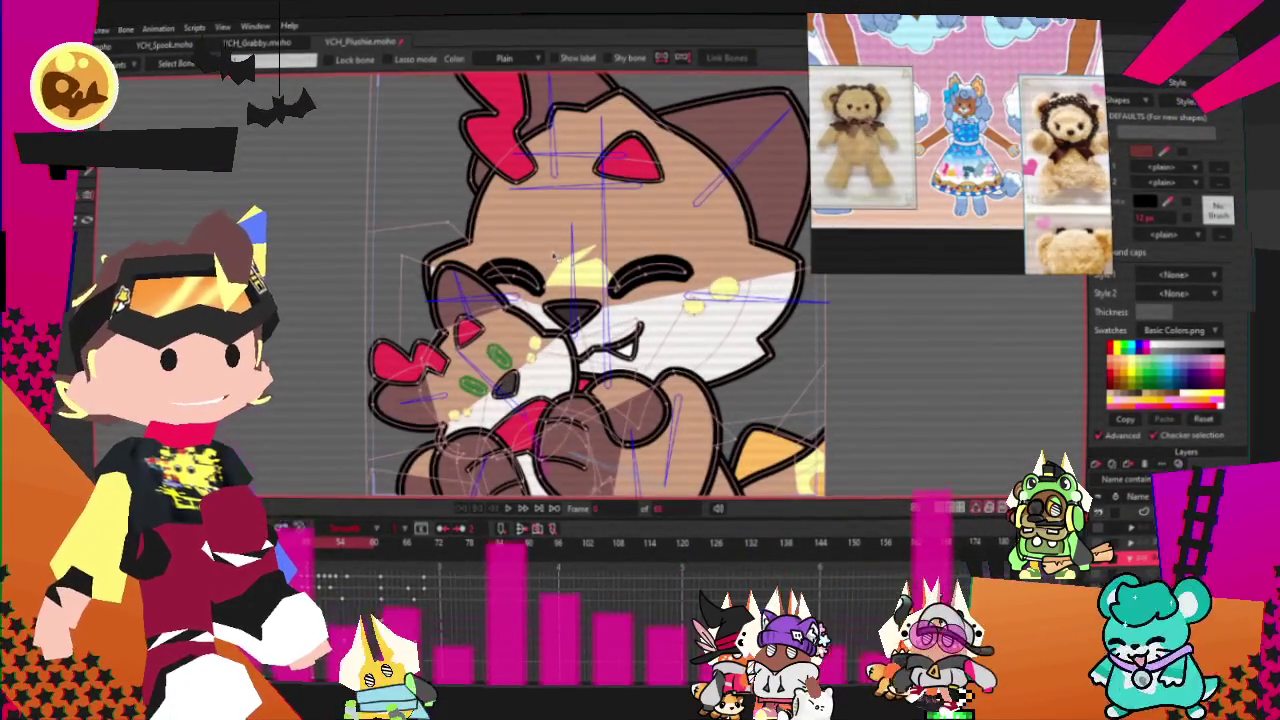
scroll(546, 244, "down", 2)
scroll(686, 318, "up", 2)
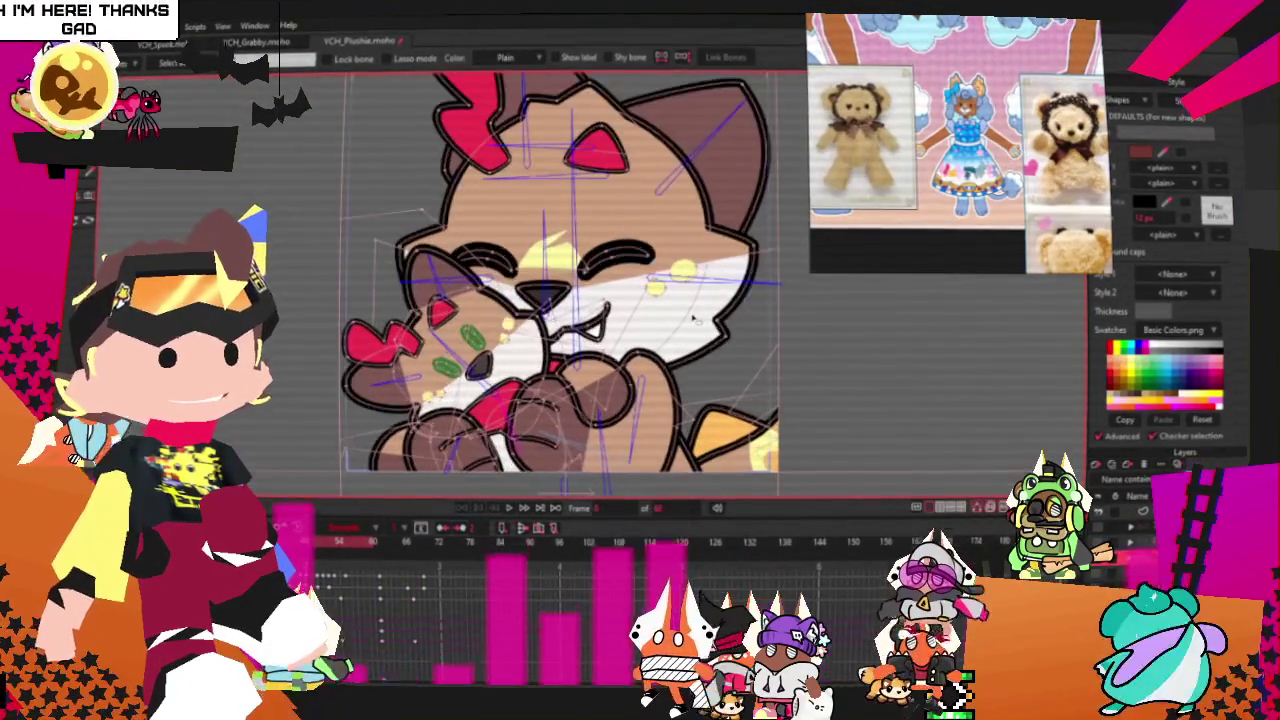
scroll(686, 319, "down", 1)
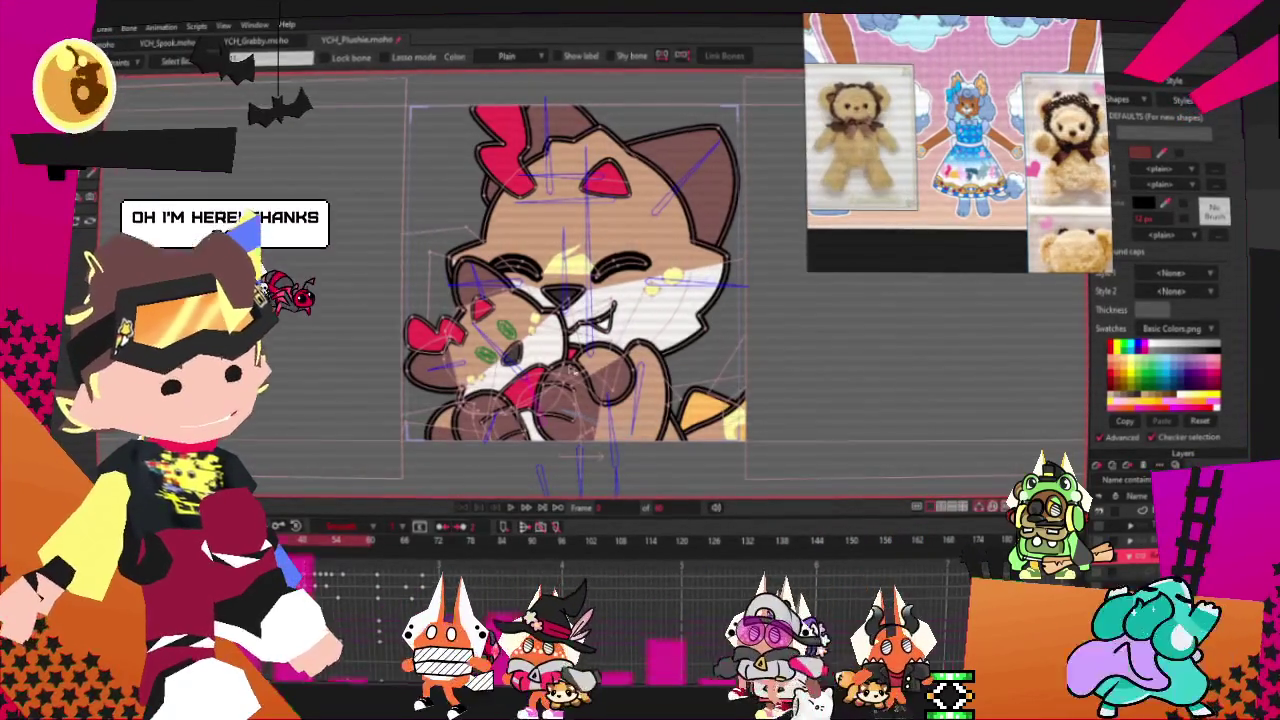
scroll(635, 304, "down", 2)
scroll(595, 286, "up", 2)
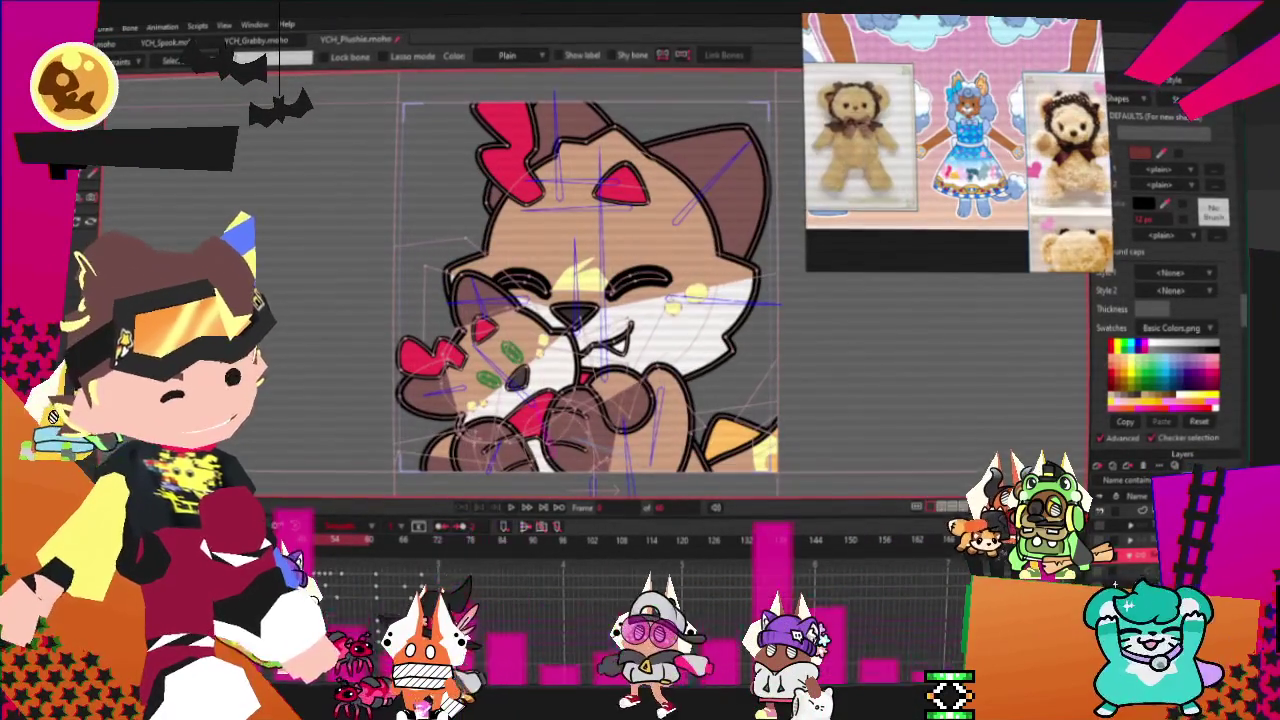
left_click(430, 355)
scroll(430, 355, "up", 1)
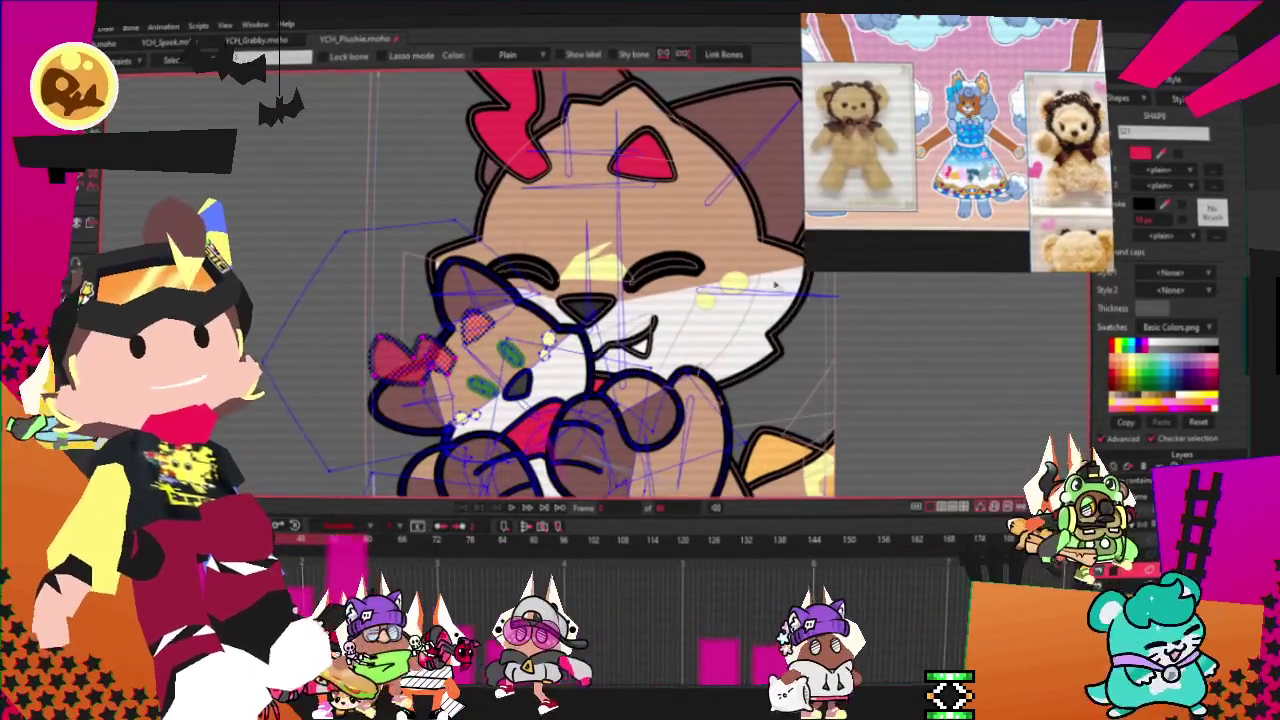
scroll(858, 478, "down", 2)
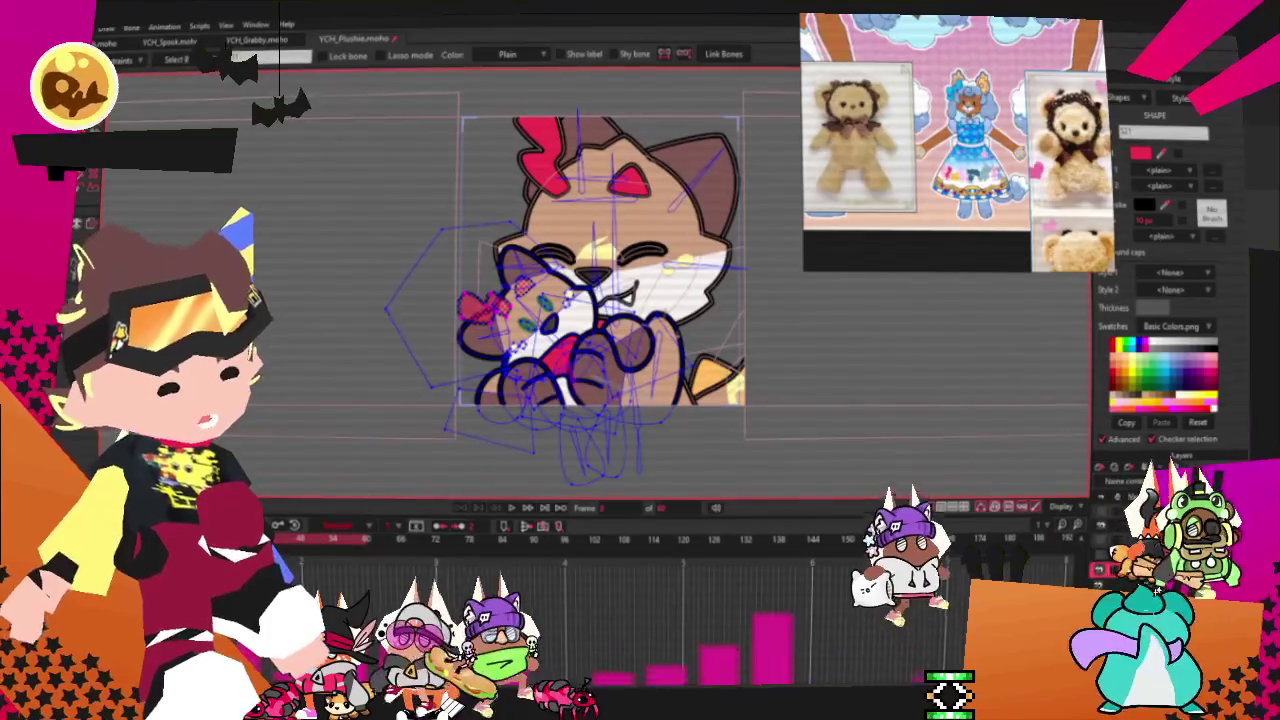
left_click(1135, 552)
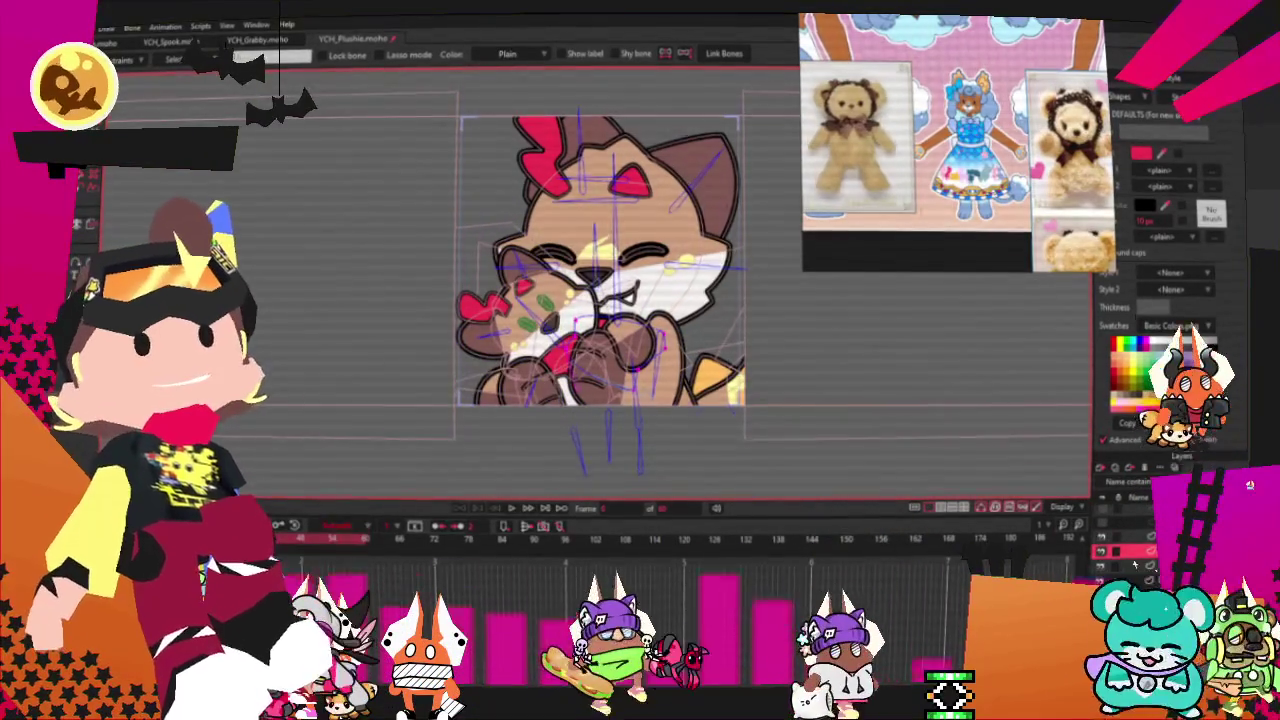
left_click(1135, 565)
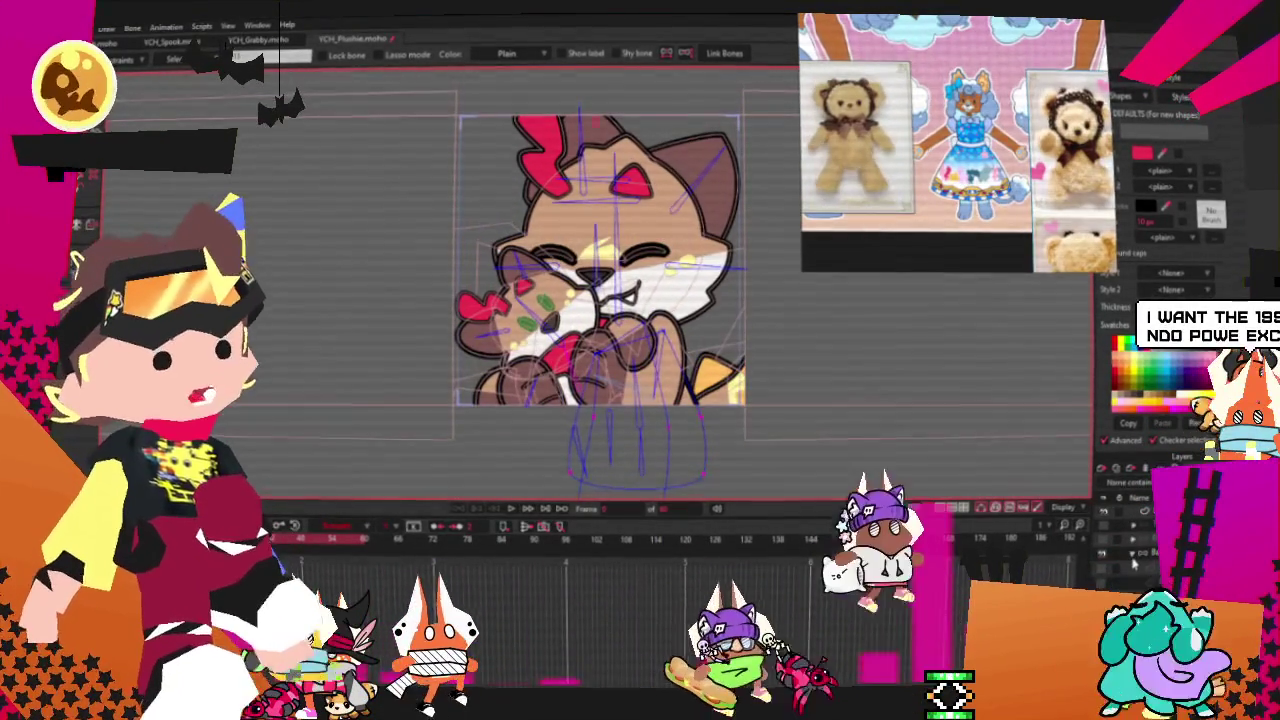
left_click(1135, 575)
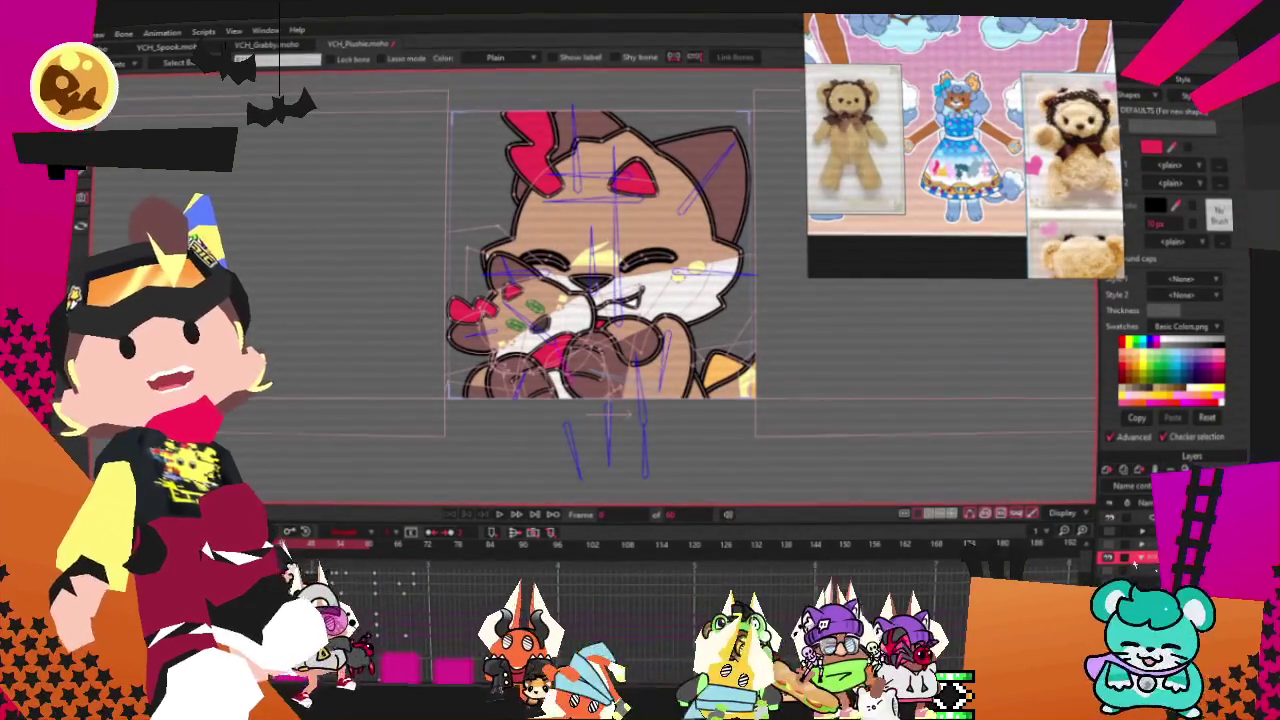
key("alt+Tab")
- Scroll through the Banjo-Kazooie image results on DuckDuckGo, then switch back to Moho
scroll(530, 380, "down", 3)
scroll(530, 380, "down", 3)
scroll(306, 360, "down", 3)
scroll(306, 360, "down", 3)
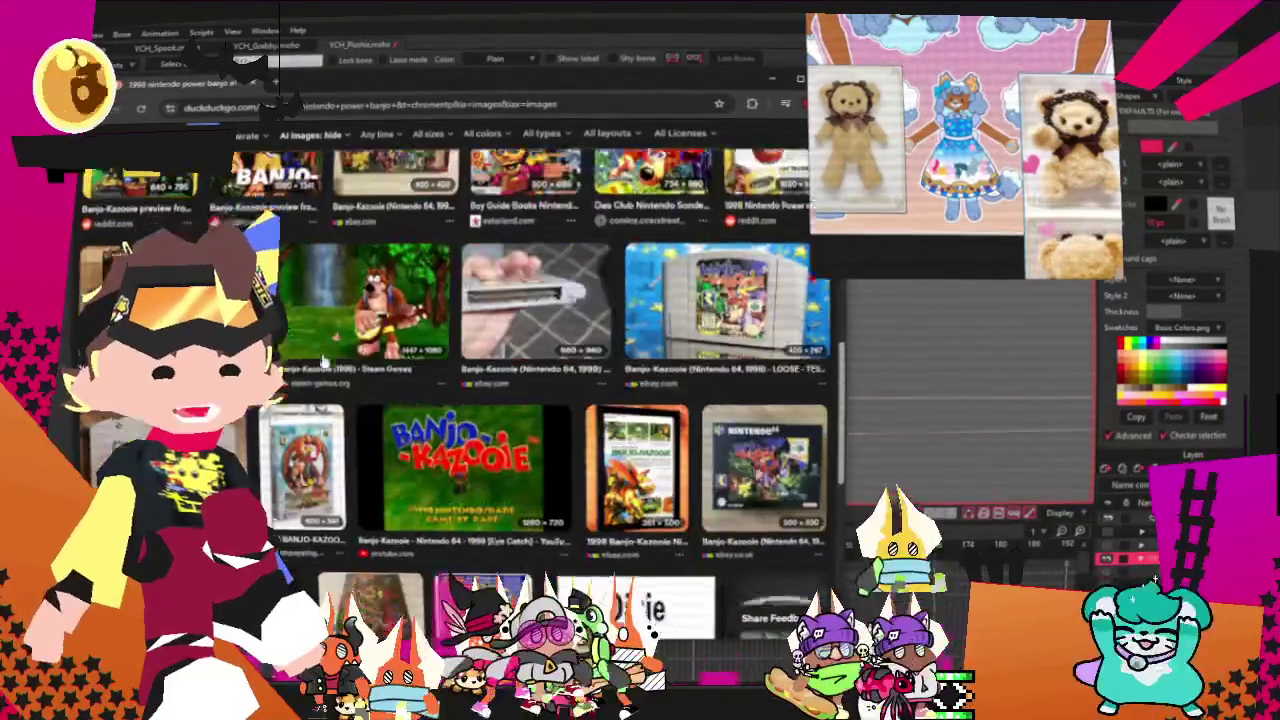
scroll(306, 360, "down", 3)
scroll(306, 360, "down", 3)
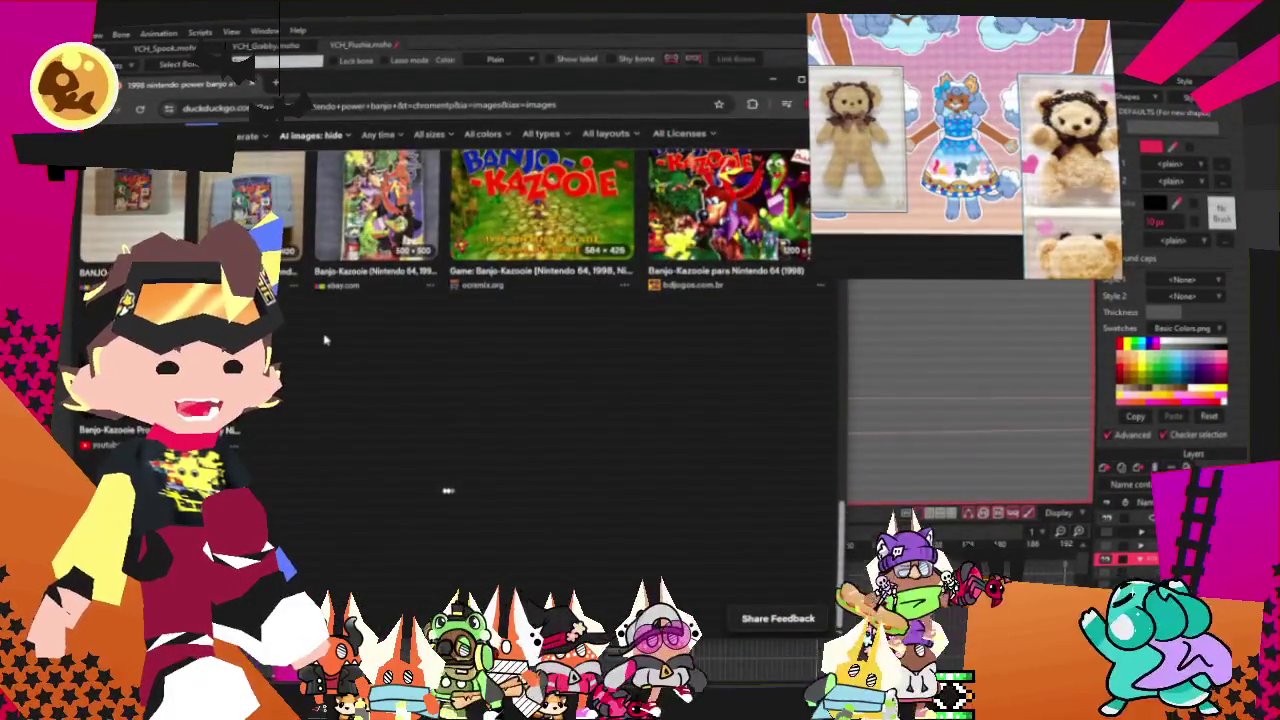
scroll(420, 260, "up", 10)
scroll(455, 200, "up", 3)
key("alt+Tab")
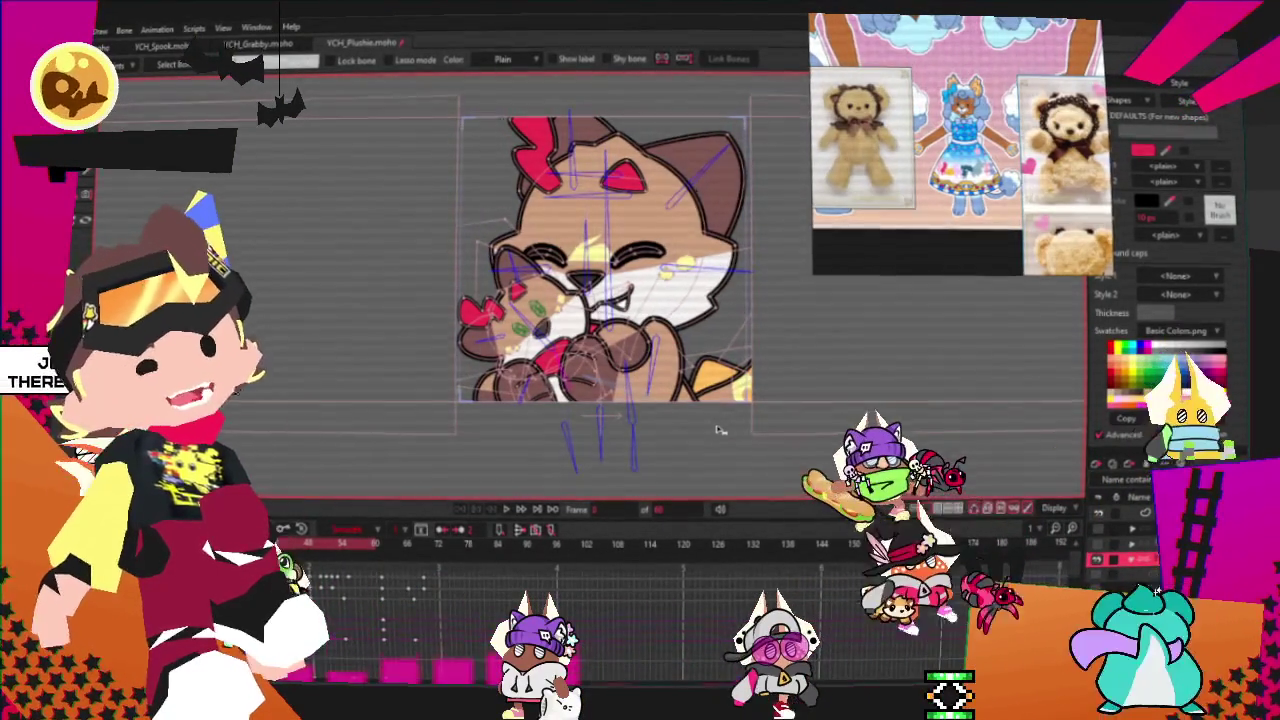
- Zoom the canvas and select the red heart shape beside the cat's paws
scroll(717, 430, "down", 2)
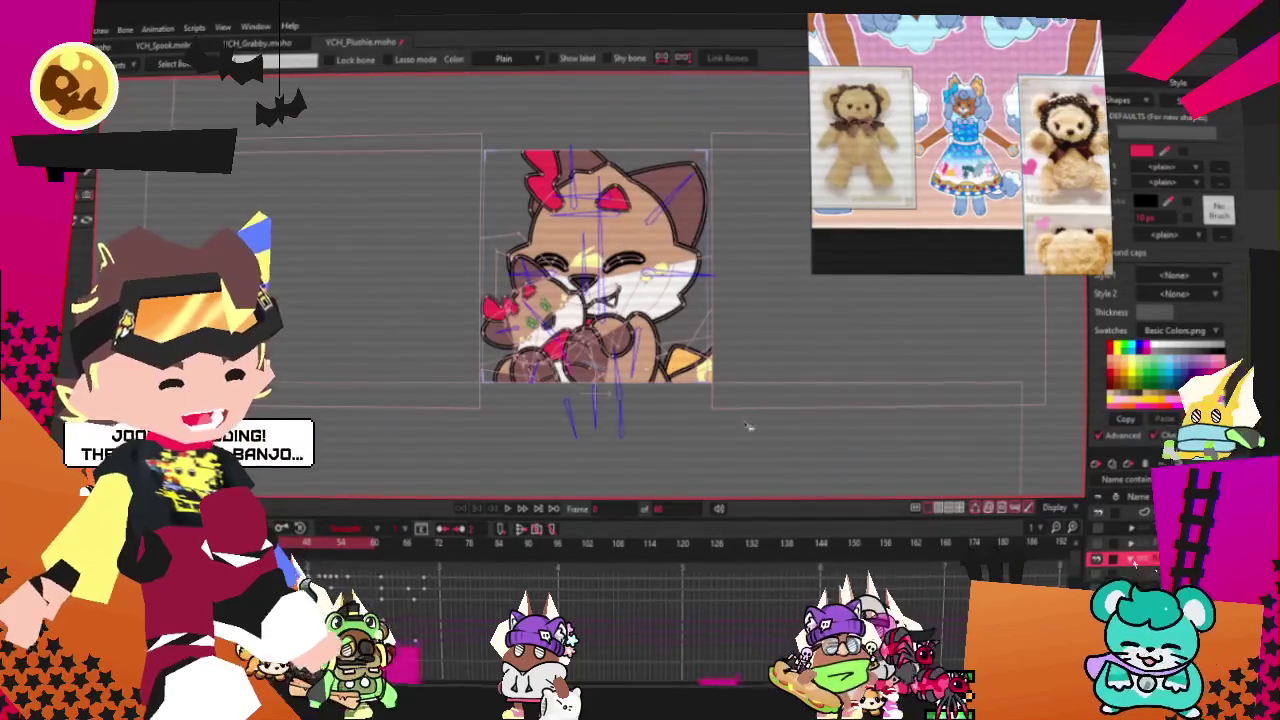
scroll(612, 300, "up", 4)
scroll(612, 300, "down", 3)
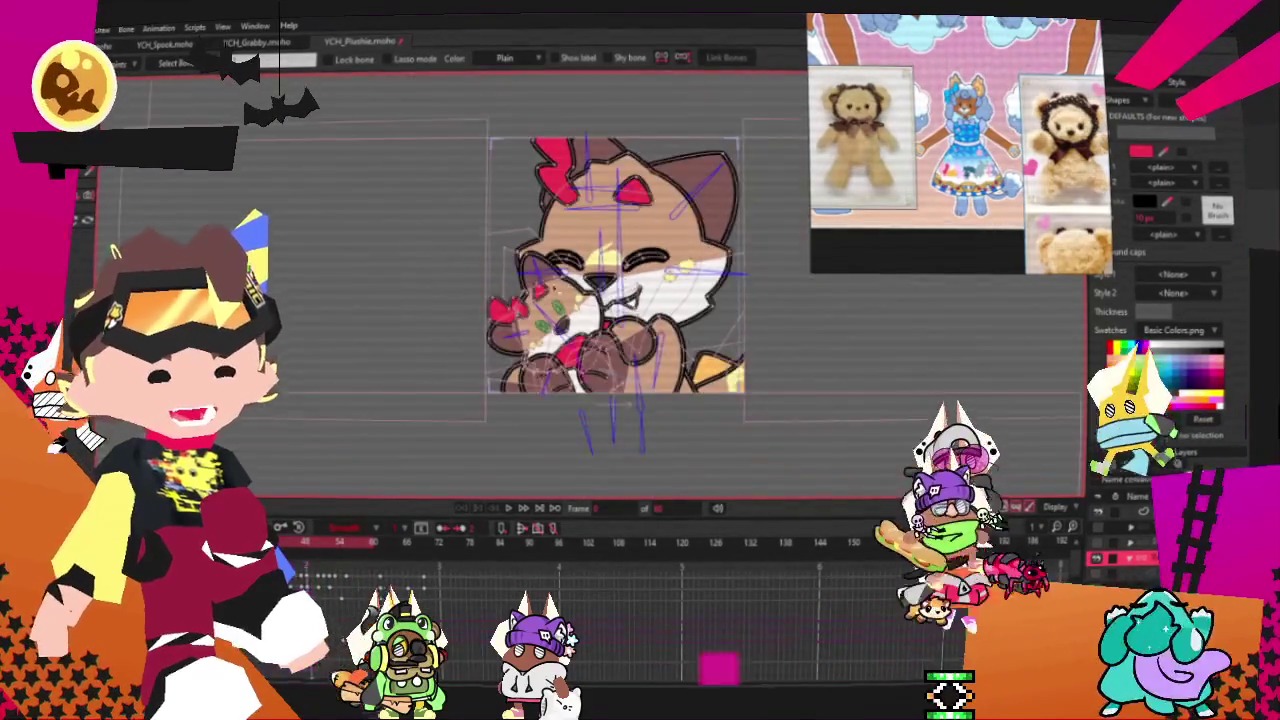
scroll(640, 280, "up", 2)
left_click(490, 318)
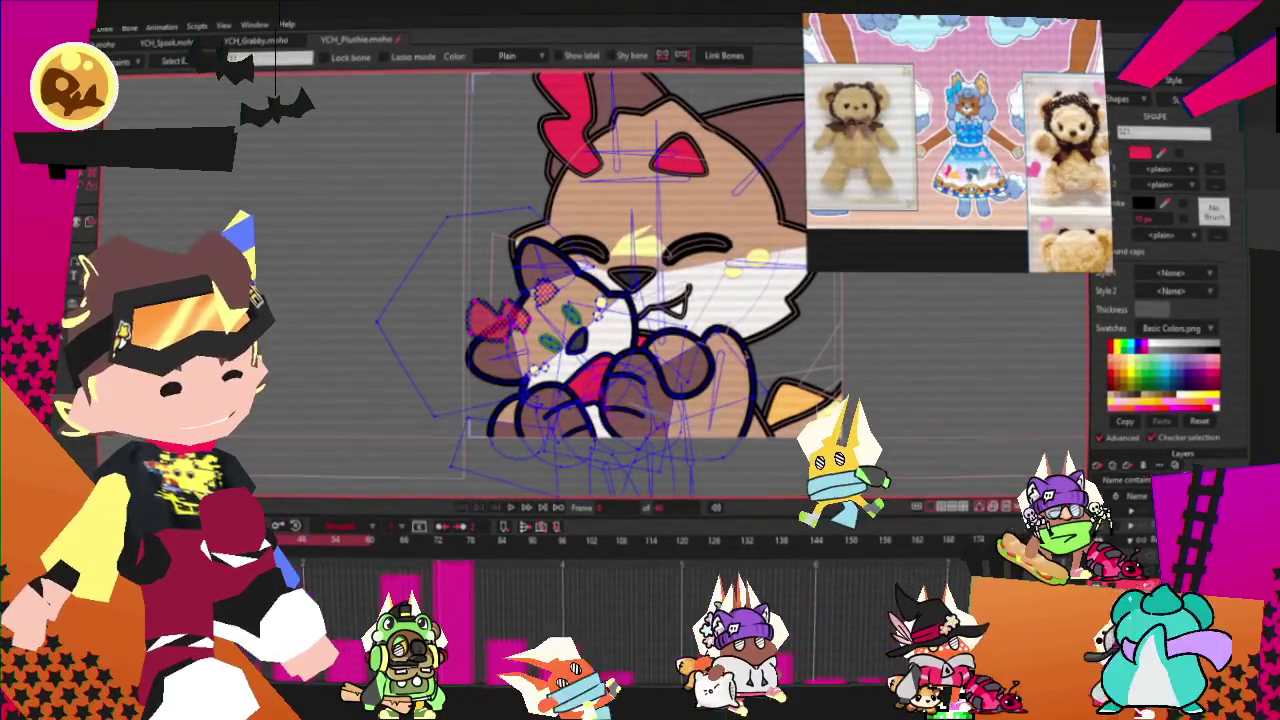
left_click(1118, 488)
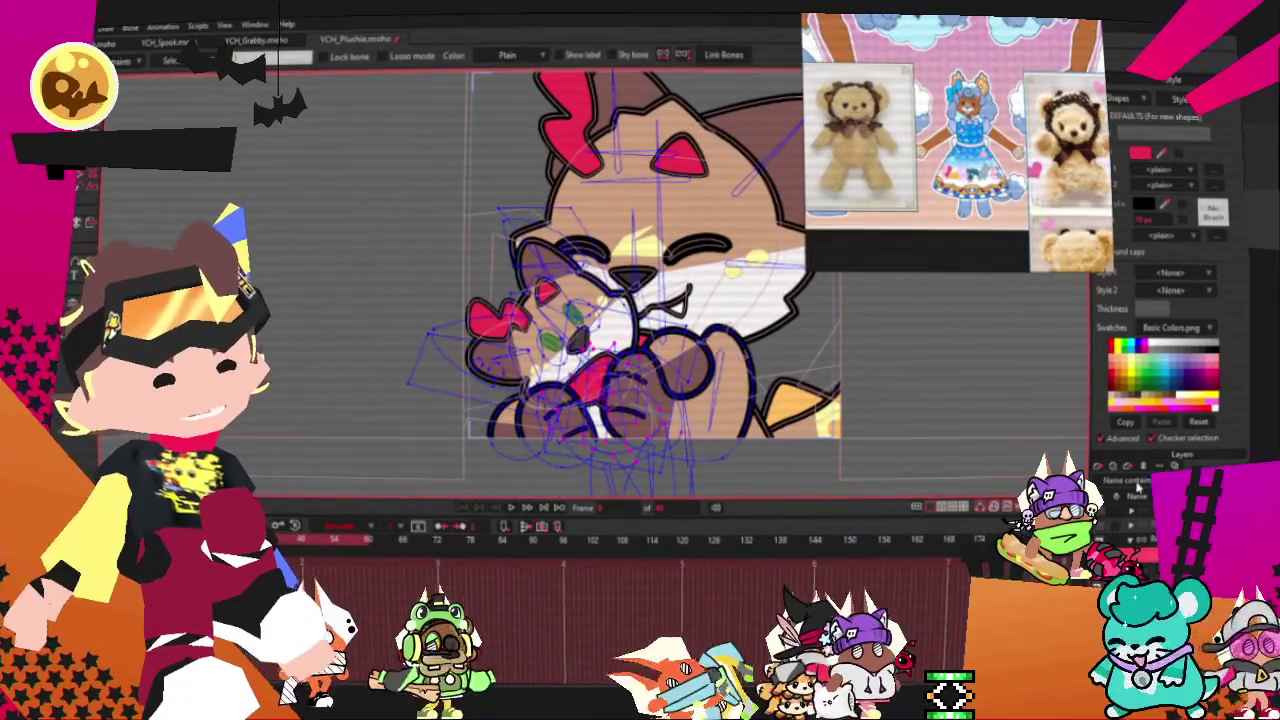
left_click(495, 318)
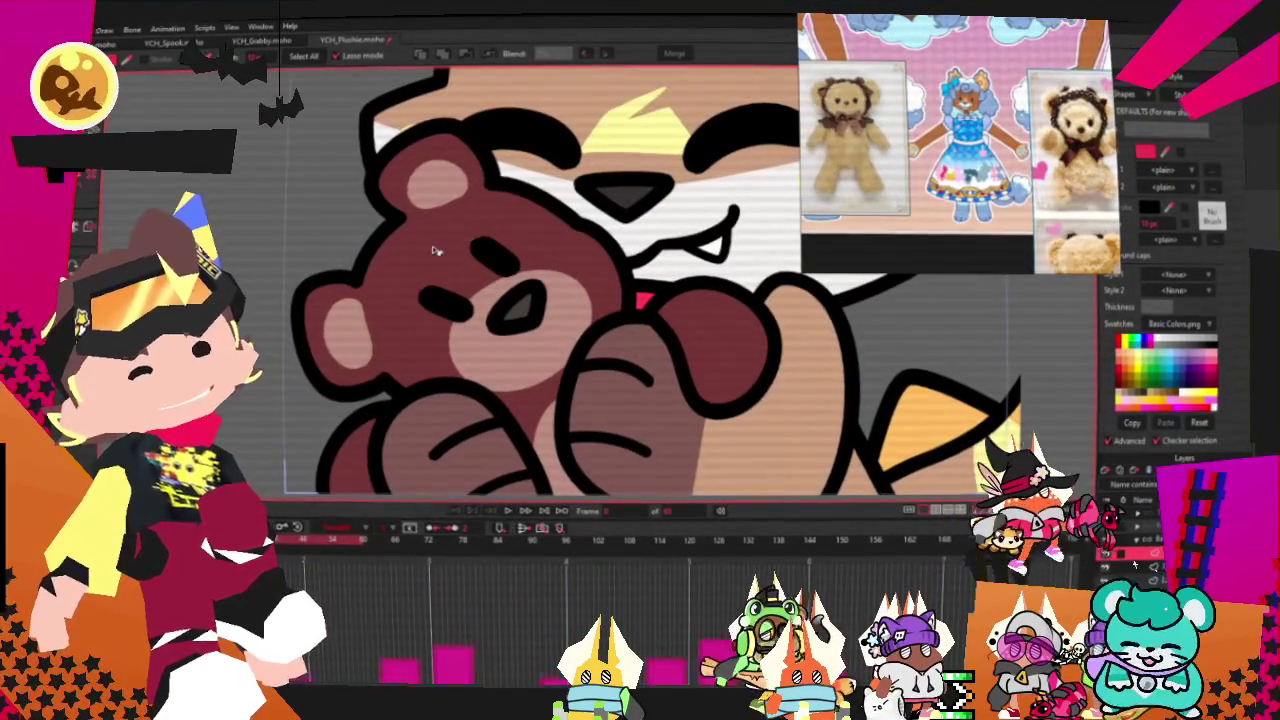
- Select the bear's head, body and arm fills and set them to tan in the Color Picker
left_click(437, 249)
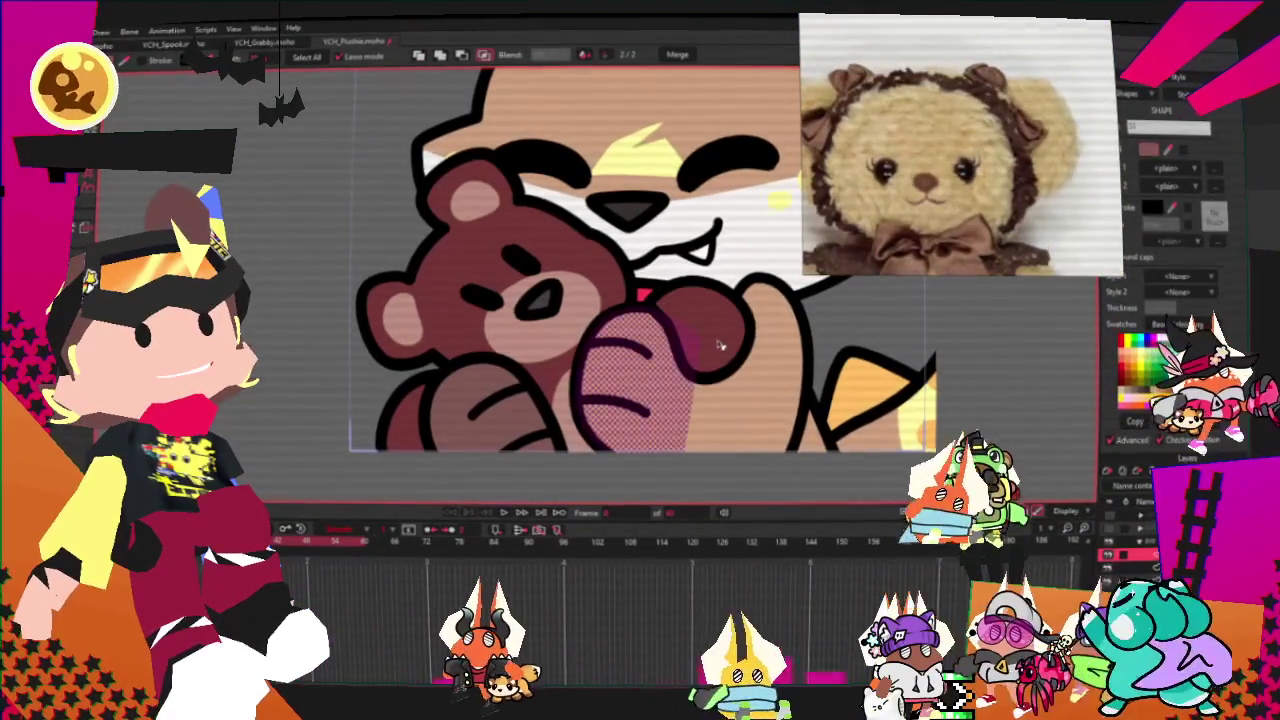
left_click(686, 337)
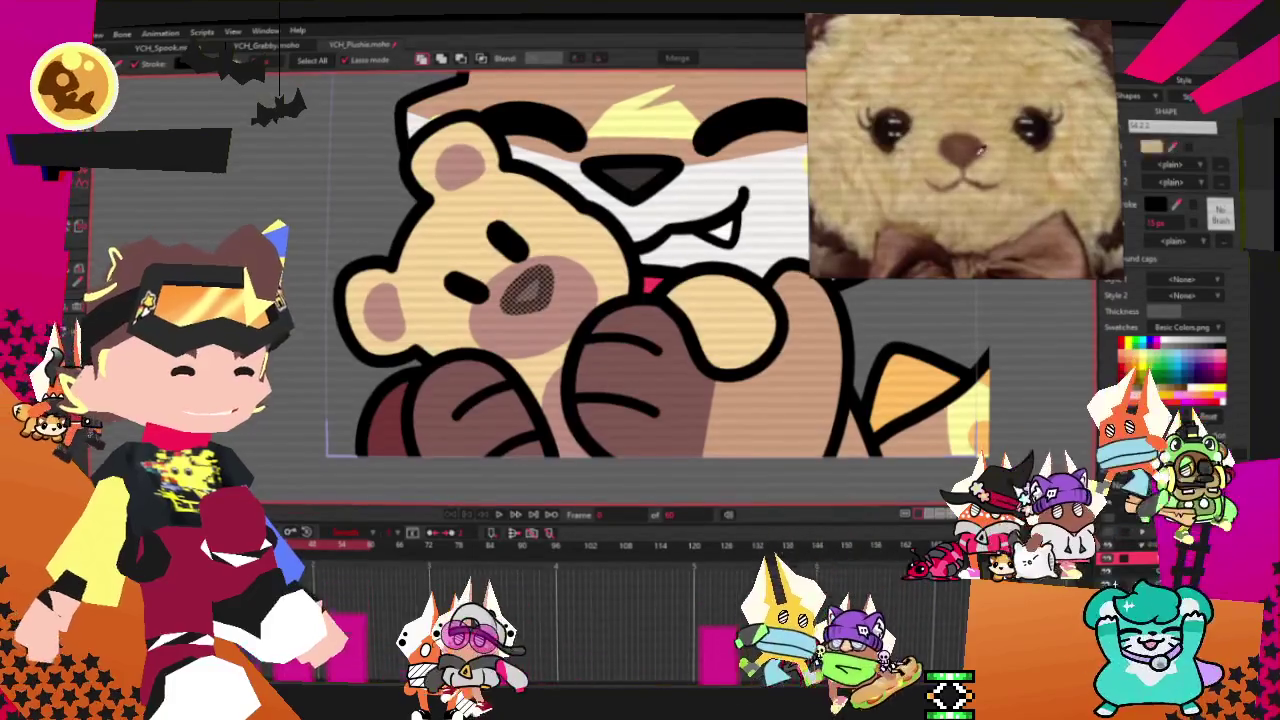
left_click(1155, 150)
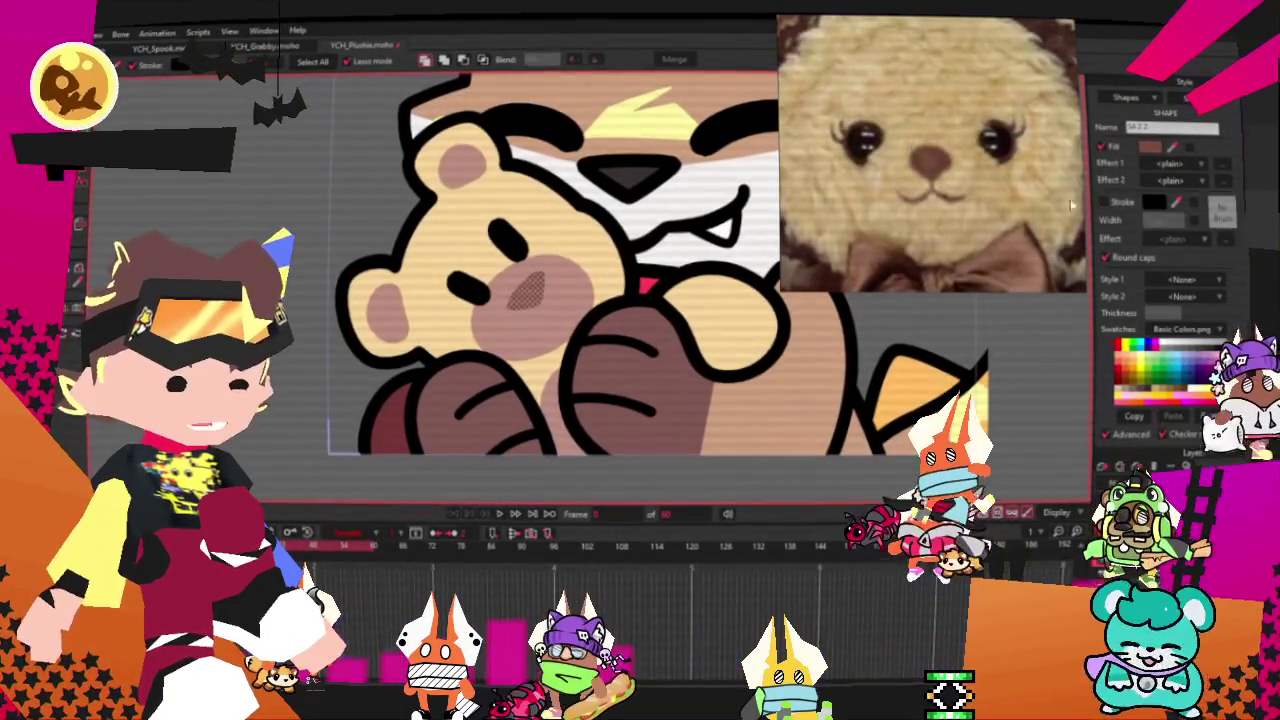
key("t")
scroll(466, 148, "up", 2)
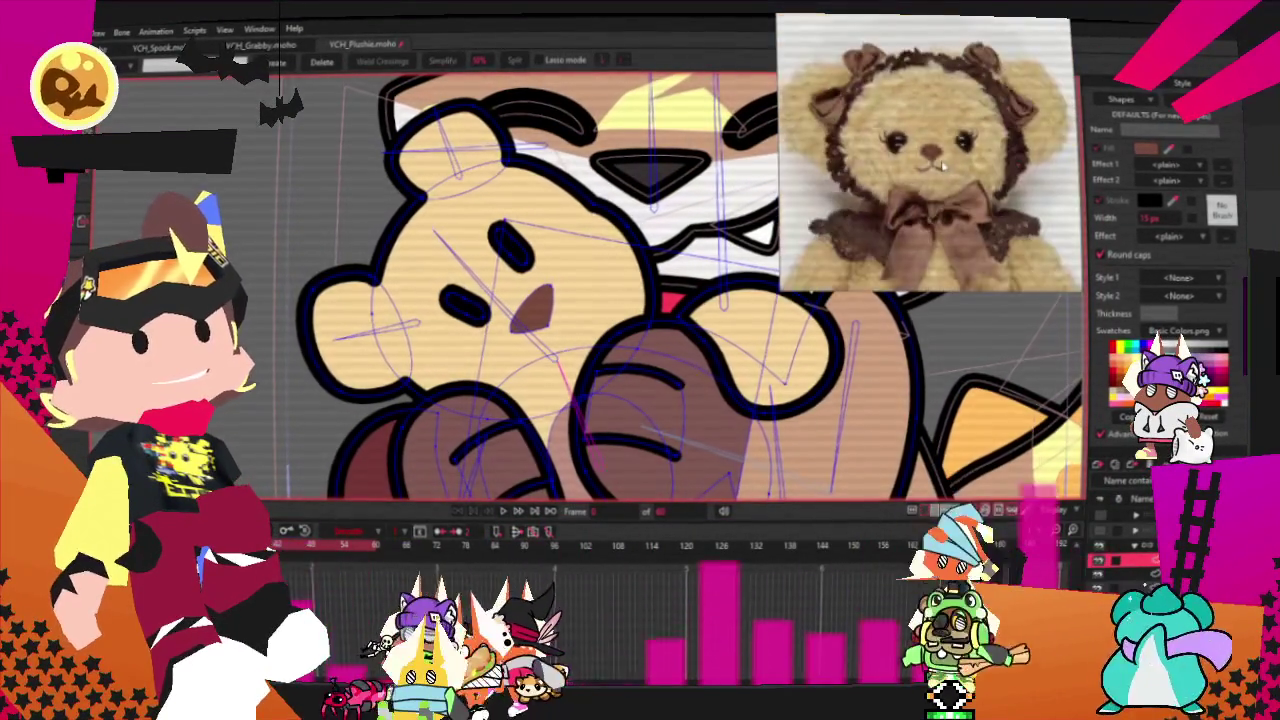
- Draw a small black-filled rectangle beside the bear's left-hand eye
scroll(624, 349, "down", 1)
scroll(624, 349, "up", 2)
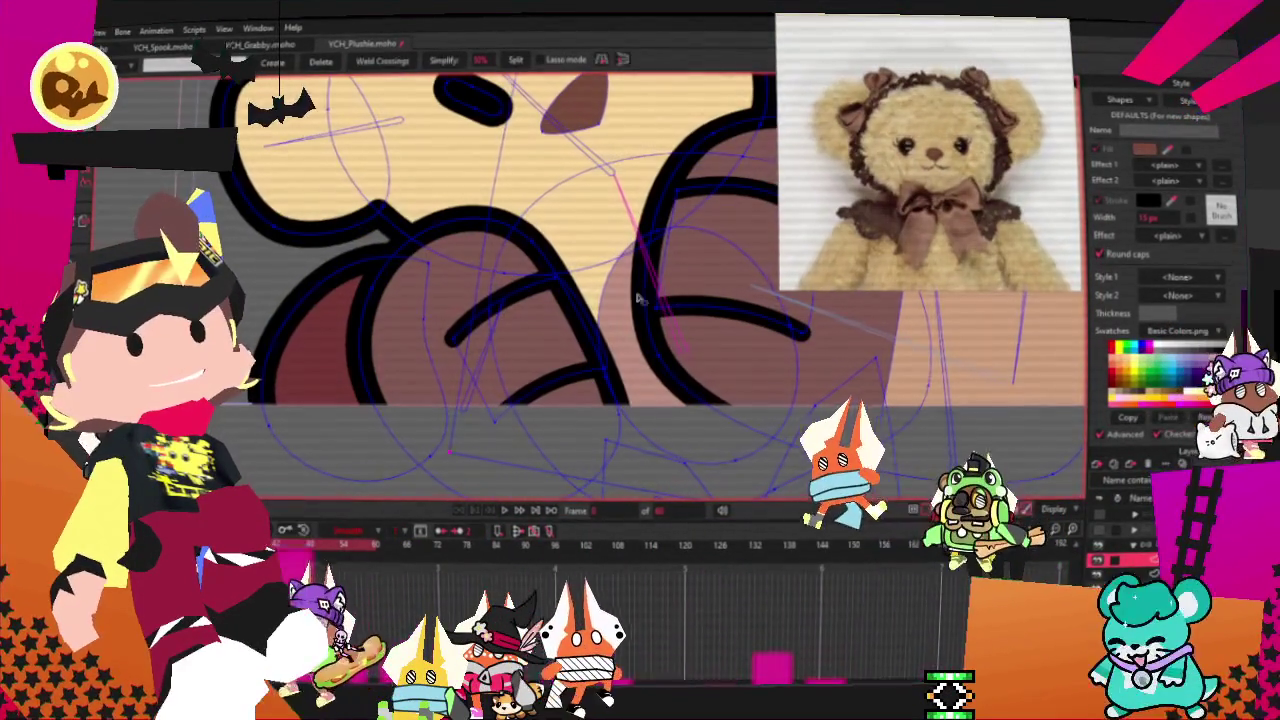
scroll(602, 300, "down", 1)
scroll(602, 300, "down", 1)
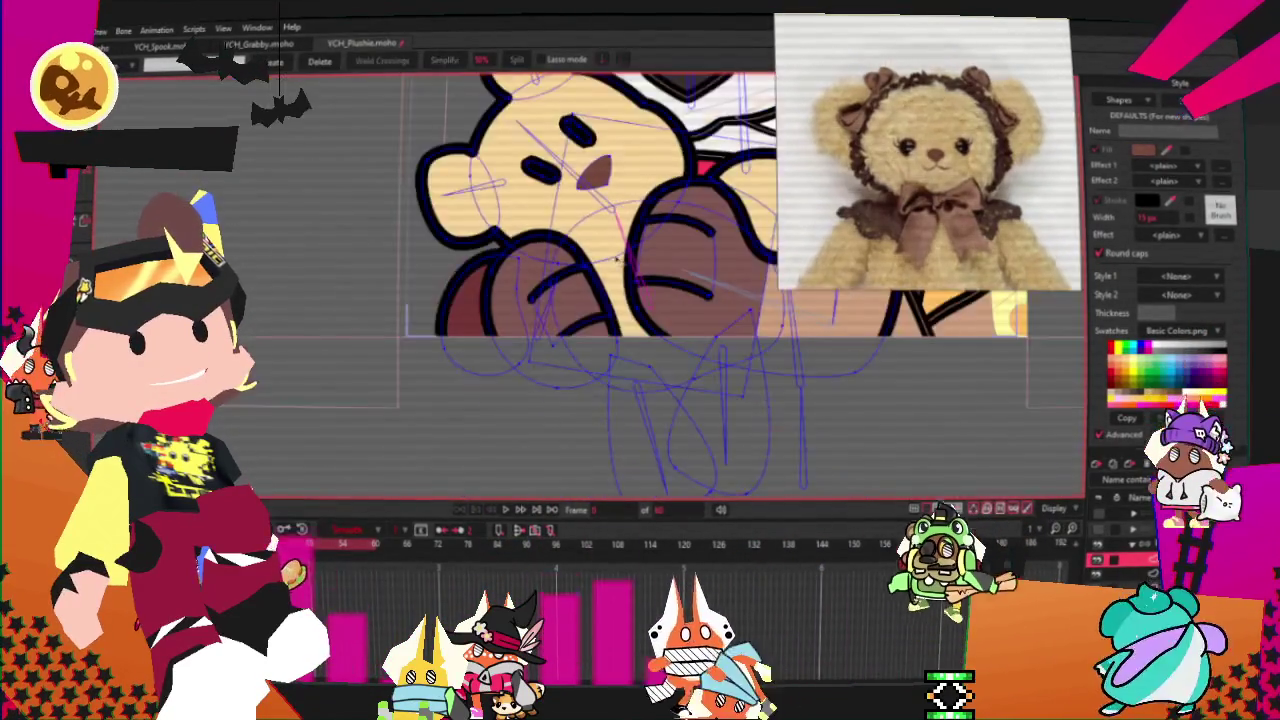
scroll(602, 300, "down", 1)
scroll(534, 194, "up", 1)
scroll(534, 194, "up", 1)
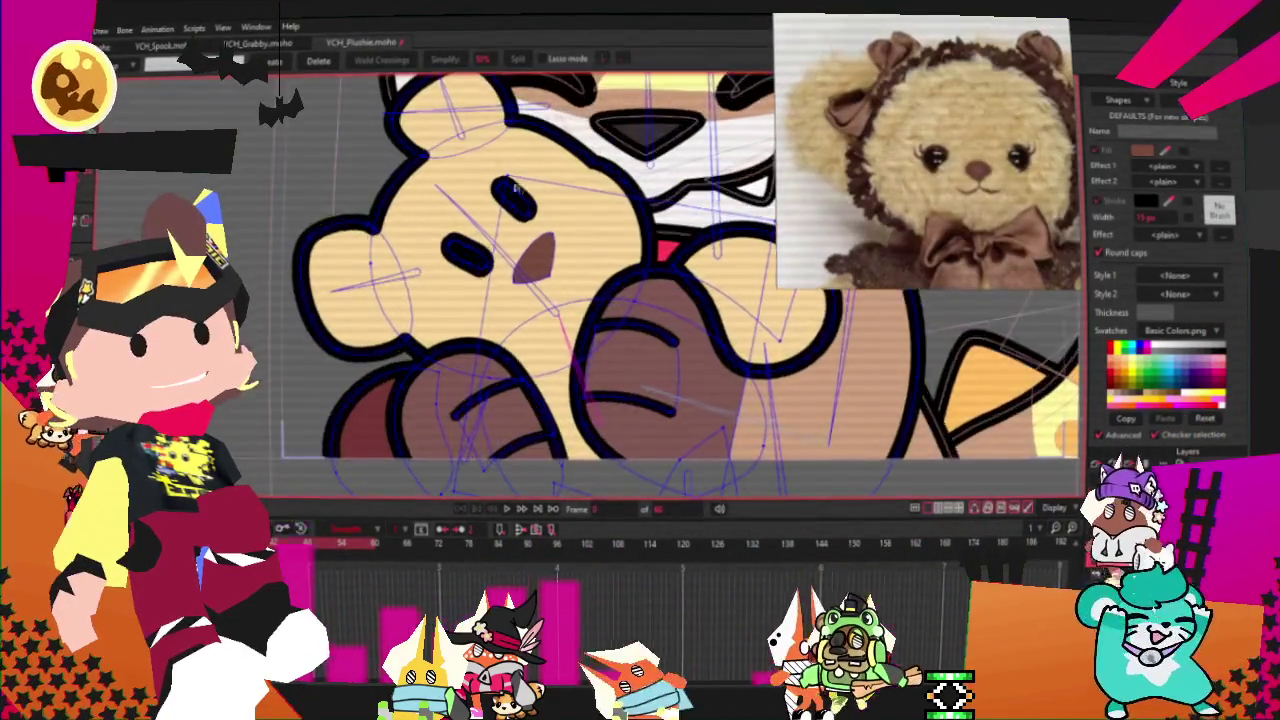
scroll(534, 194, "up", 1)
scroll(534, 194, "up", 1)
key("t")
scroll(370, 330, "up", 1)
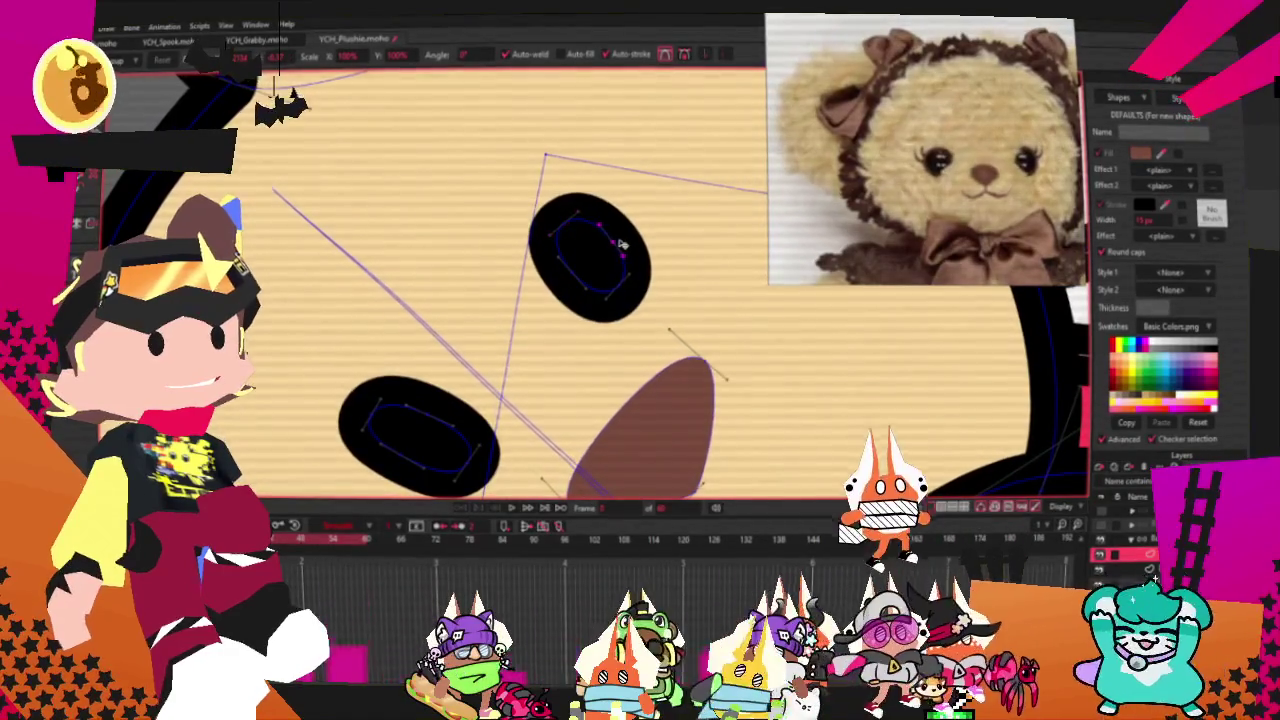
scroll(563, 234, "down", 2)
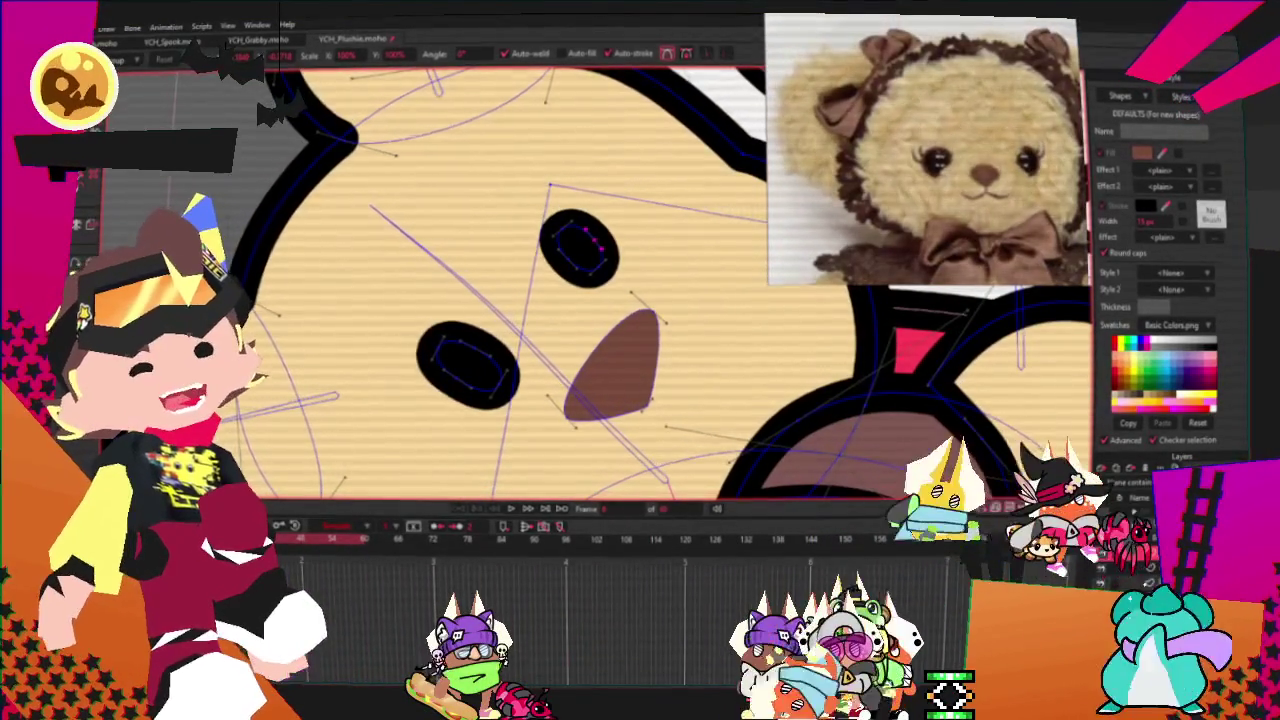
scroll(530, 476, "up", 2)
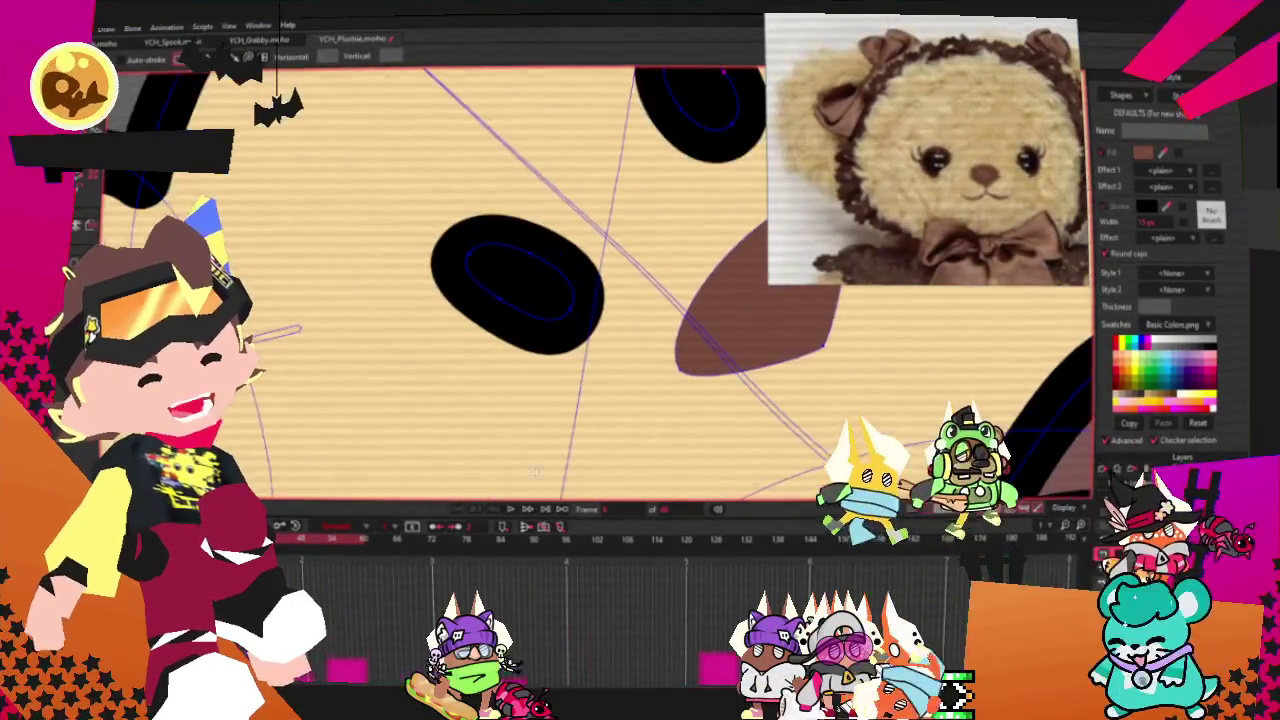
left_click_drag(462, 295, 350, 322)
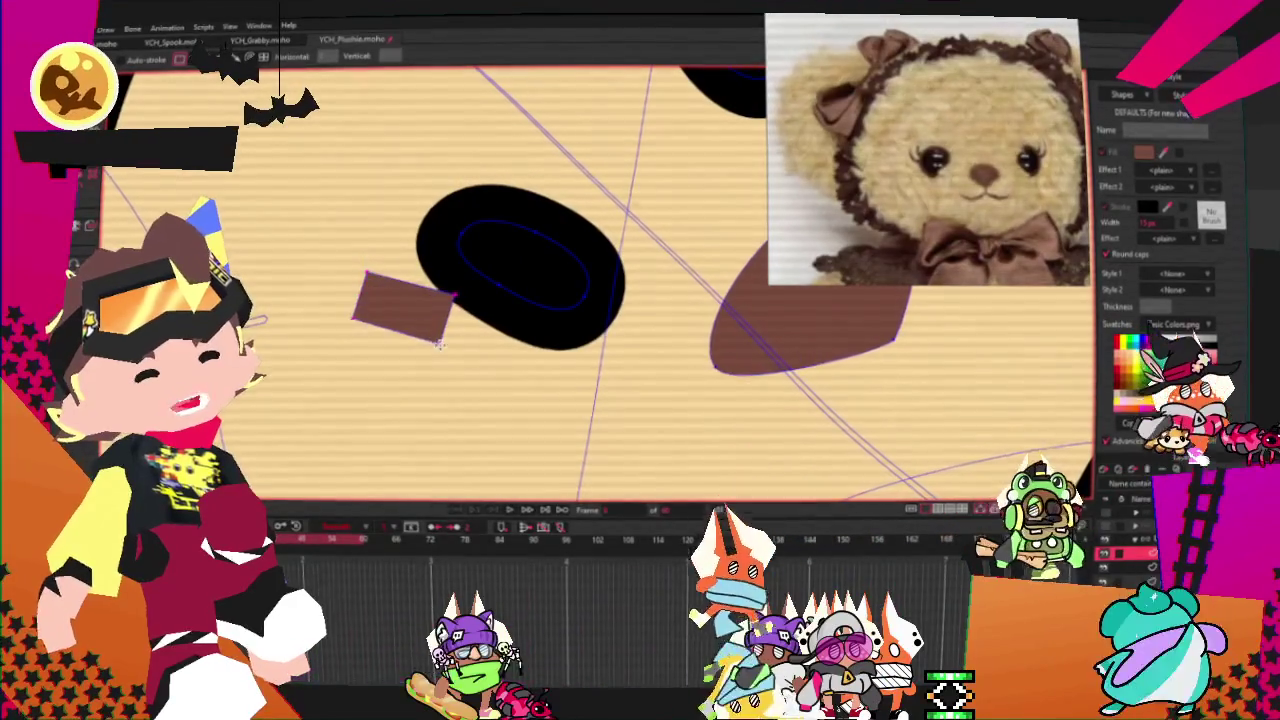
left_click(72, 266)
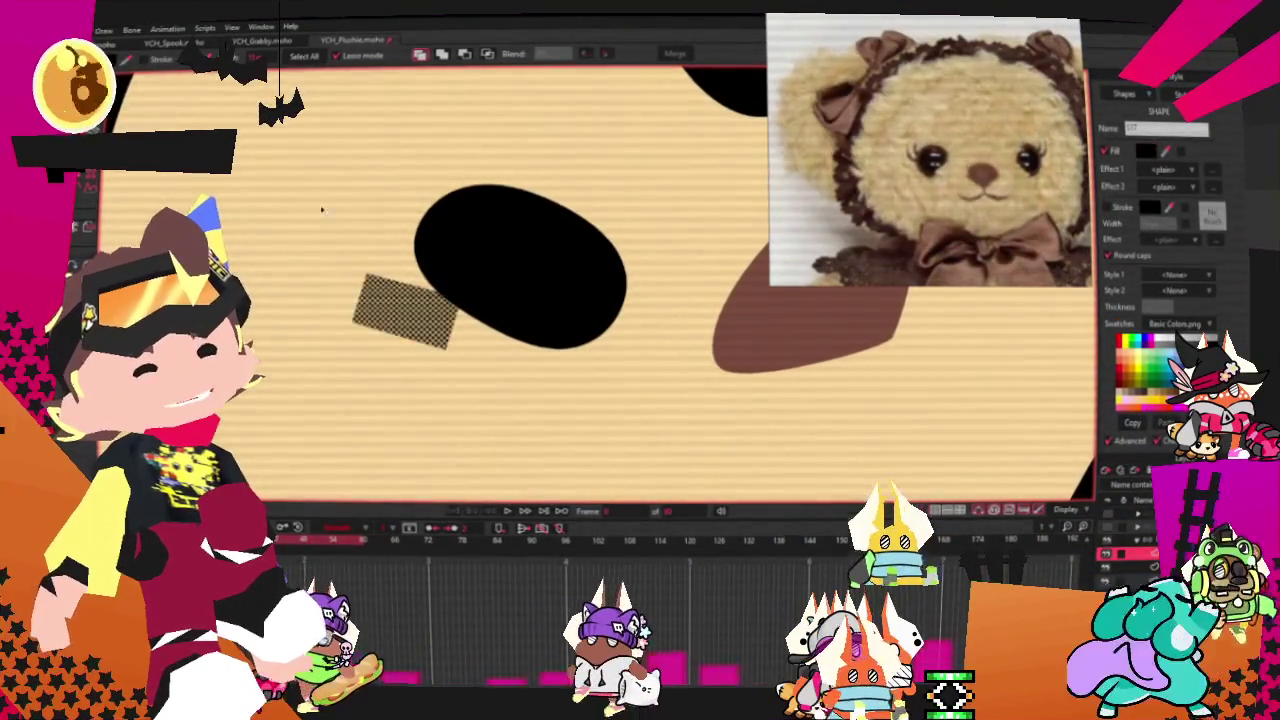
- Pull and curve the rectangle's points into a pointed lash flicking out to the left
key("a")
key("t")
scroll(403, 293, "up", 2)
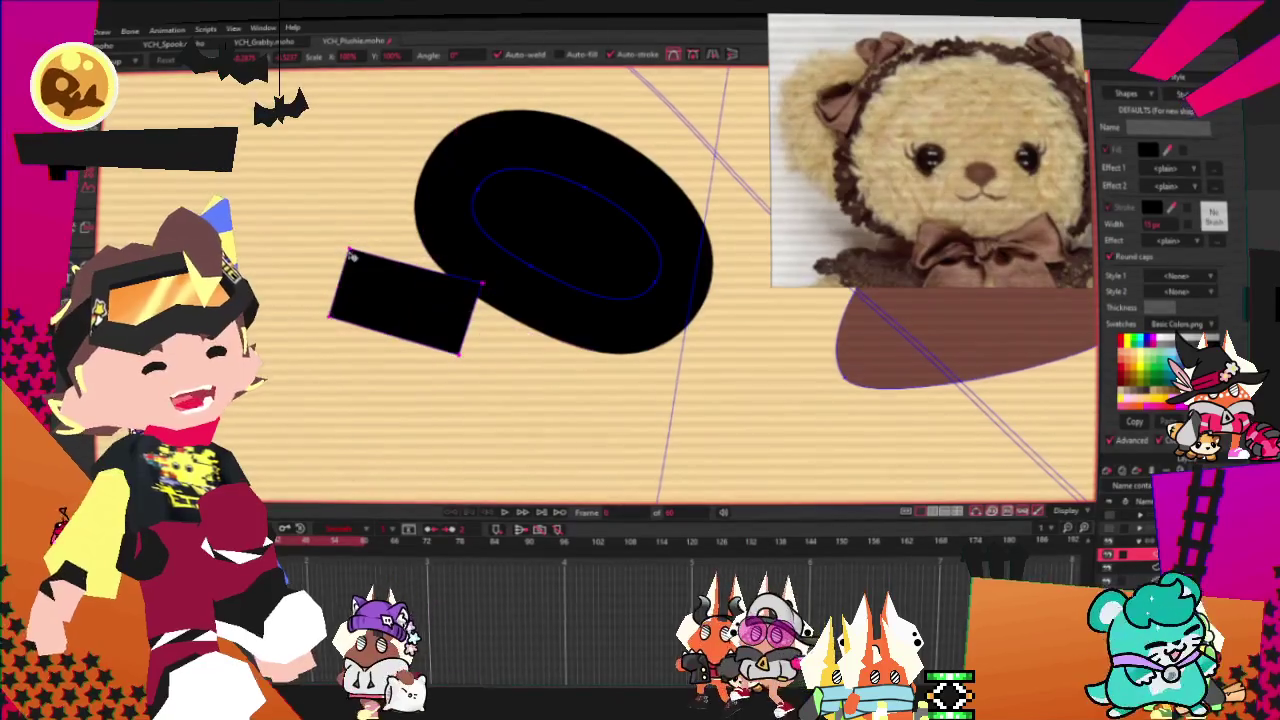
key("a")
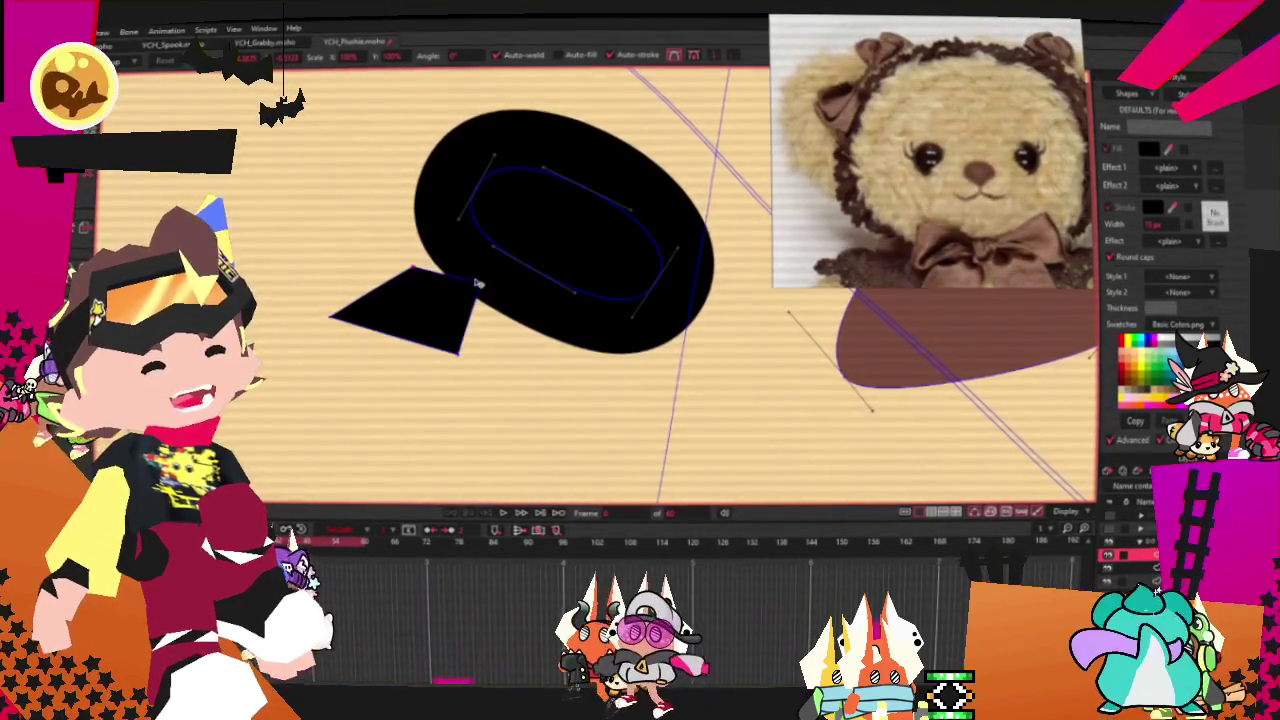
left_click_drag(447, 225, 395, 287)
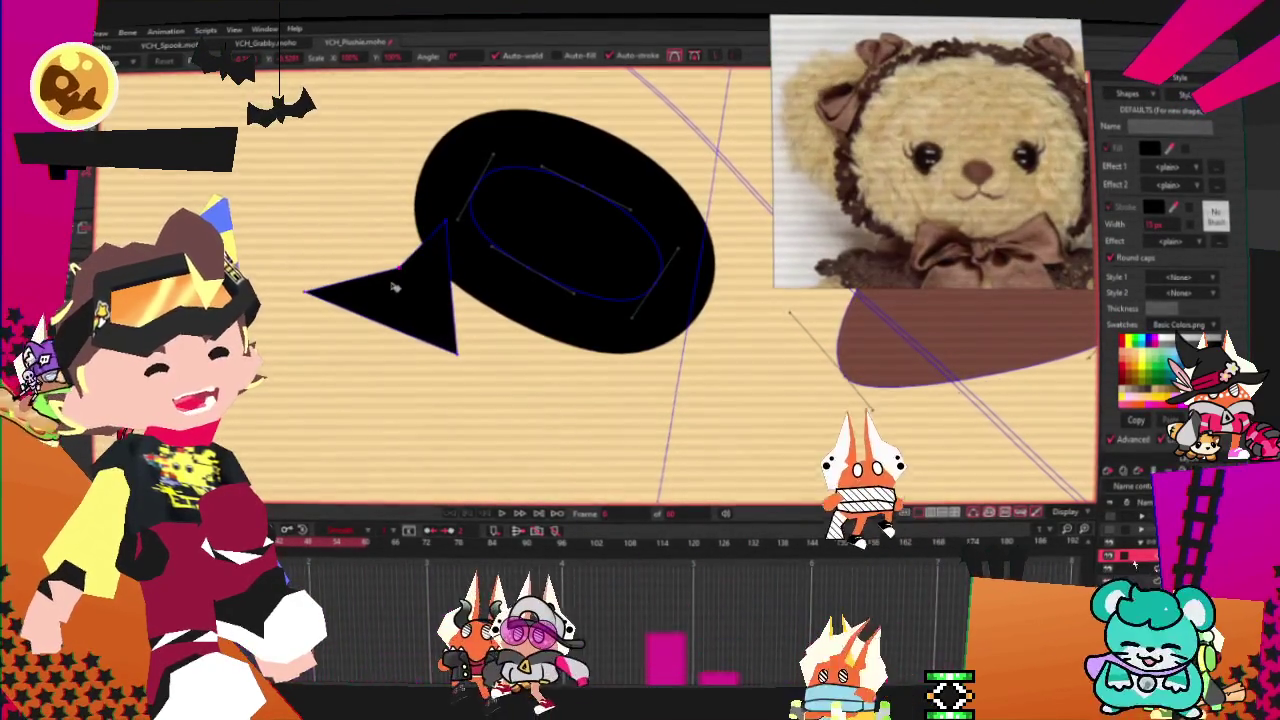
left_click_drag(475, 372, 468, 352)
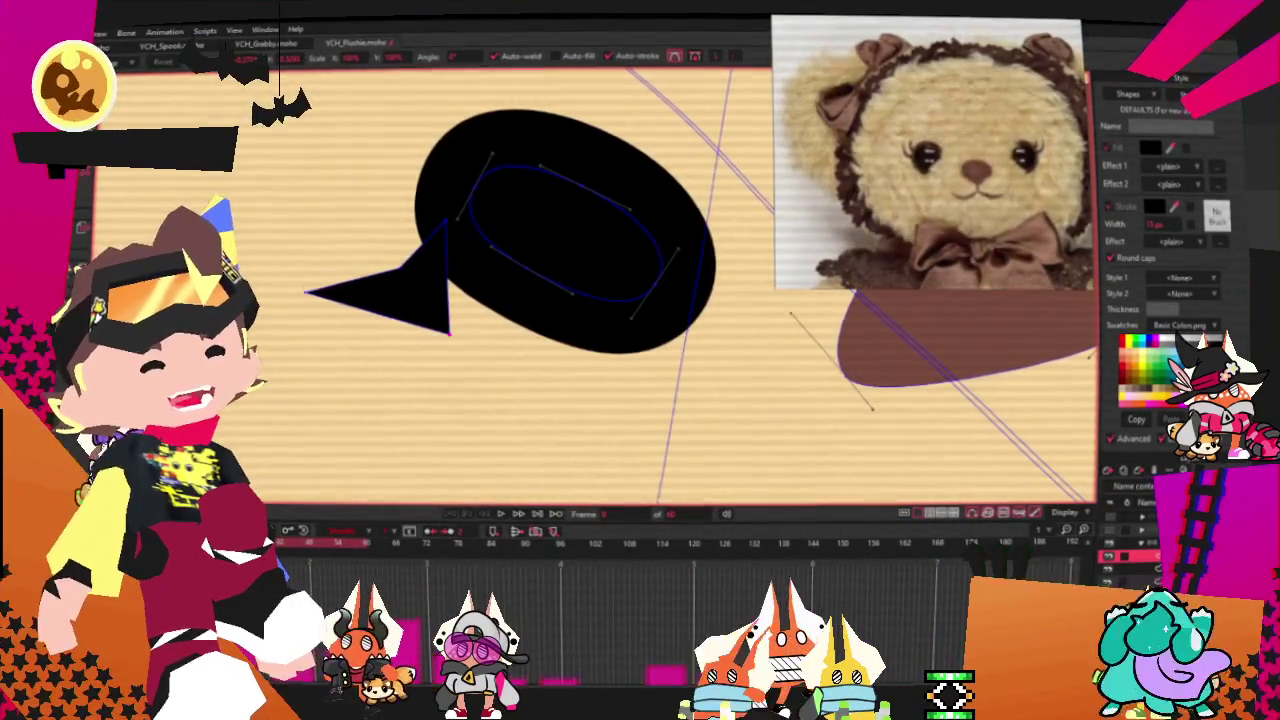
key("c")
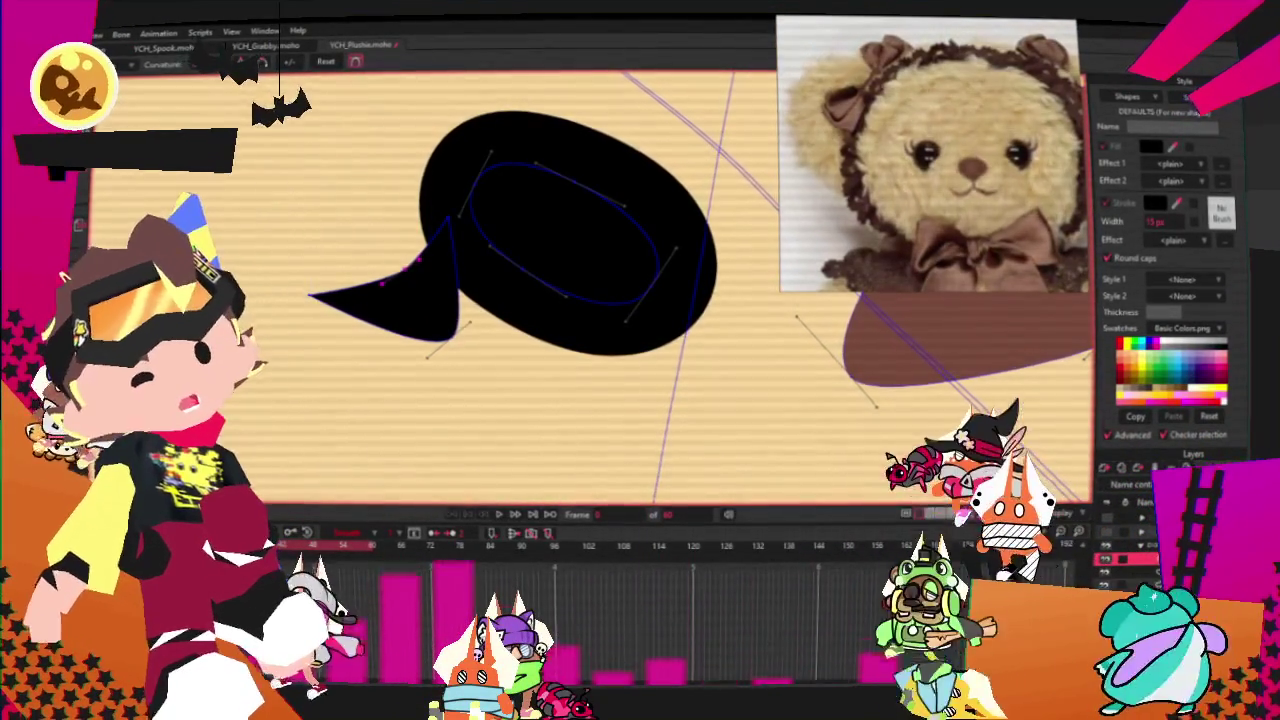
key("t")
scroll(489, 241, "up", 3)
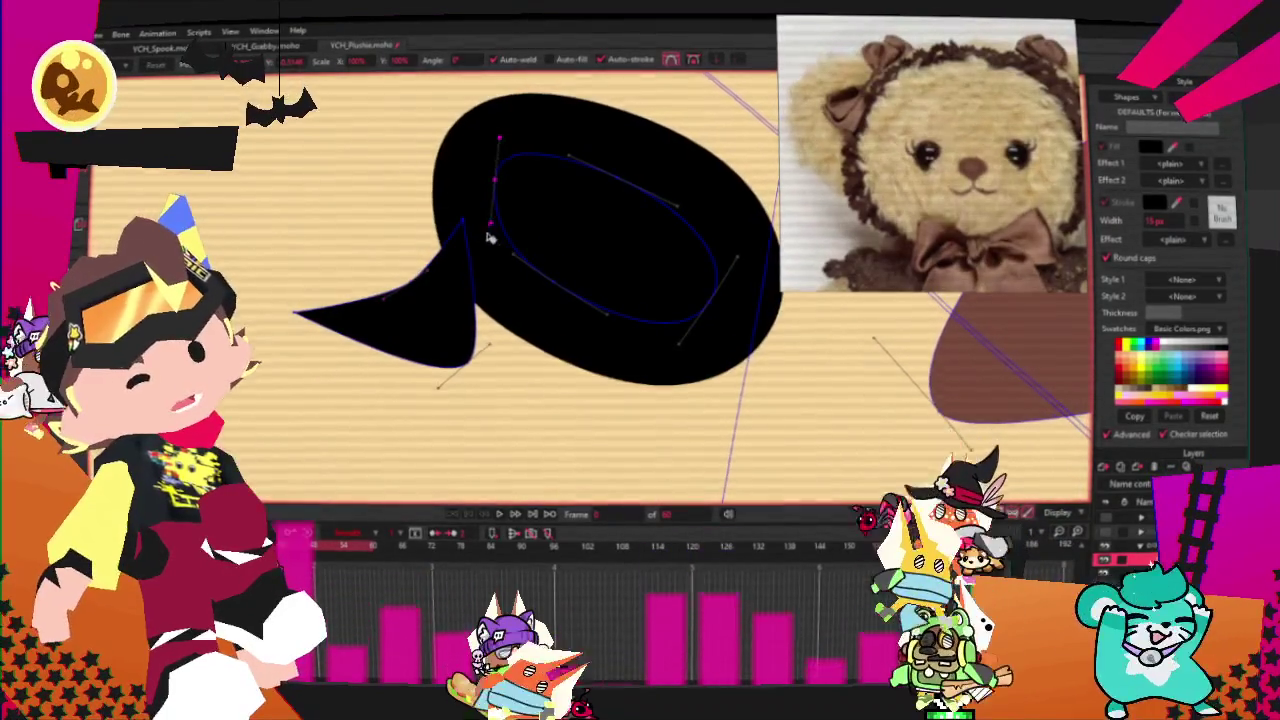
mouse_move(440, 421)
left_mouse_down()
mouse_move(452, 395)
mouse_move(303, 323)
left_mouse_up()
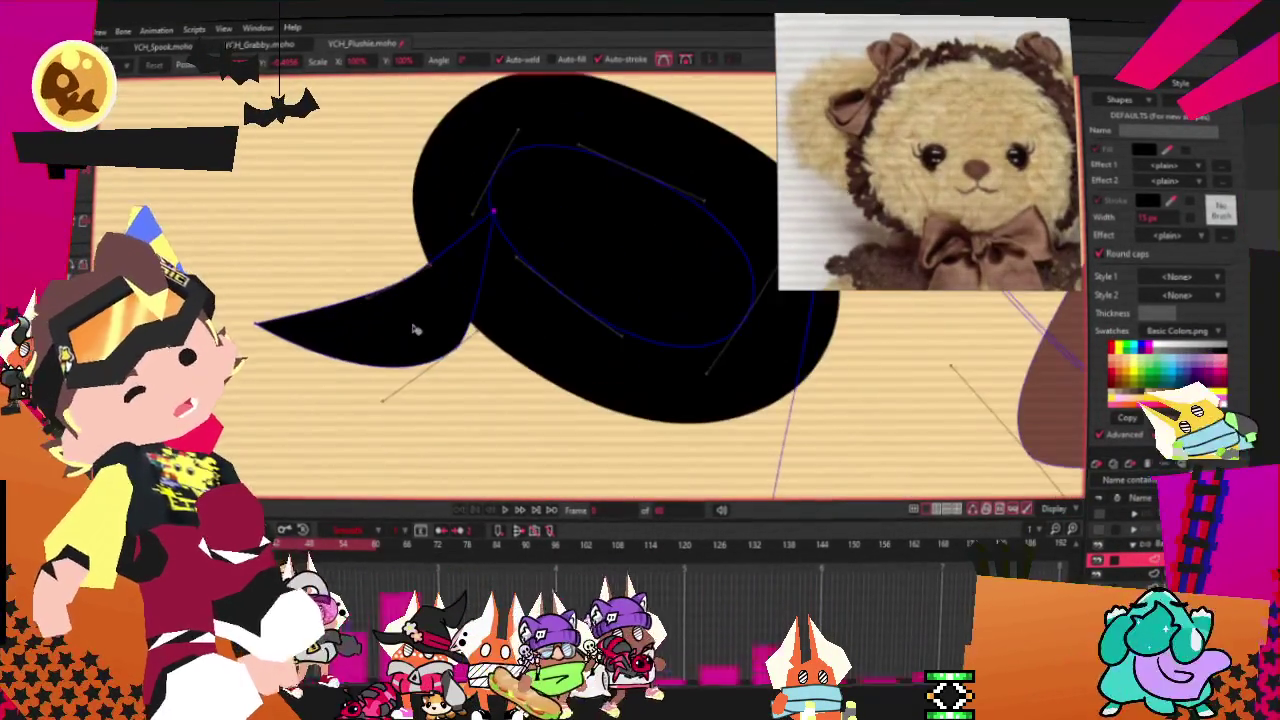
- Bend the selected lash points into a curved, left-pointing hook
left_click_drag(250, 150, 414, 329)
scroll(458, 325, "down", 5)
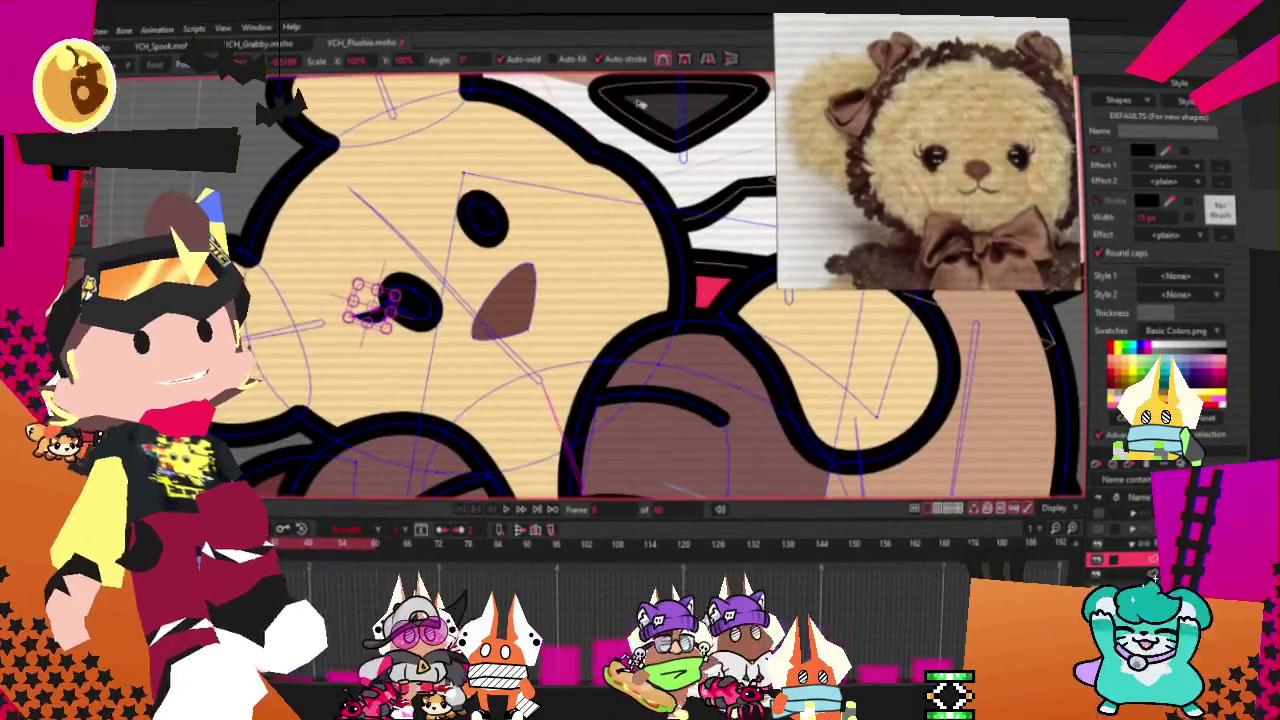
scroll(601, 172, "up", 2)
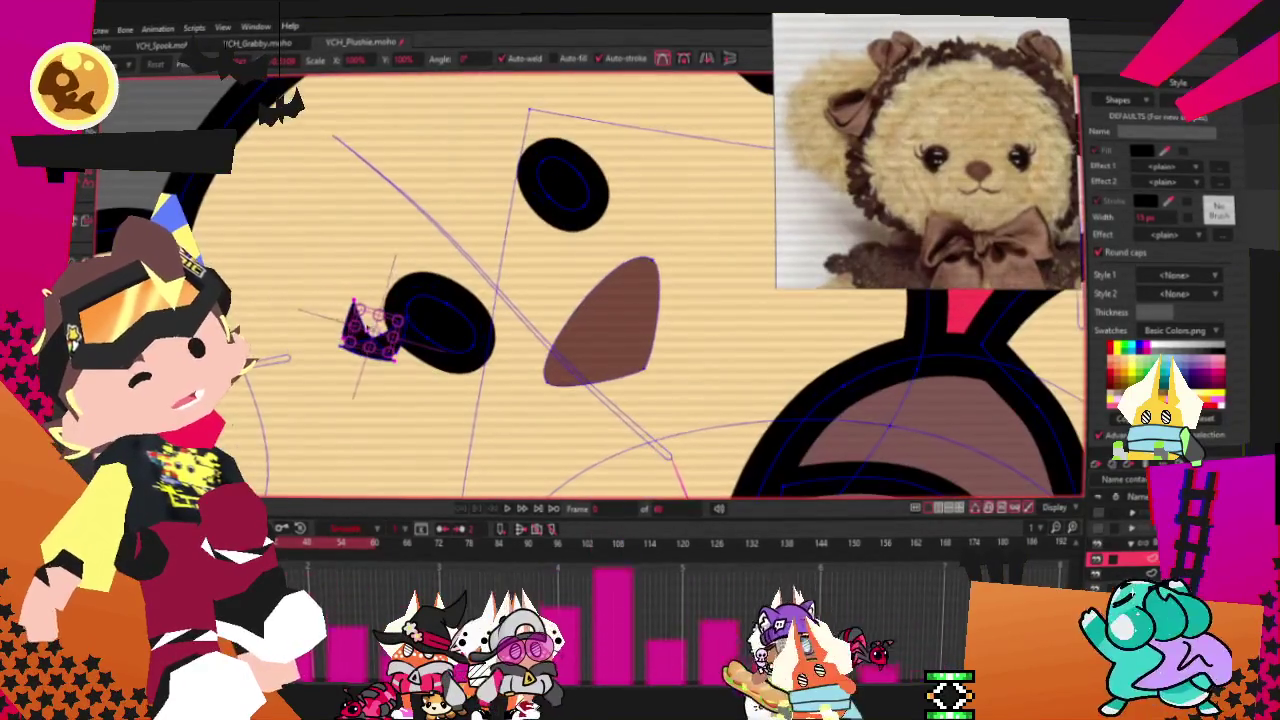
scroll(601, 172, "up", 1)
scroll(601, 172, "up", 2)
scroll(598, 171, "up", 2)
mouse_move(590, 150)
left_mouse_down()
mouse_move(524, 99)
mouse_move(571, 142)
mouse_move(570, 162)
left_mouse_up()
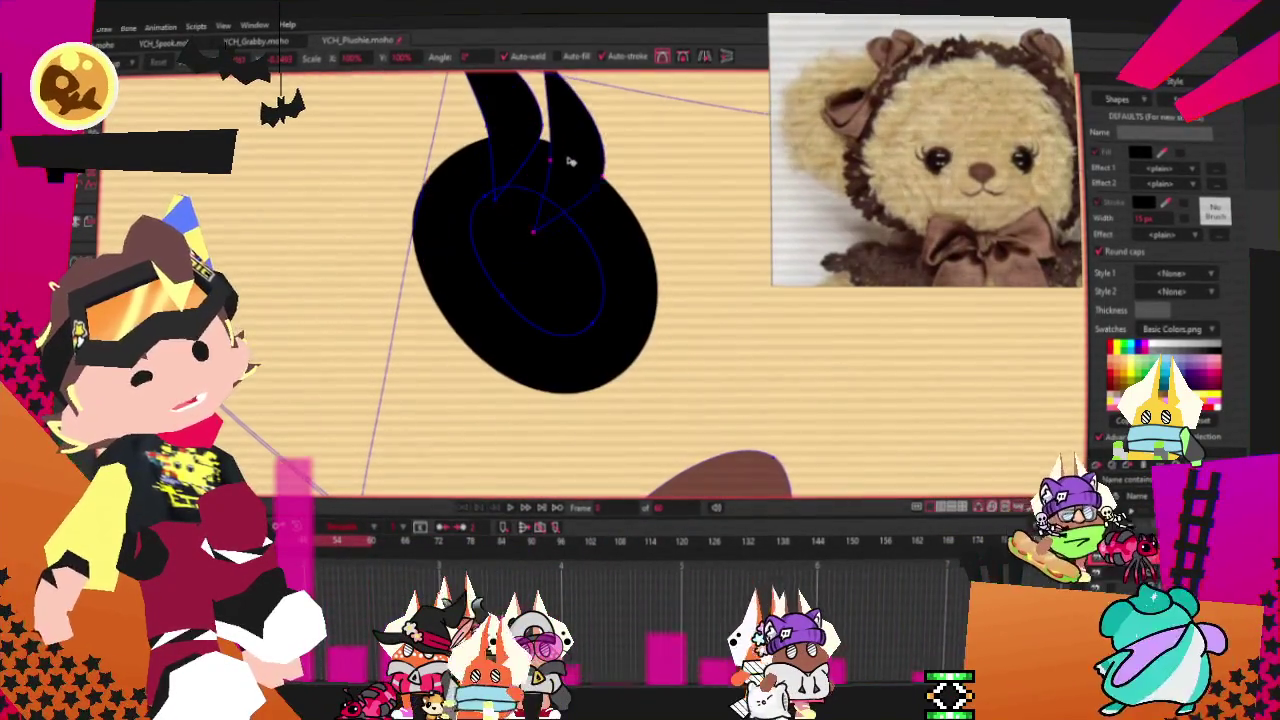
left_click_drag(460, 100, 610, 230)
mouse_move(548, 155)
left_mouse_down()
mouse_move(370, 330)
mouse_move(468, 282)
left_mouse_up()
- Move the lash points up and left, then rotate them into place on the eye
left_click_drag(478, 377, 450, 371)
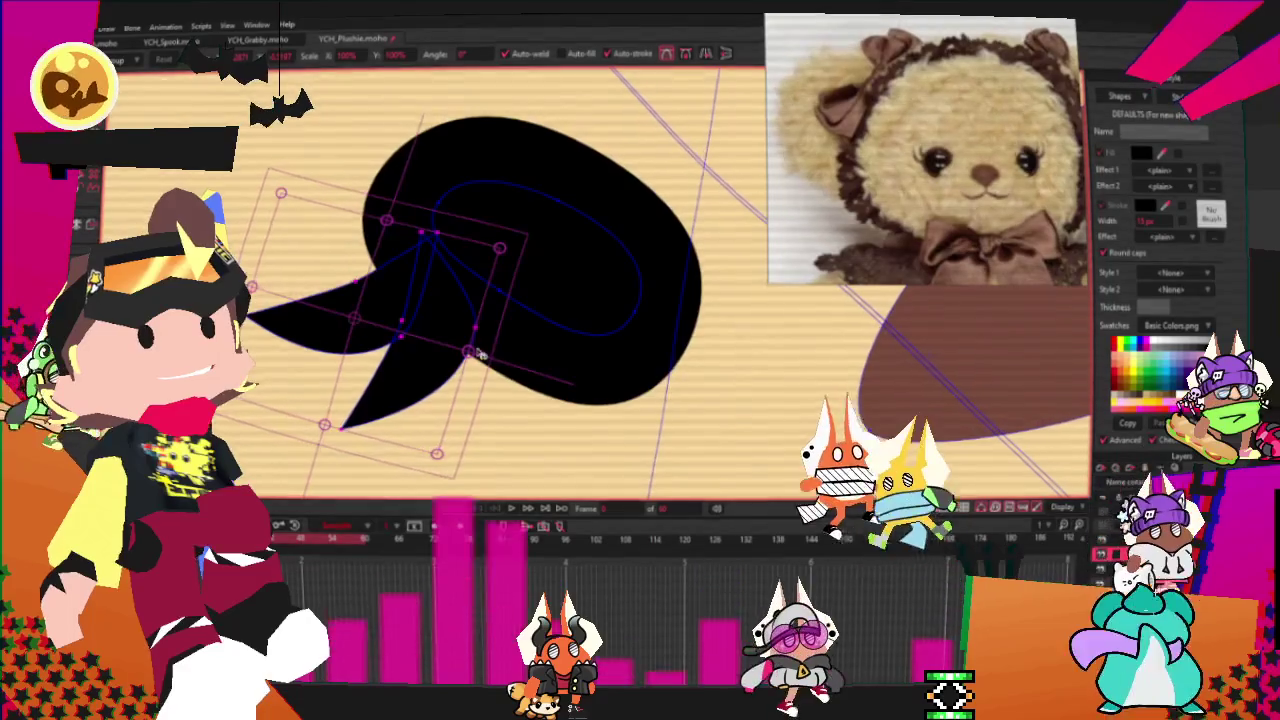
left_click_drag(475, 383, 360, 350)
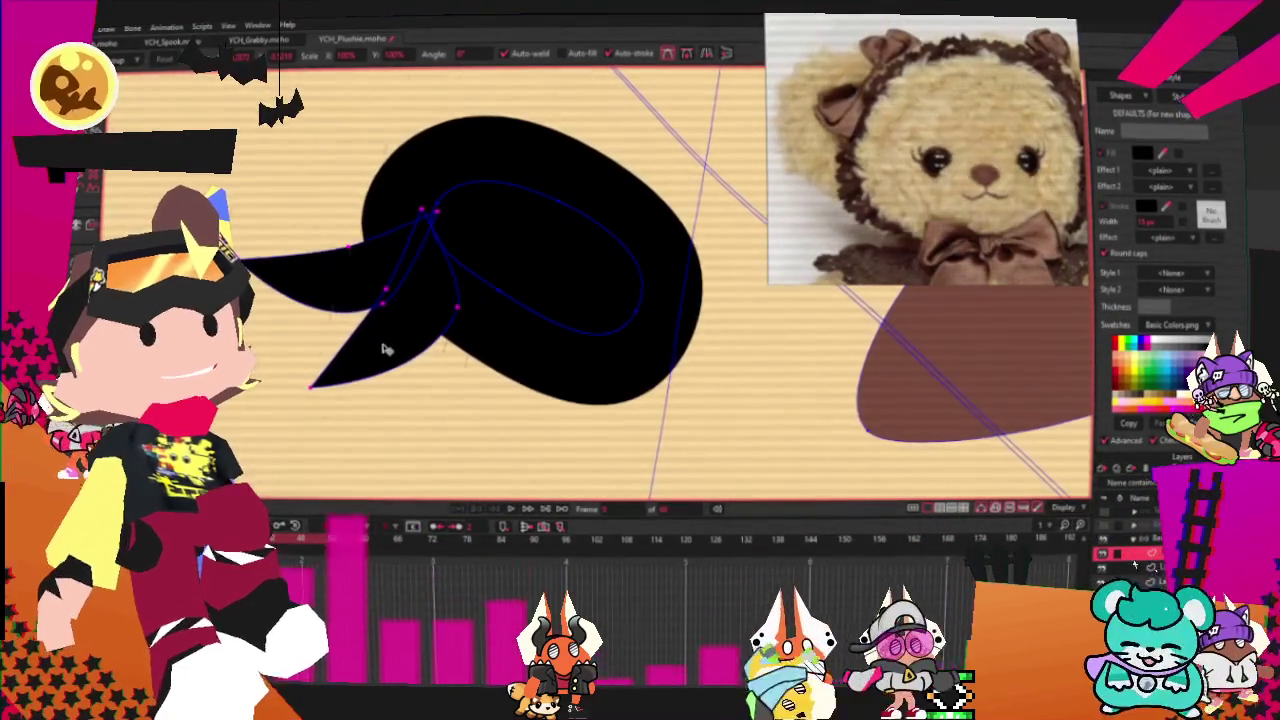
scroll(380, 347, "down", 3)
scroll(390, 330, "down", 3)
scroll(400, 330, "down", 1)
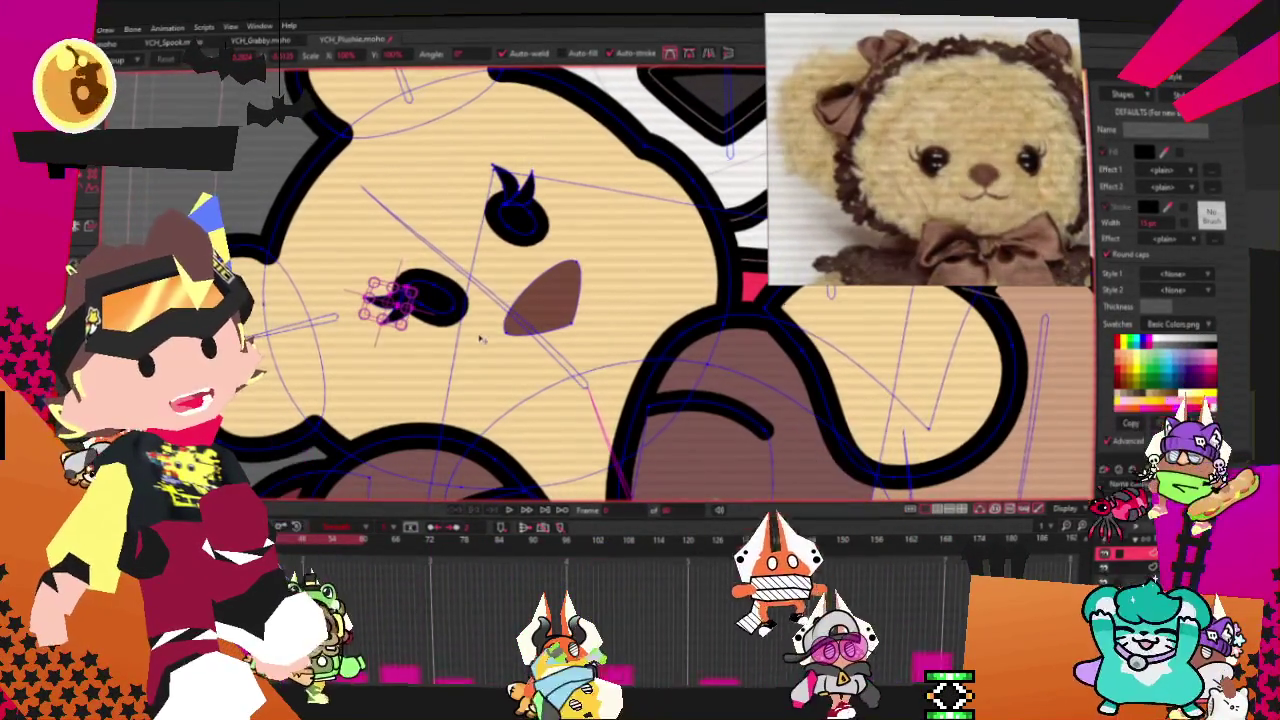
scroll(515, 240, "up", 3)
scroll(530, 242, "up", 2)
scroll(530, 242, "up", 1)
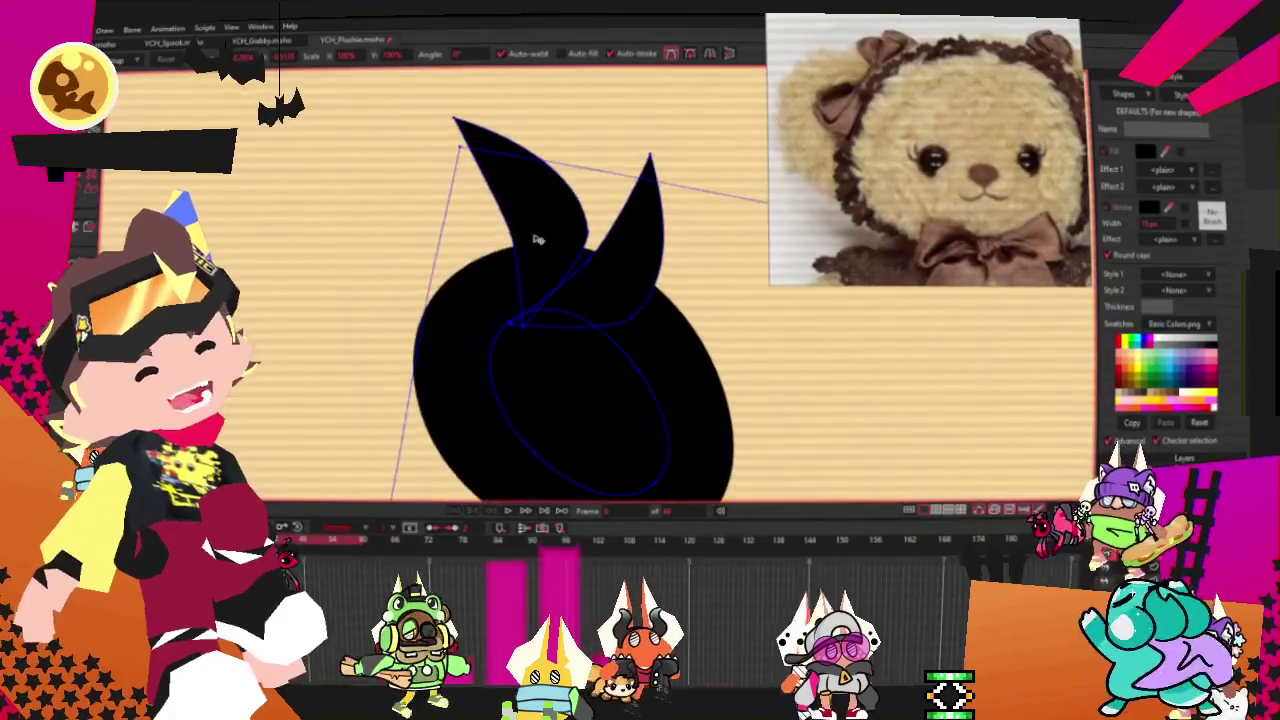
key("ctrl+a")
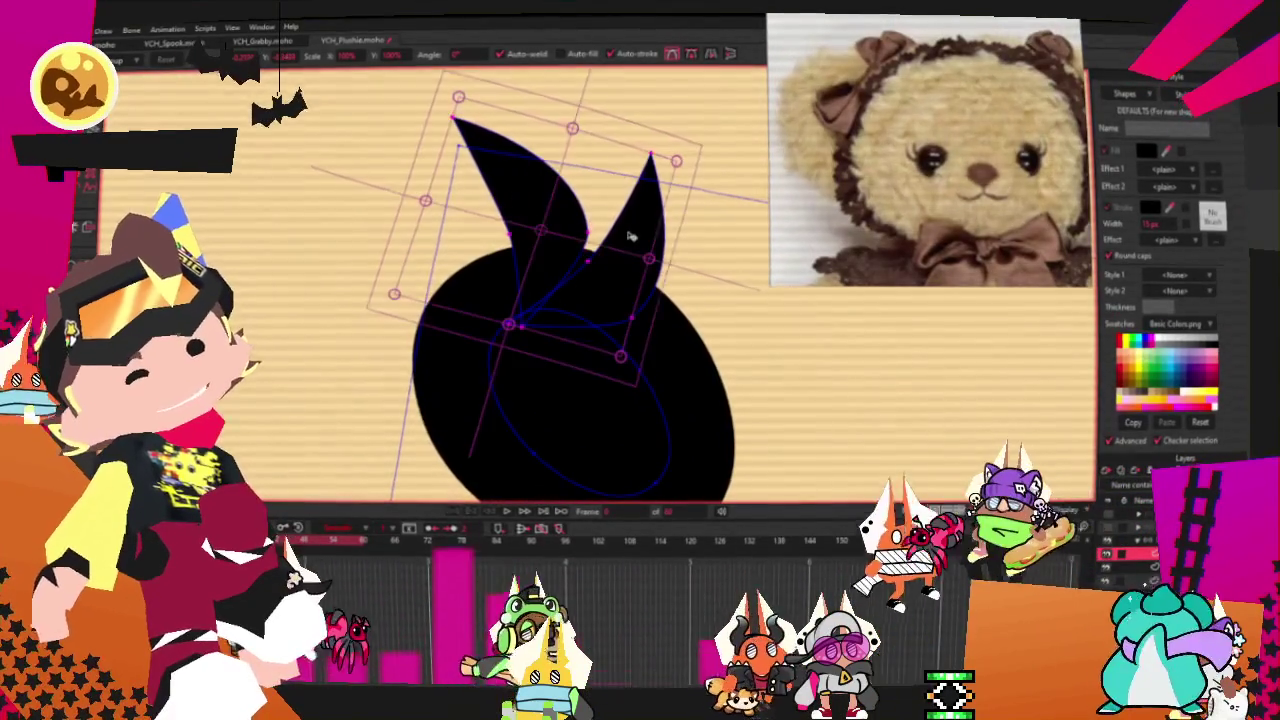
left_click_drag(676, 160, 640, 180)
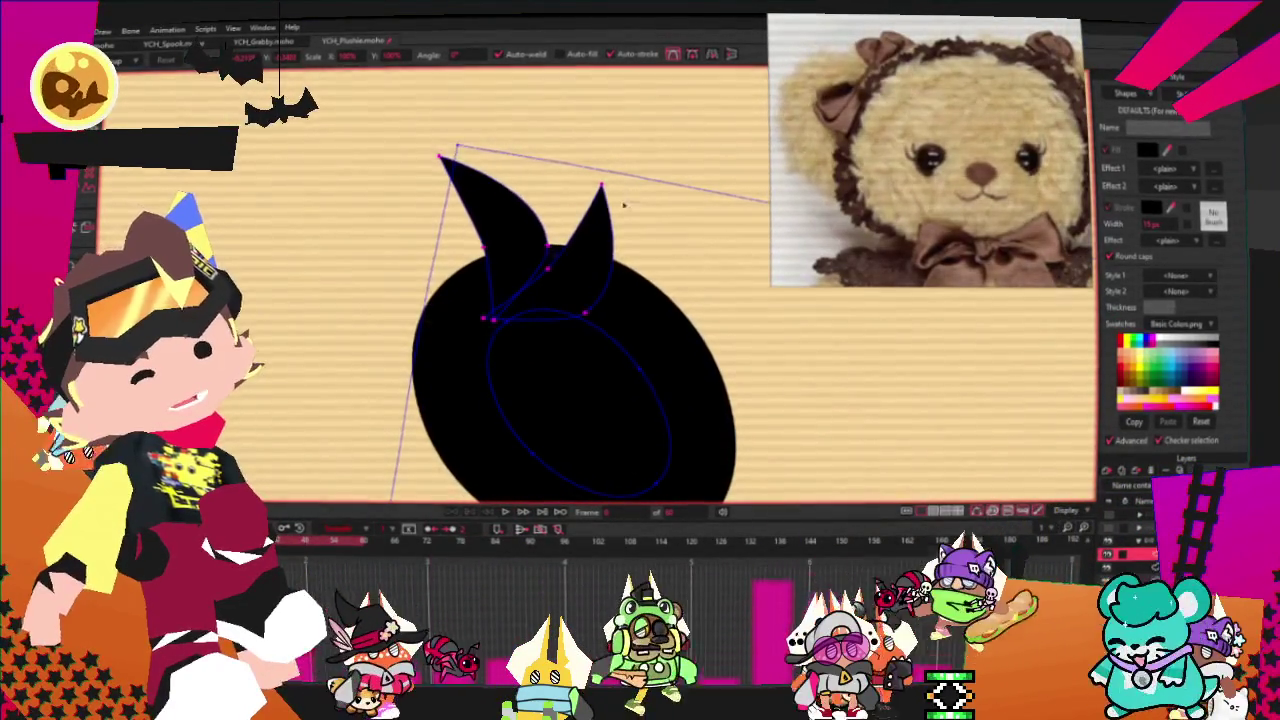
scroll(640, 272, "up", 2)
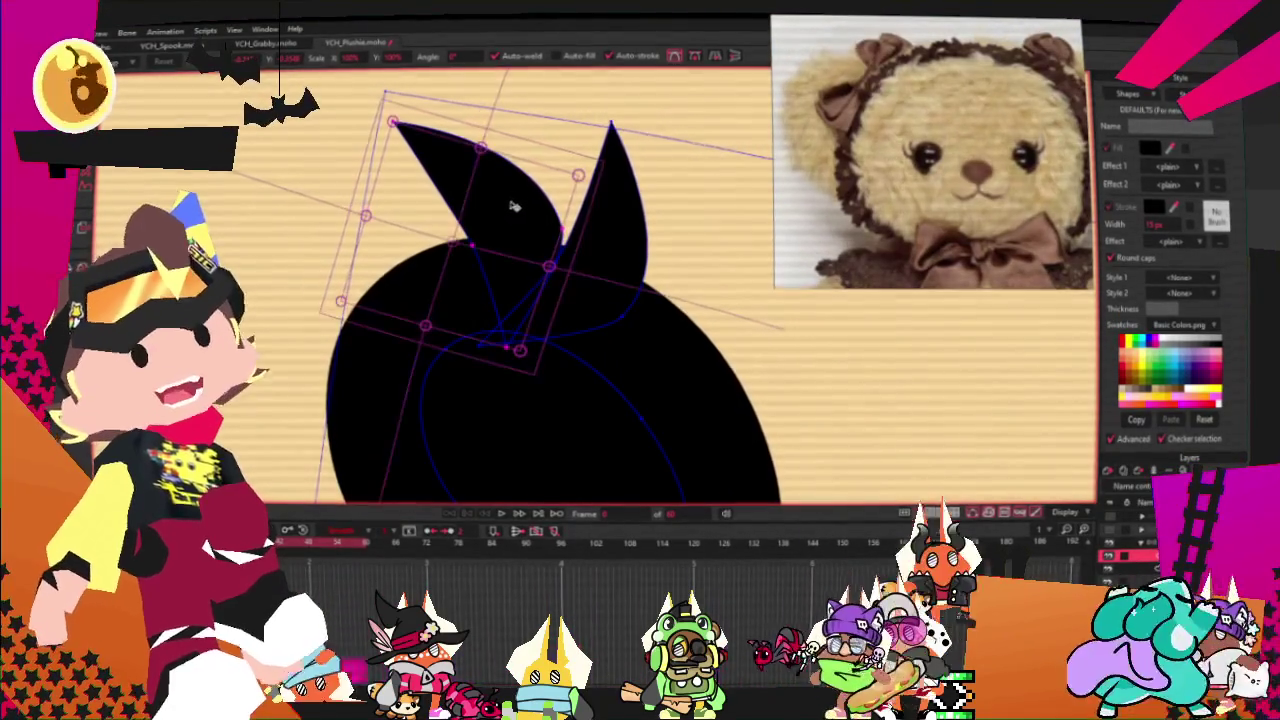
- Zoom around the bear's lashed eyes, then switch to the Select Shape tool
scroll(502, 197, "down", 2)
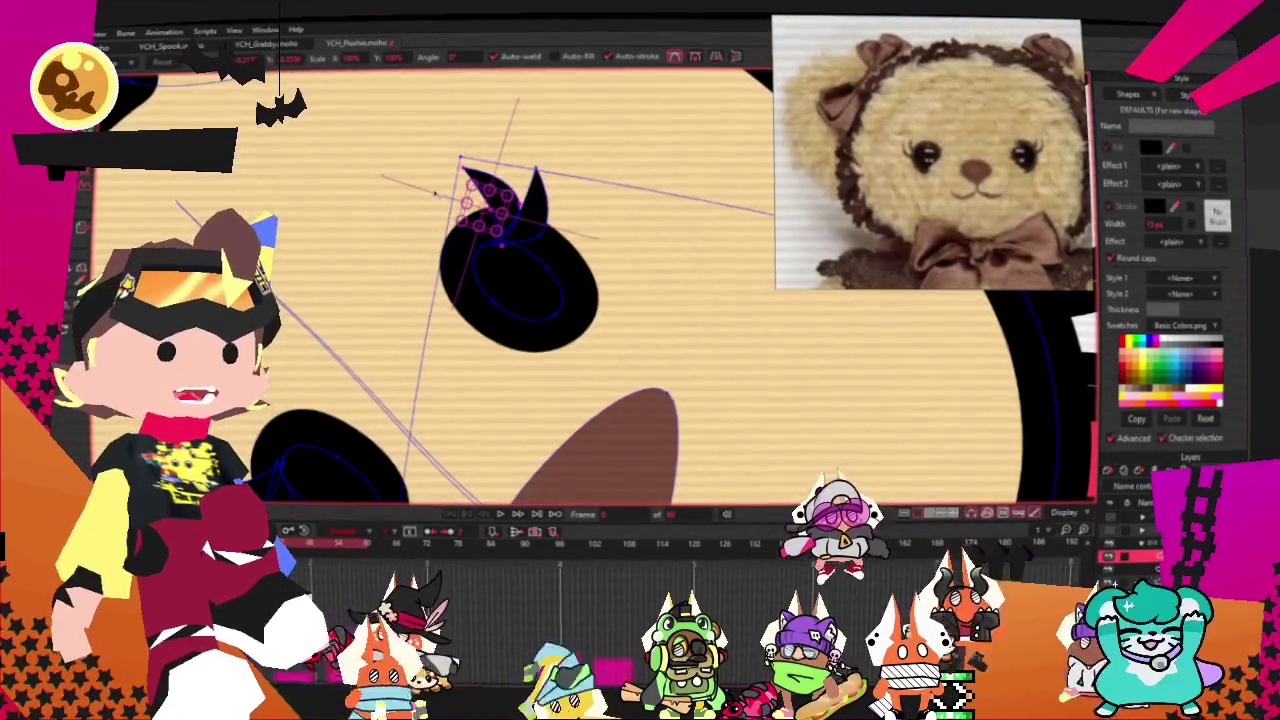
scroll(374, 131, "down", 3)
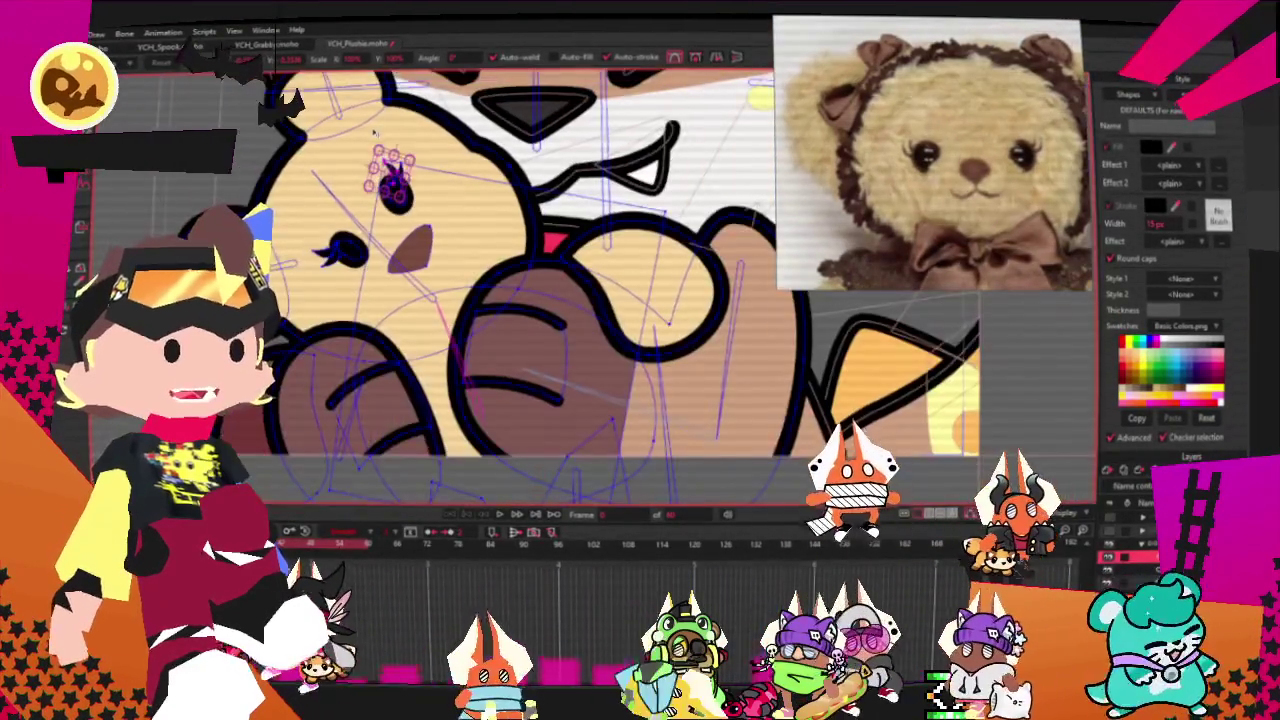
scroll(361, 142, "up", 2)
scroll(361, 142, "up", 1)
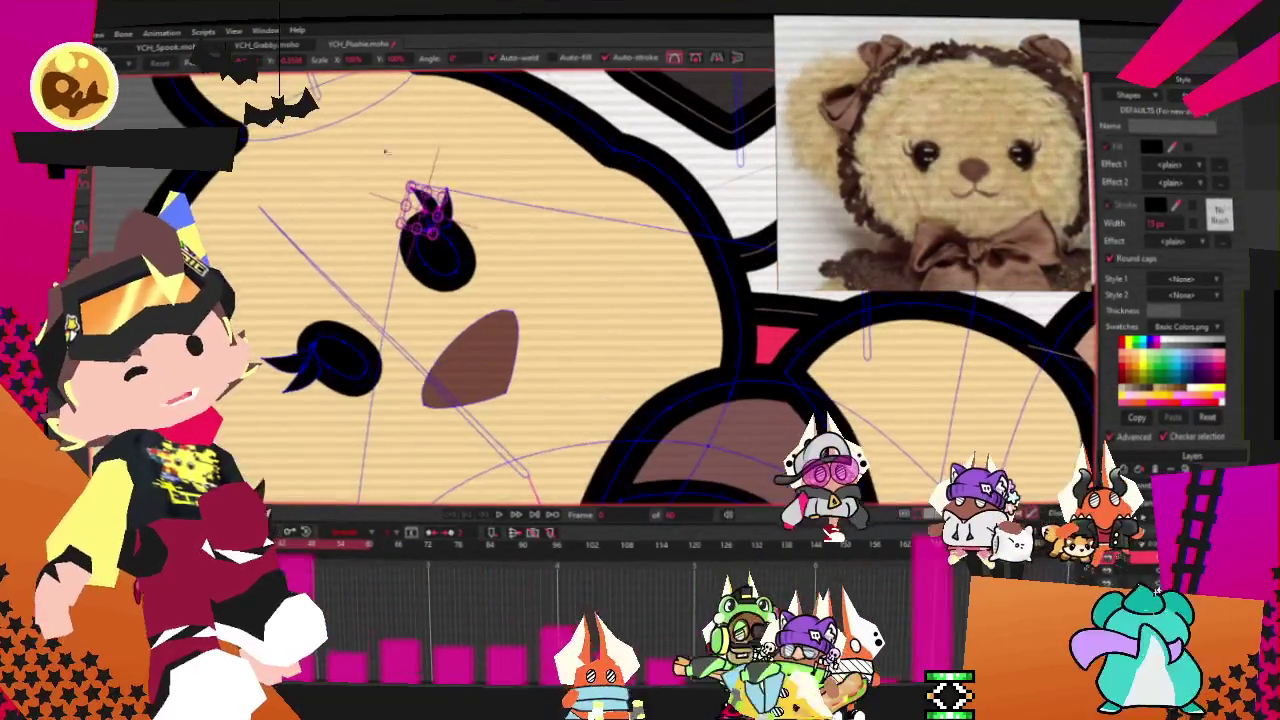
scroll(310, 320, "up", 1)
scroll(300, 338, "up", 2)
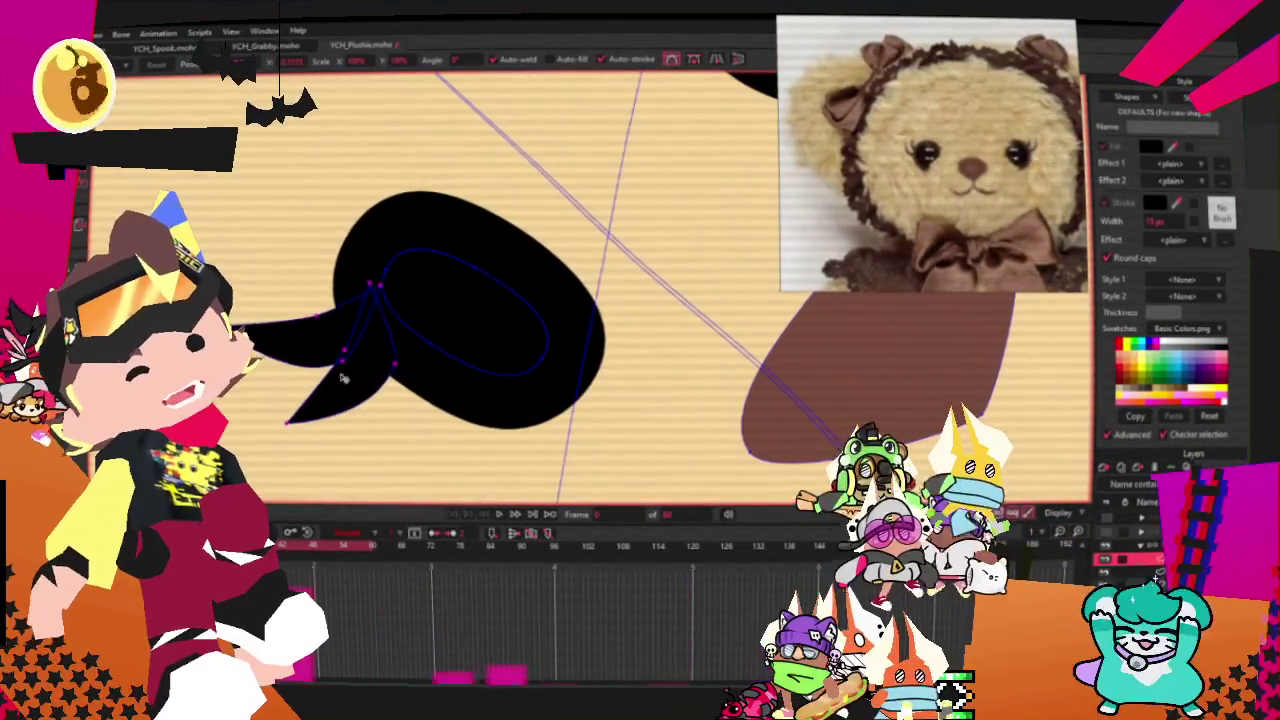
scroll(340, 376, "down", 2)
scroll(345, 350, "down", 2)
scroll(350, 345, "down", 1)
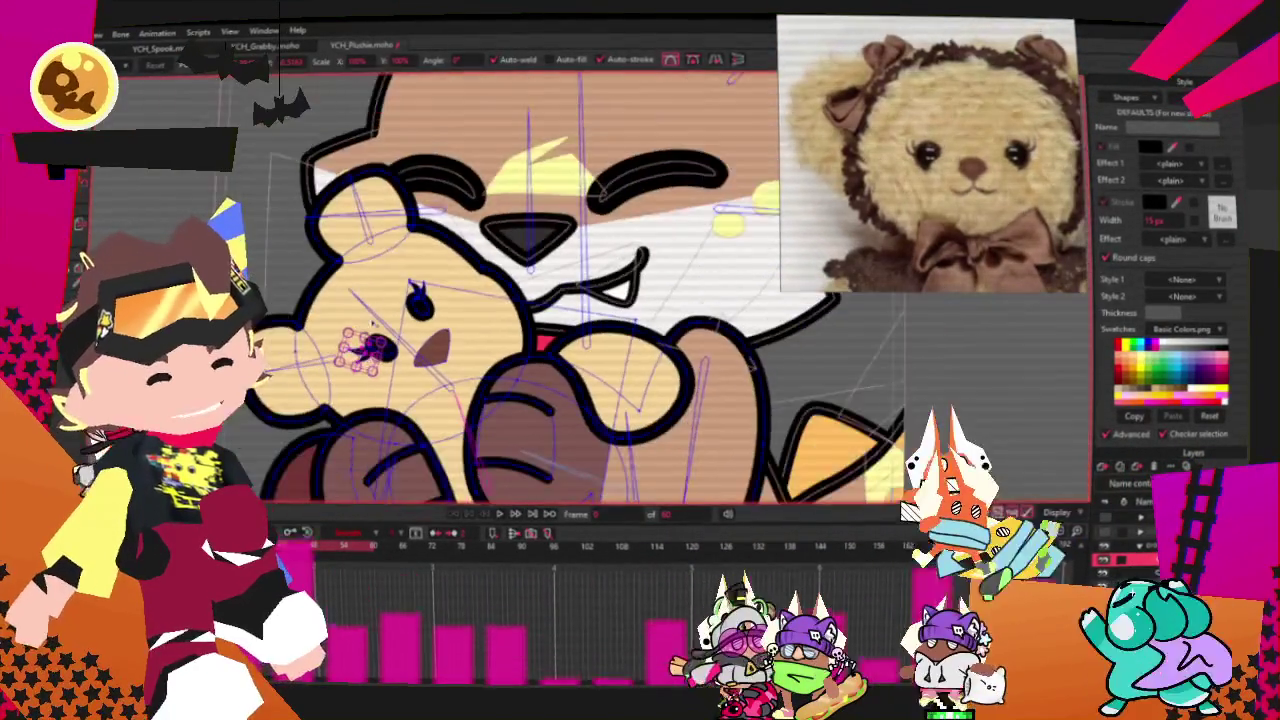
scroll(365, 335, "down", 1)
scroll(365, 335, "up", 2)
scroll(370, 300, "up", 1)
scroll(345, 290, "up", 1)
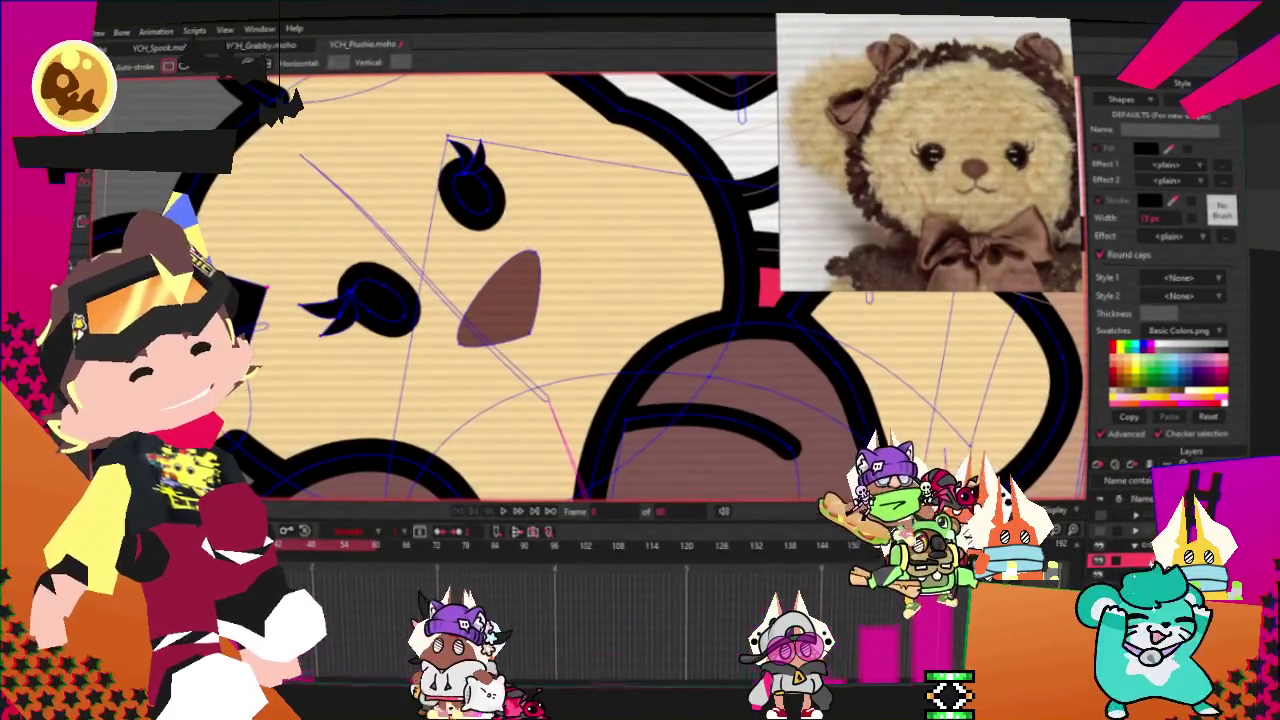
key("q")
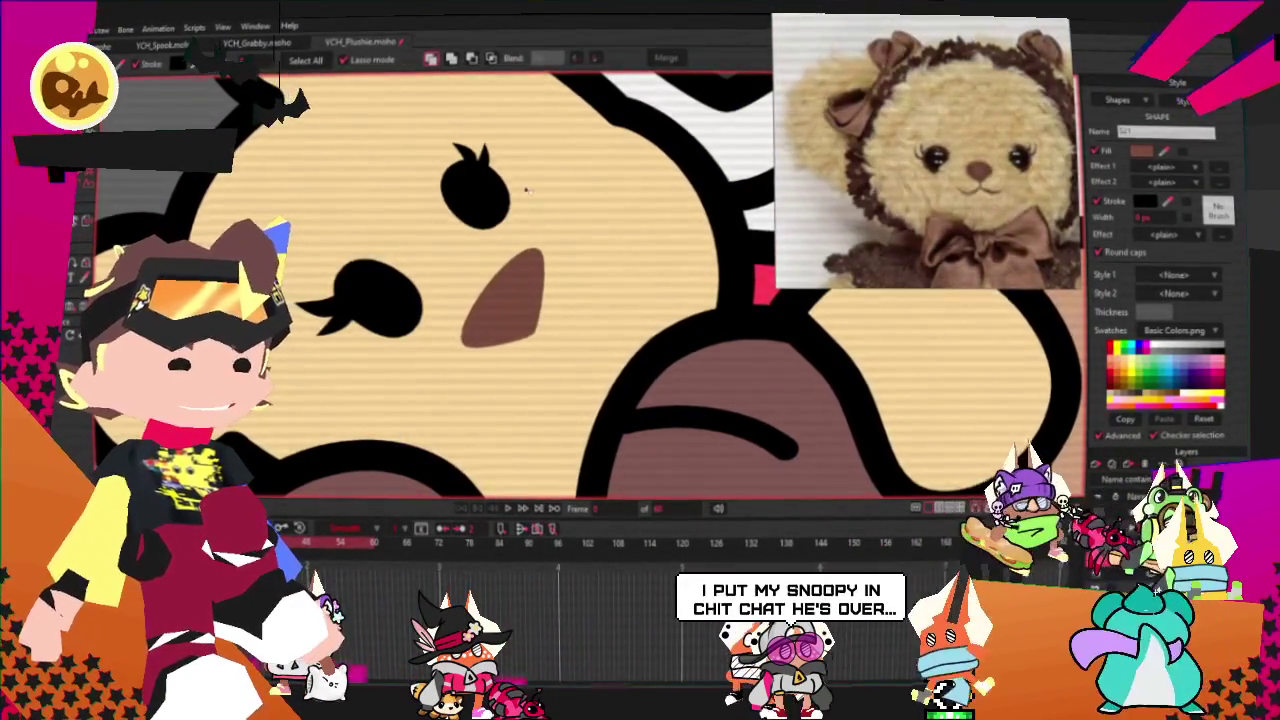
- Clear the selection and add new points to the brown square patch beside the face
scroll(530, 192, "down", 3)
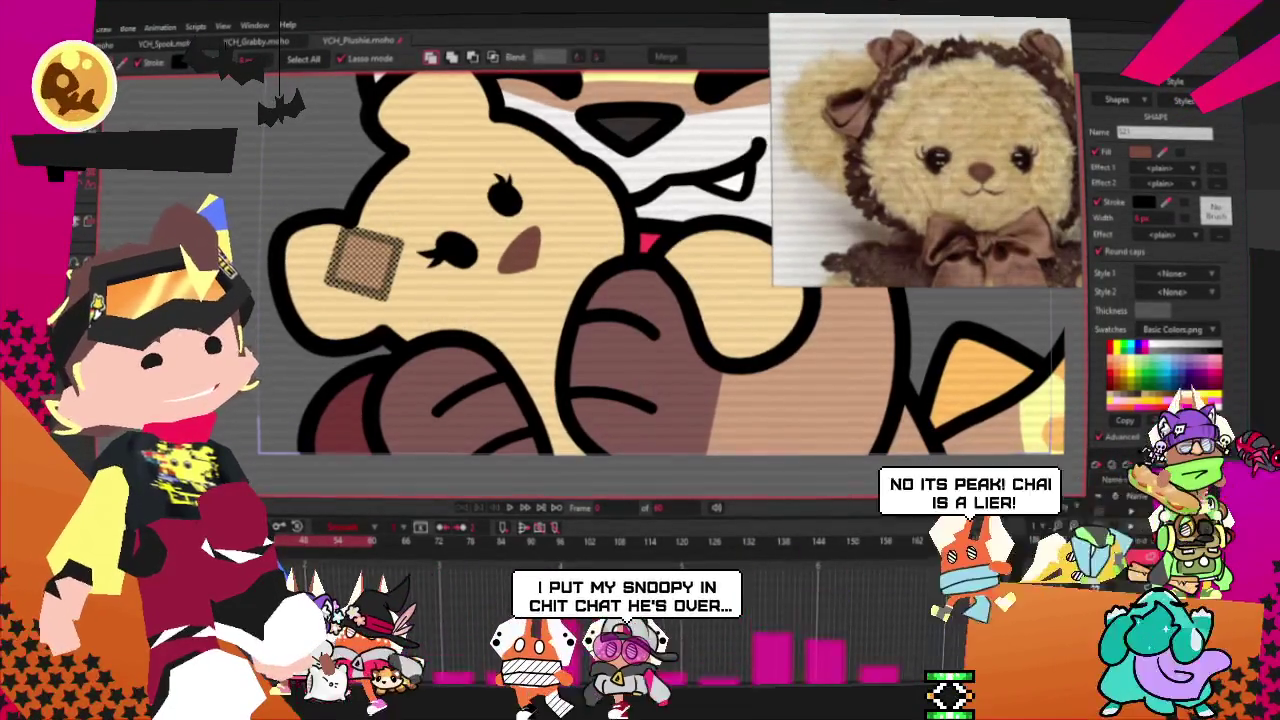
scroll(263, 229, "up", 5)
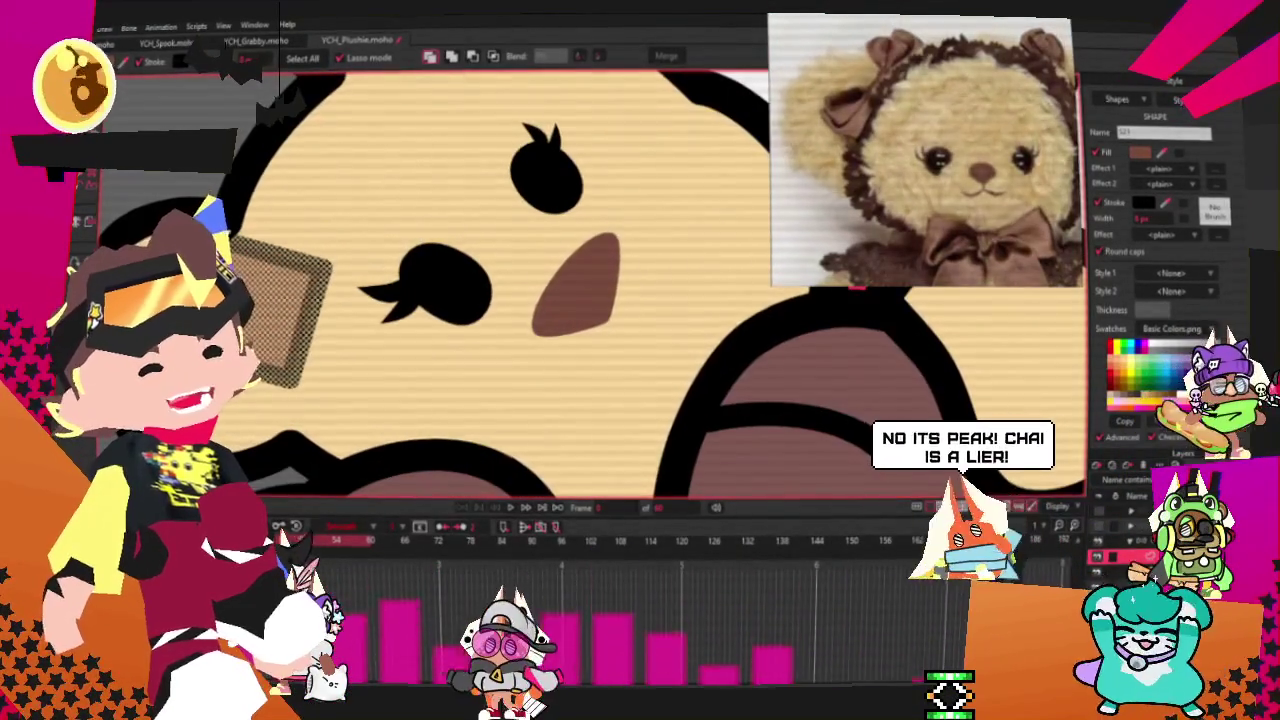
key("t")
key("ctrl+d")
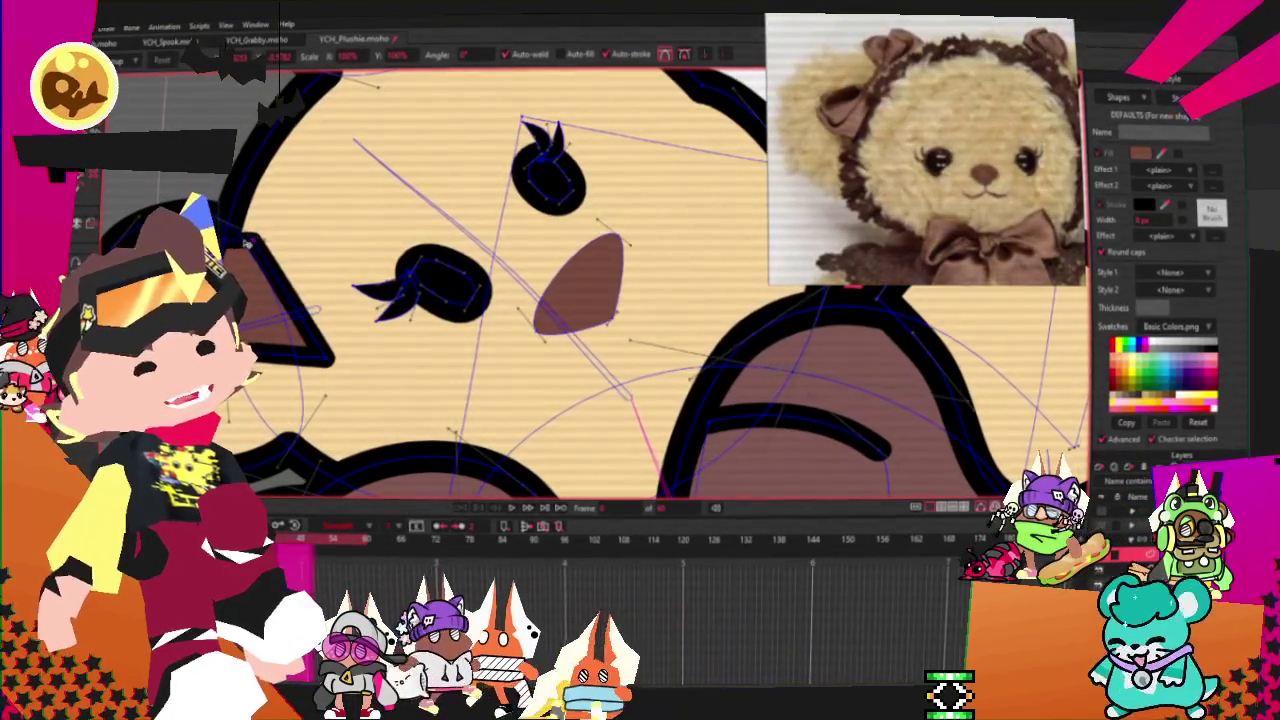
scroll(520, 280, "up", 3)
scroll(520, 280, "up", 2)
key("a")
scroll(520, 280, "down", 1)
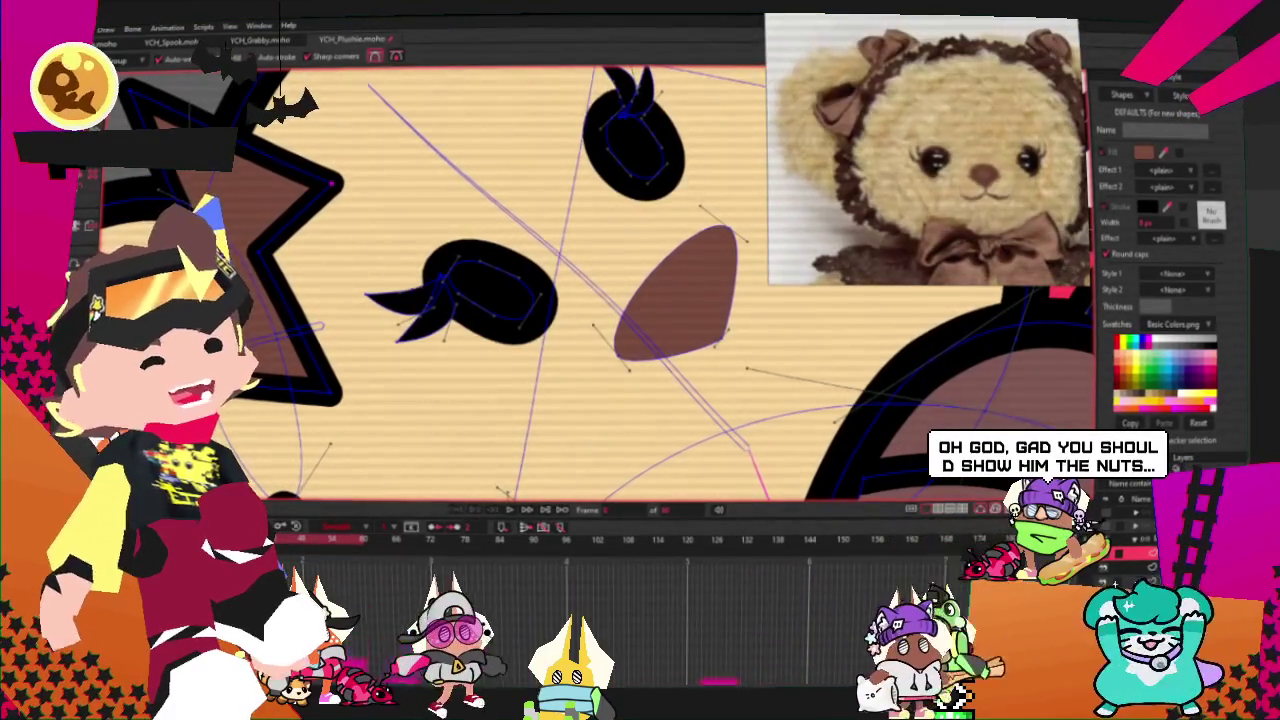
- Adjust the patch's points and curvature into a rounded, lumpy outline
key("t")
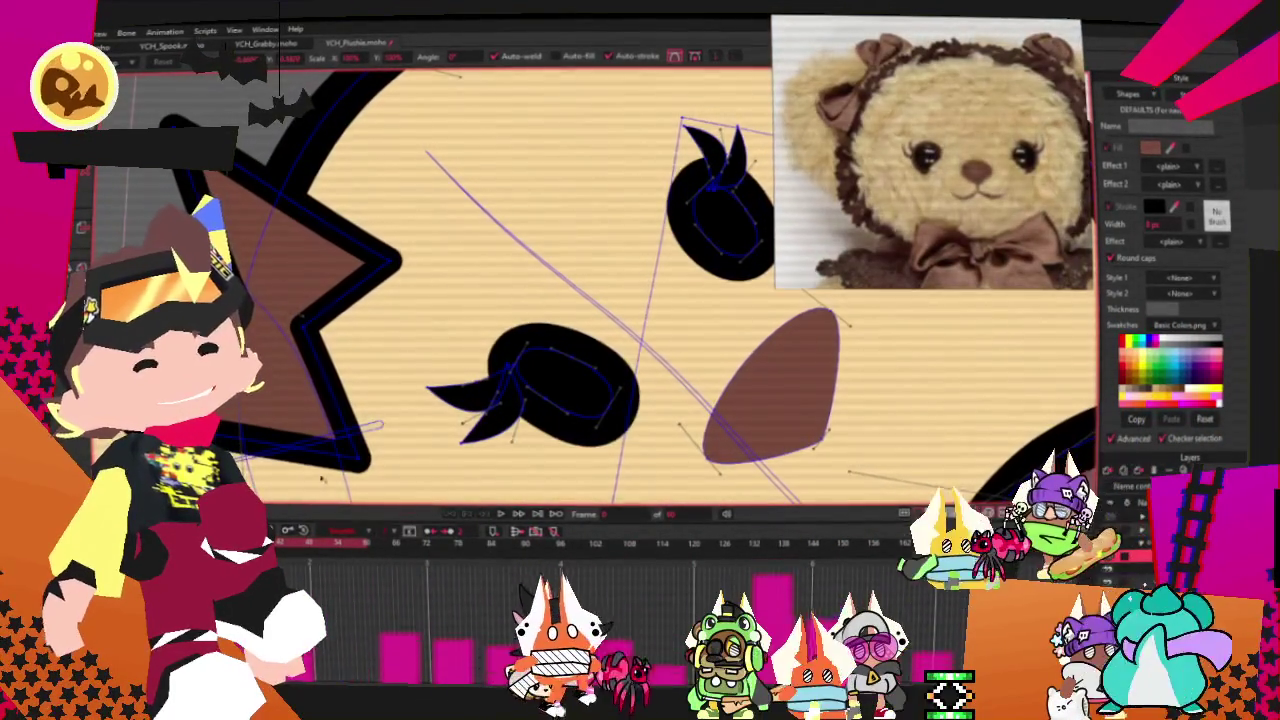
key("c")
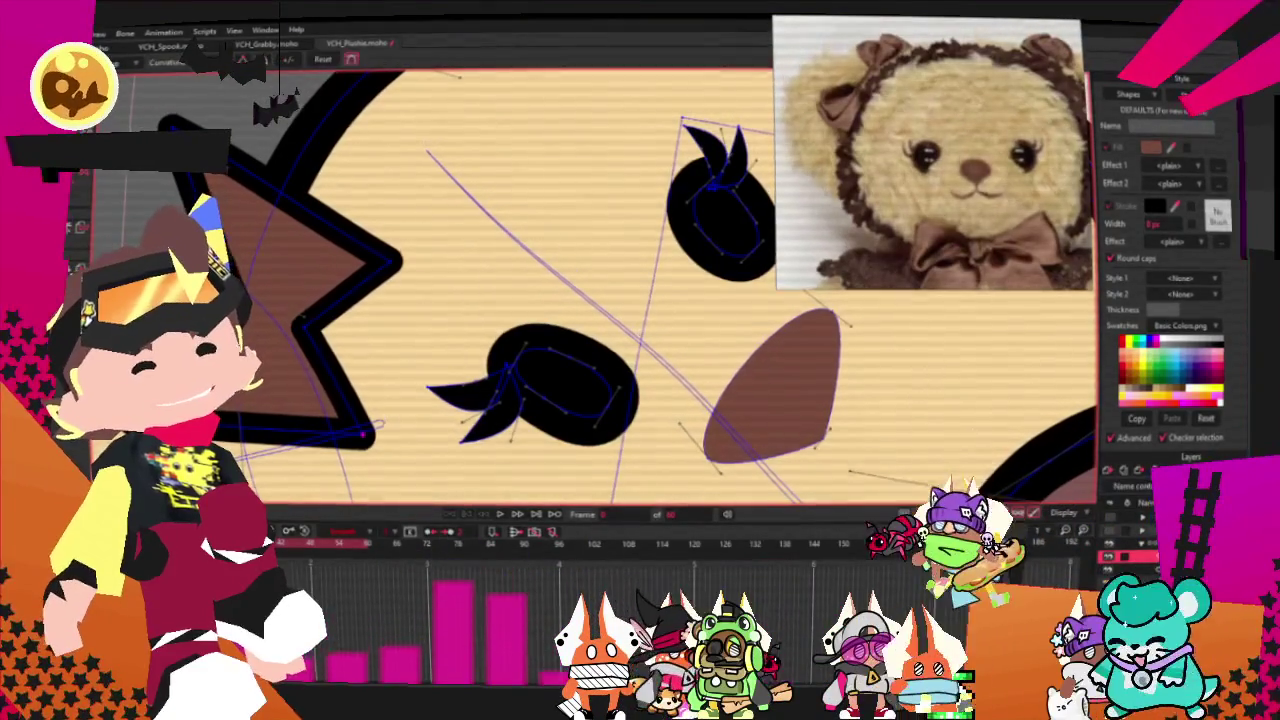
scroll(170, 127, "down", 1)
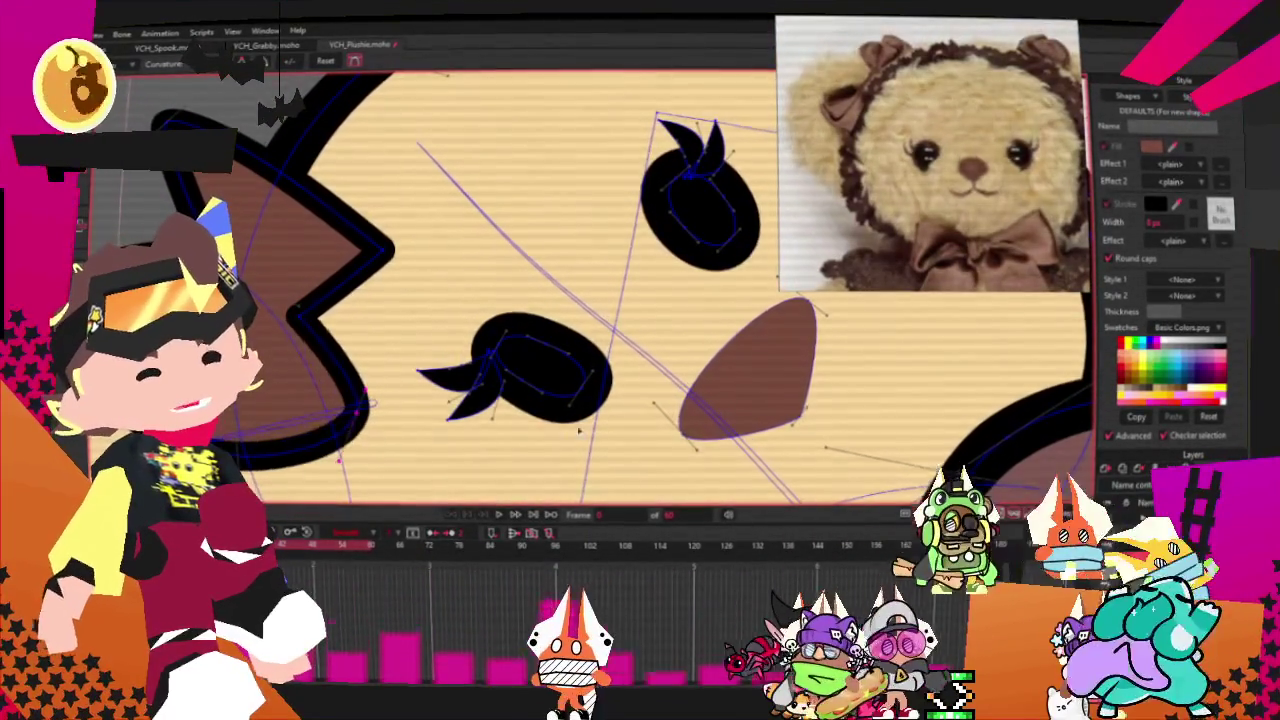
key("t")
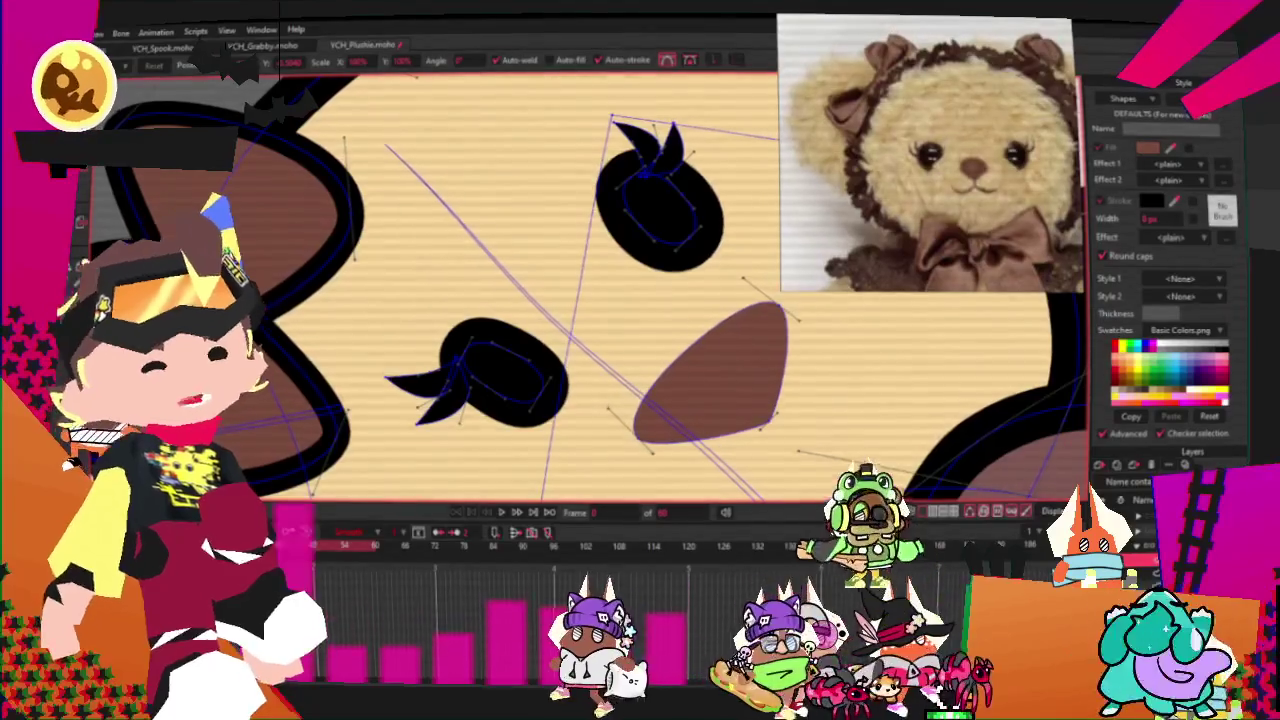
scroll(620, 285, "down", 2)
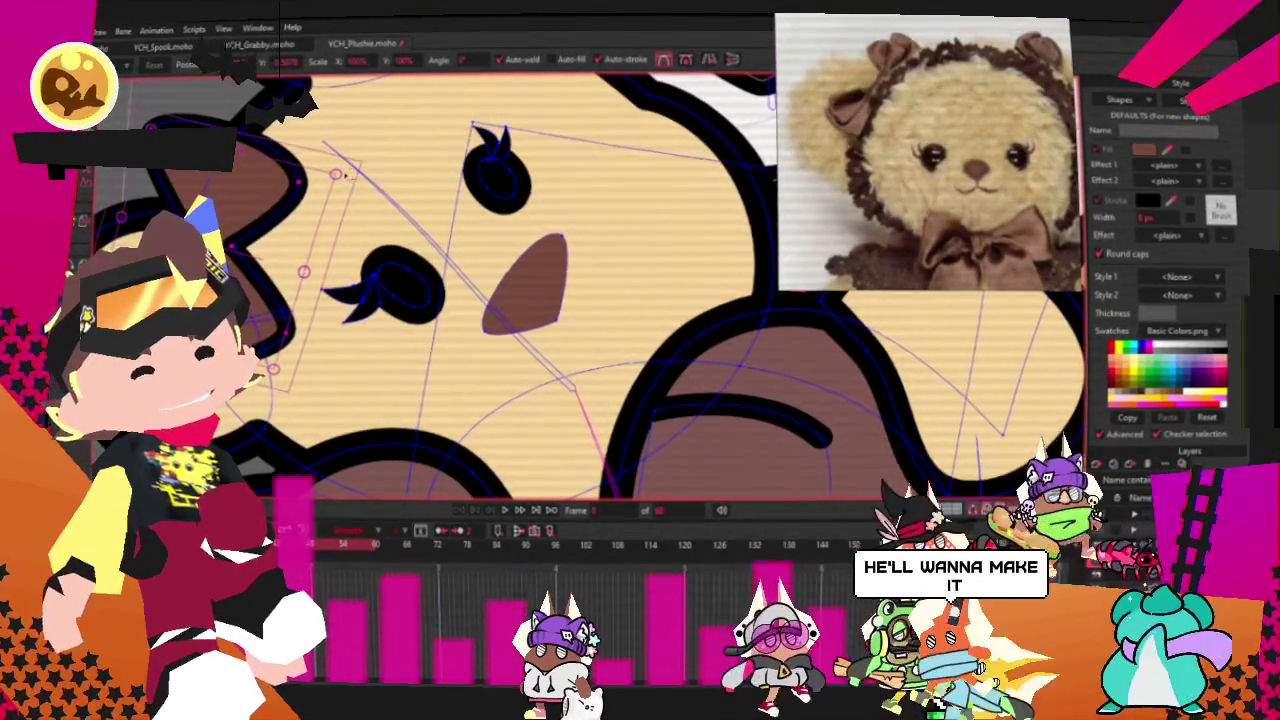
scroll(283, 257, "up", 2)
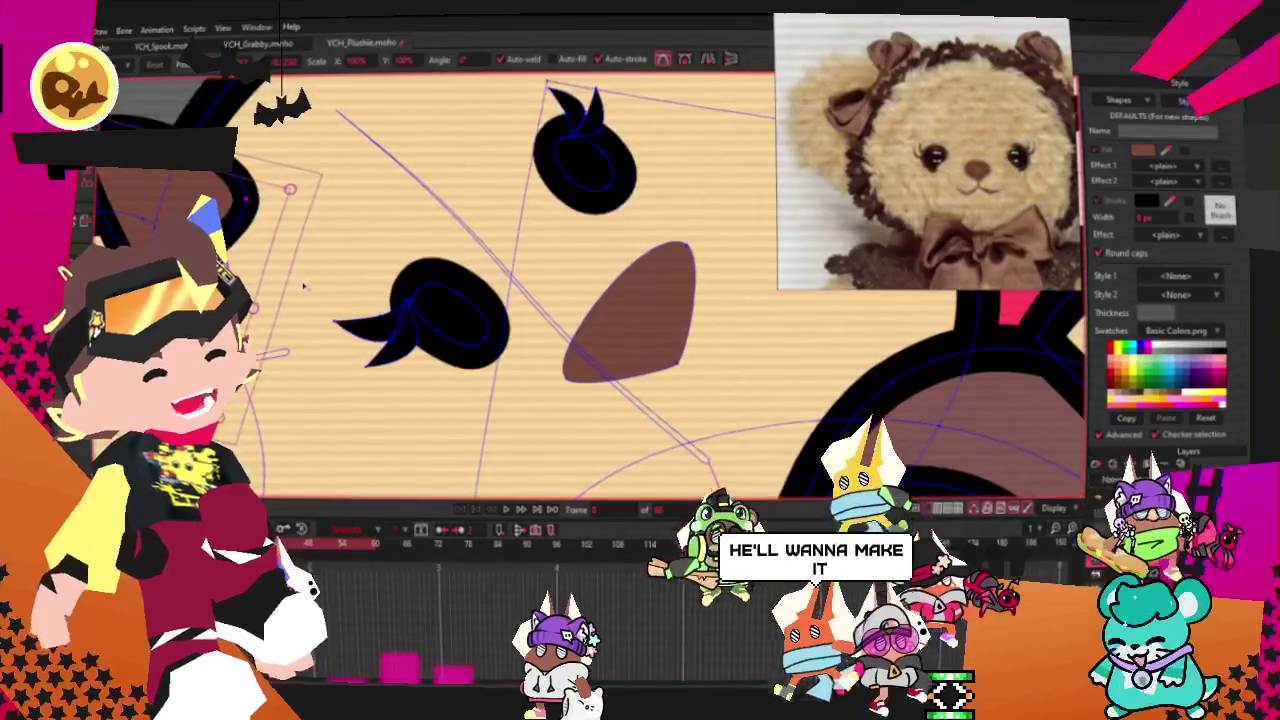
- Select the brown shape at the left of the bear's face
left_click(283, 257)
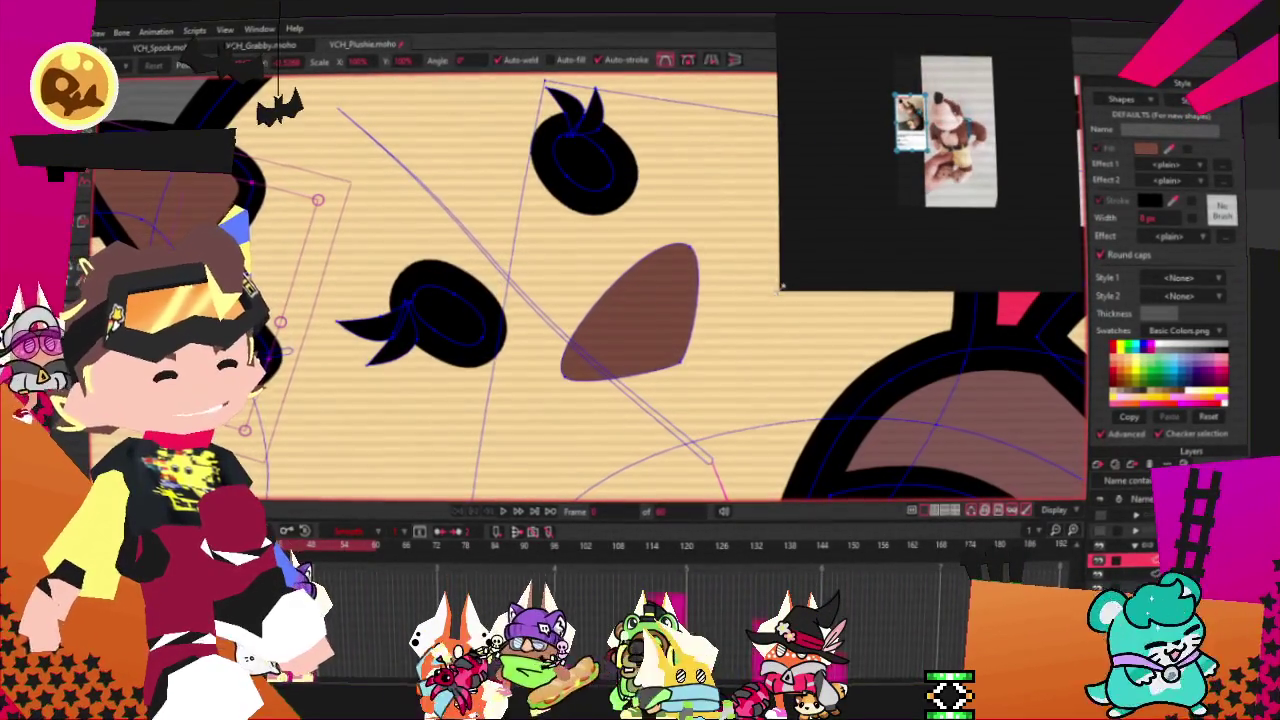
- Select both reference images and zoom around the reference board's Banjo plush photos
left_click_drag(1033, 87, 868, 166)
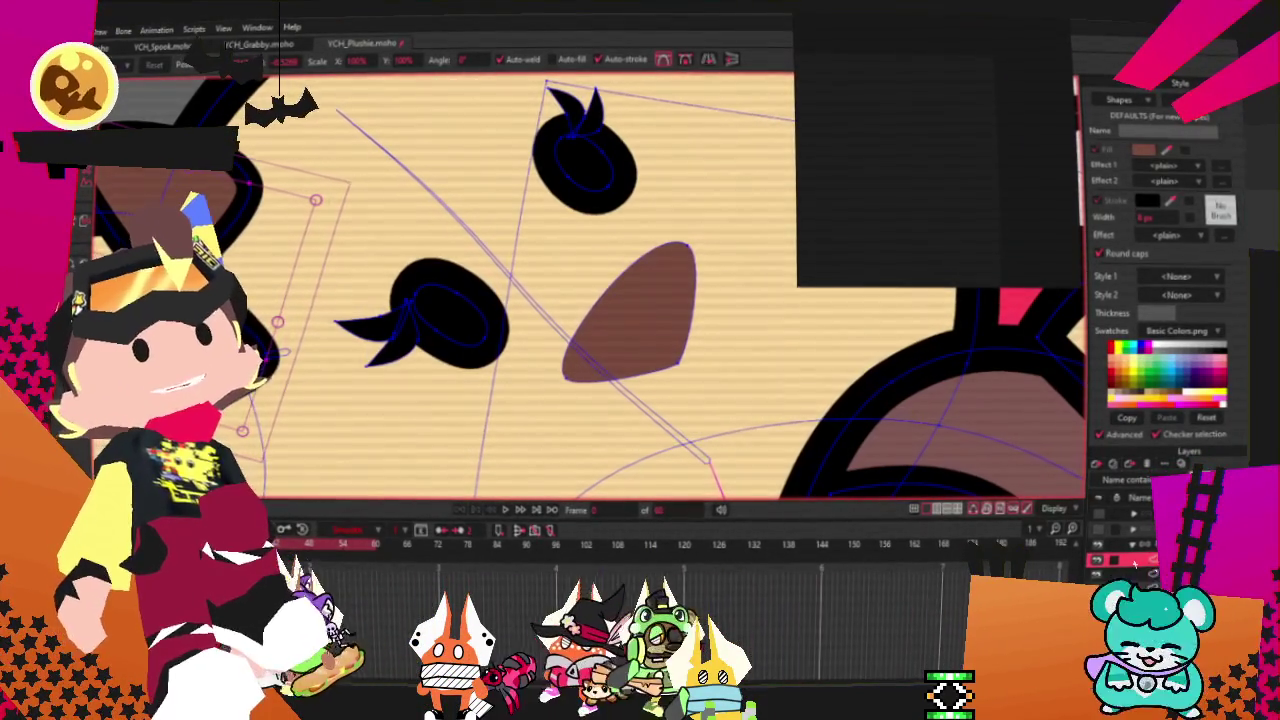
scroll(957, 149, "down", 3)
scroll(957, 149, "down", 2)
scroll(957, 149, "up", 3)
scroll(948, 119, "down", 3)
scroll(948, 119, "down", 2)
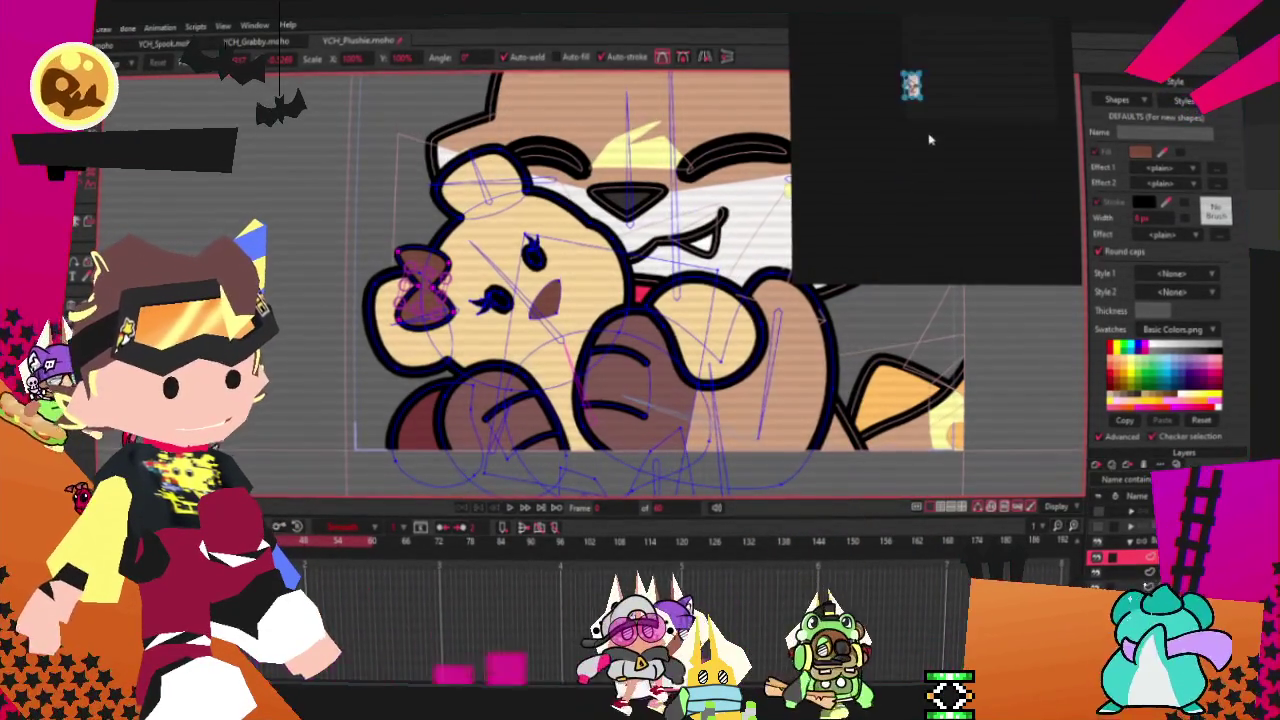
scroll(921, 130, "up", 2)
scroll(921, 120, "up", 2)
scroll(918, 200, "up", 1)
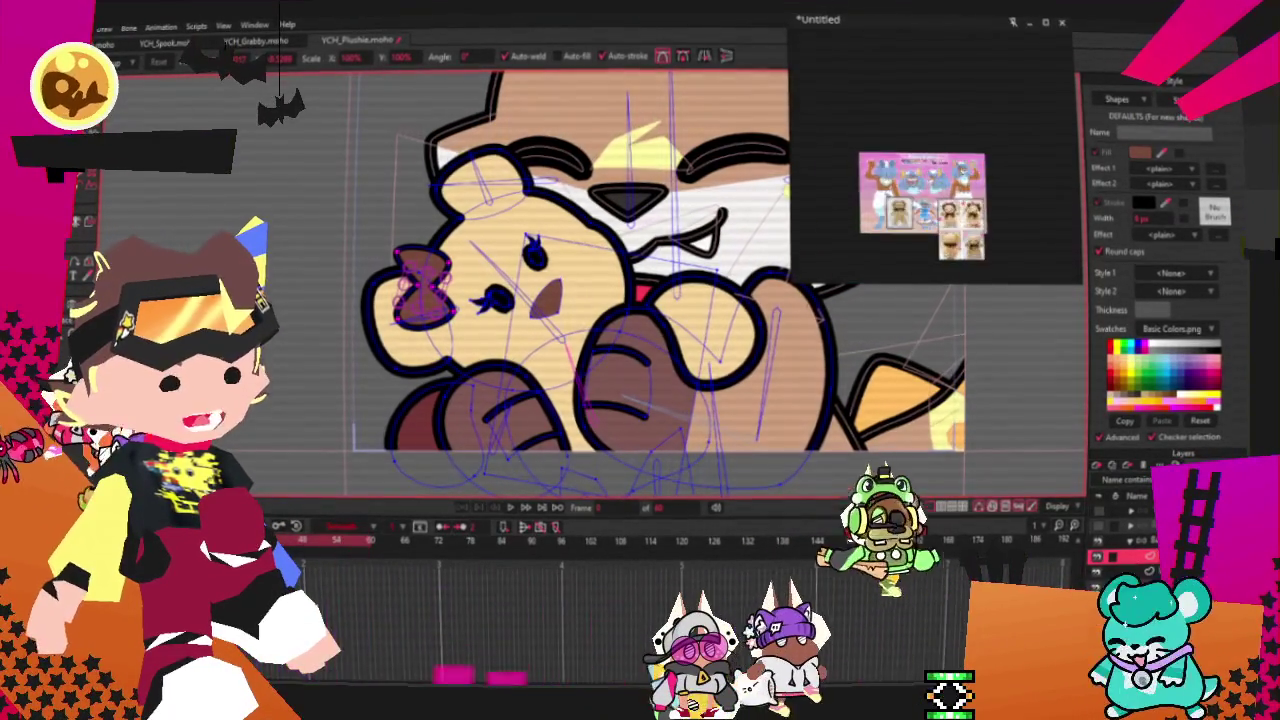
scroll(918, 200, "up", 3)
scroll(918, 200, "down", 1)
scroll(918, 200, "up", 1)
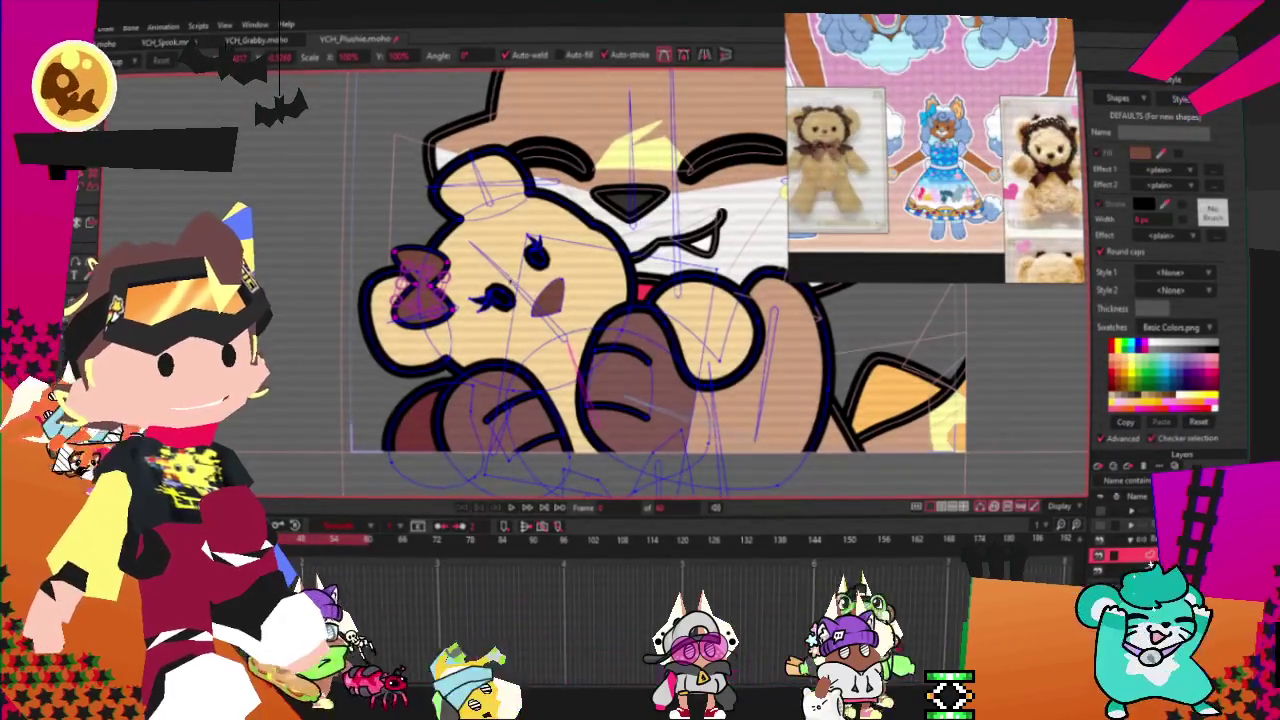
scroll(507, 293, "down", 2)
scroll(507, 293, "down", 2)
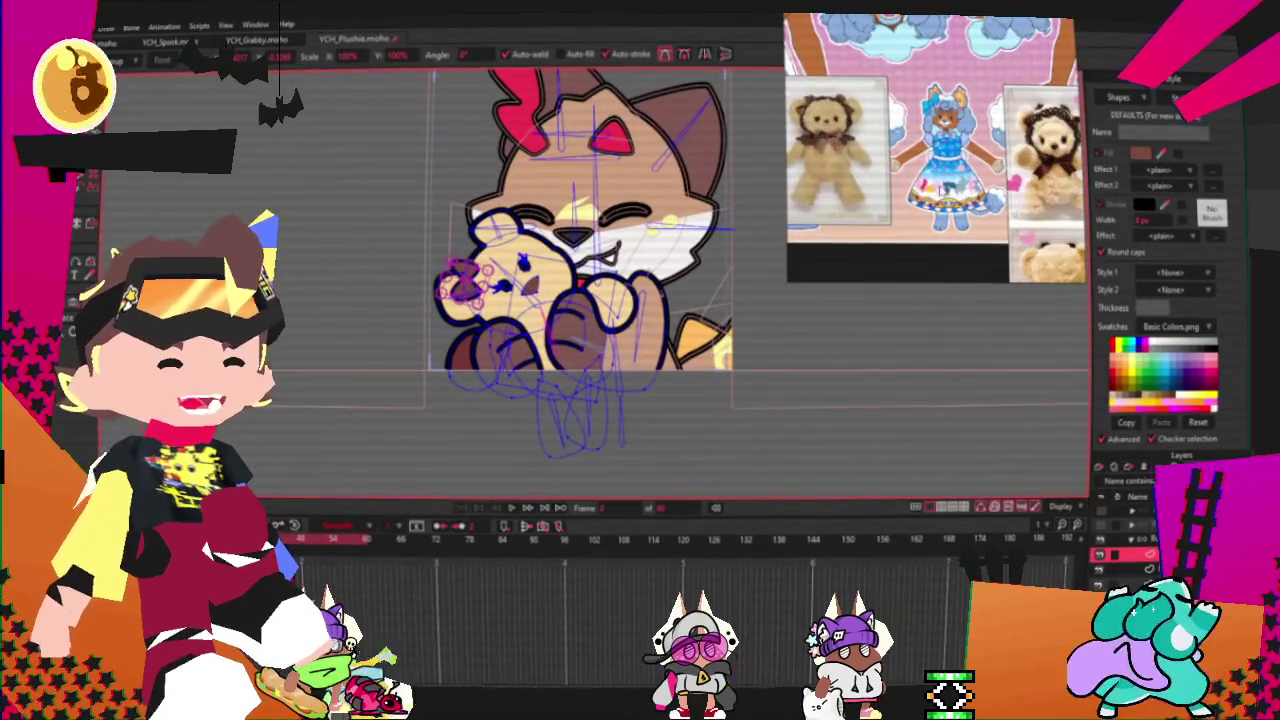
scroll(490, 300, "up", 2)
scroll(497, 290, "up", 2)
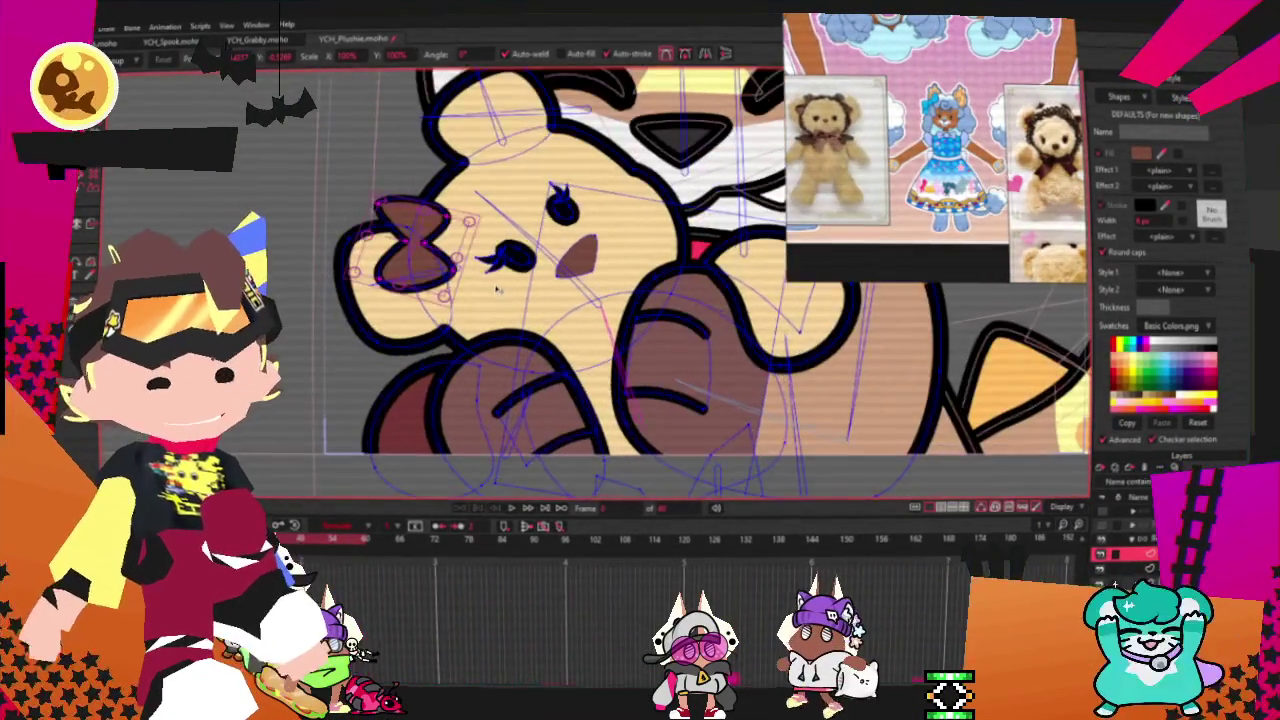
scroll(380, 226, "up", 2)
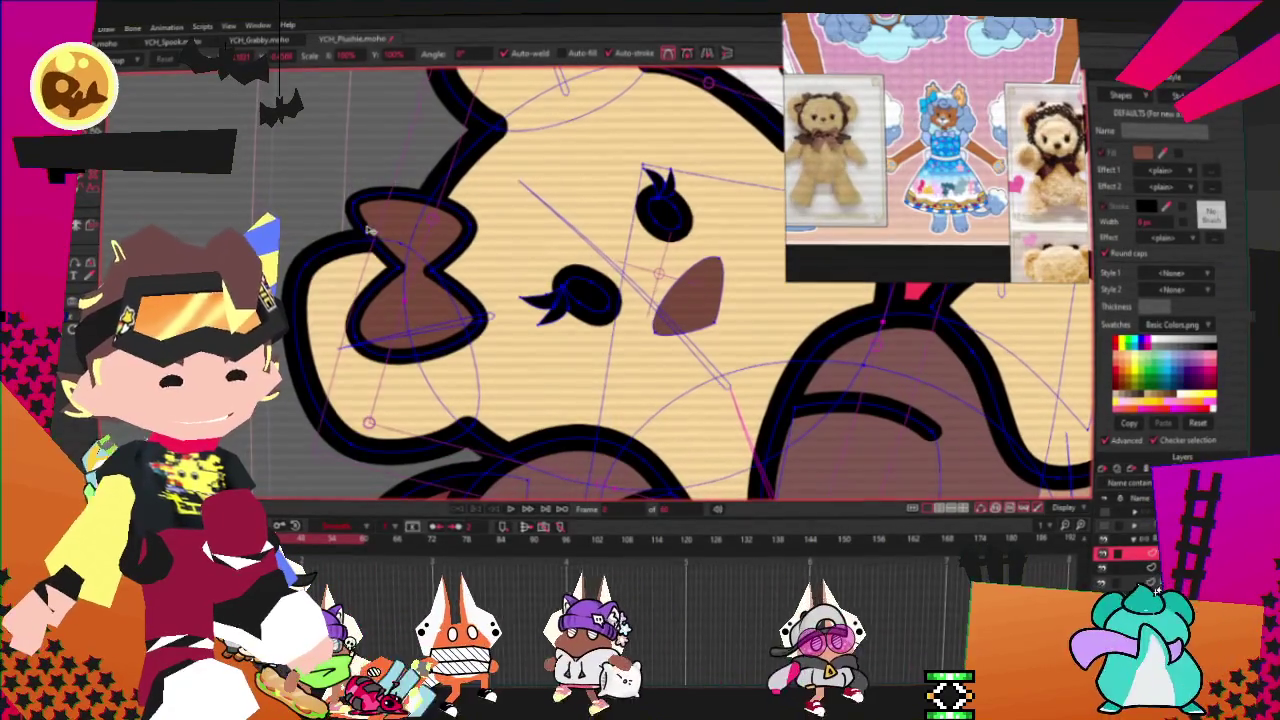
- Tilt the brown bow counterclockwise, lower the left bow, and place a bow copy below the nose
left_click(380, 226)
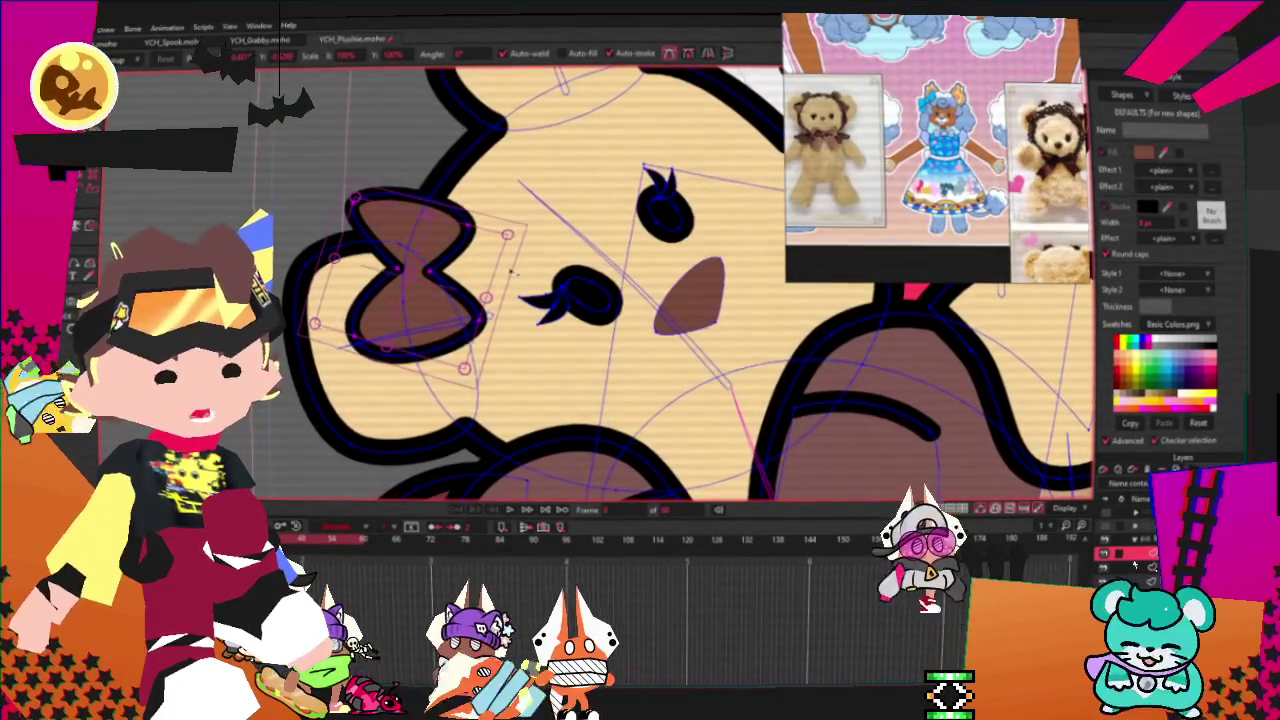
left_click_drag(473, 266, 466, 207)
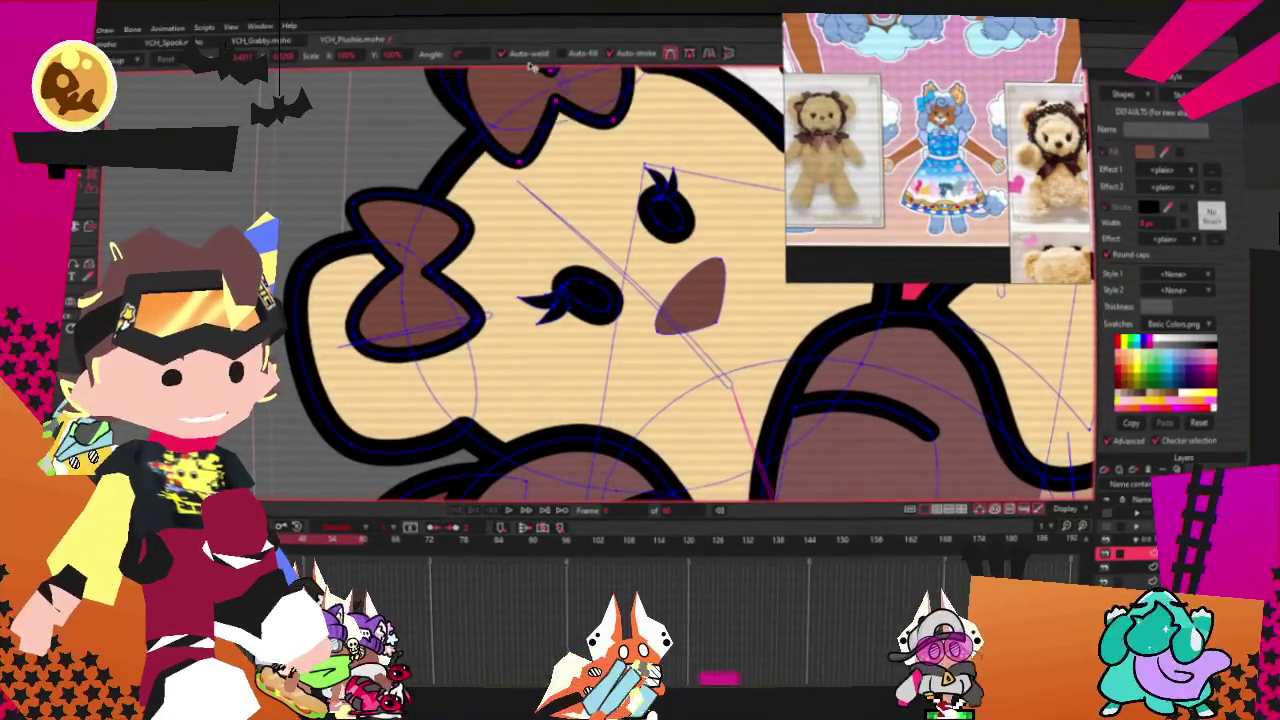
scroll(500, 190, "down", 3)
scroll(528, 177, "up", 3)
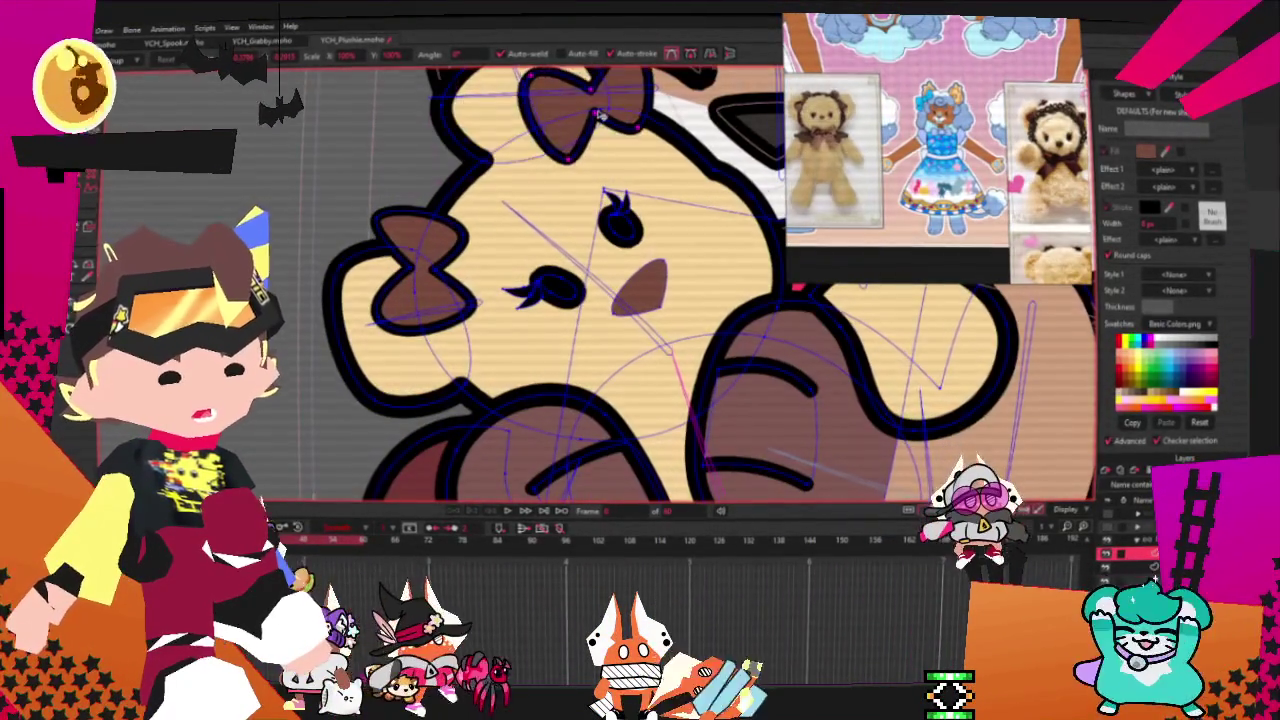
left_click(452, 228)
scroll(452, 228, "up", 2)
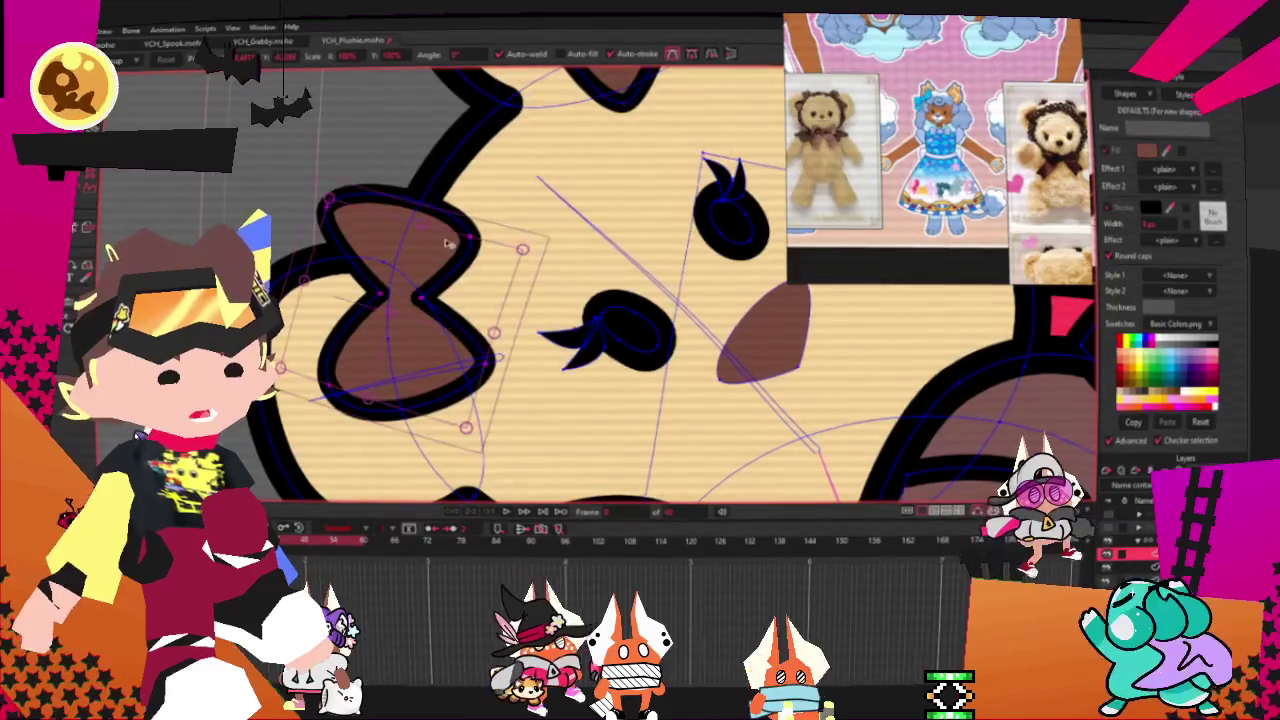
left_click_drag(446, 242, 481, 382)
scroll(547, 303, "down", 3)
scroll(555, 295, "up", 1)
scroll(560, 290, "down", 1)
scroll(570, 283, "up", 1)
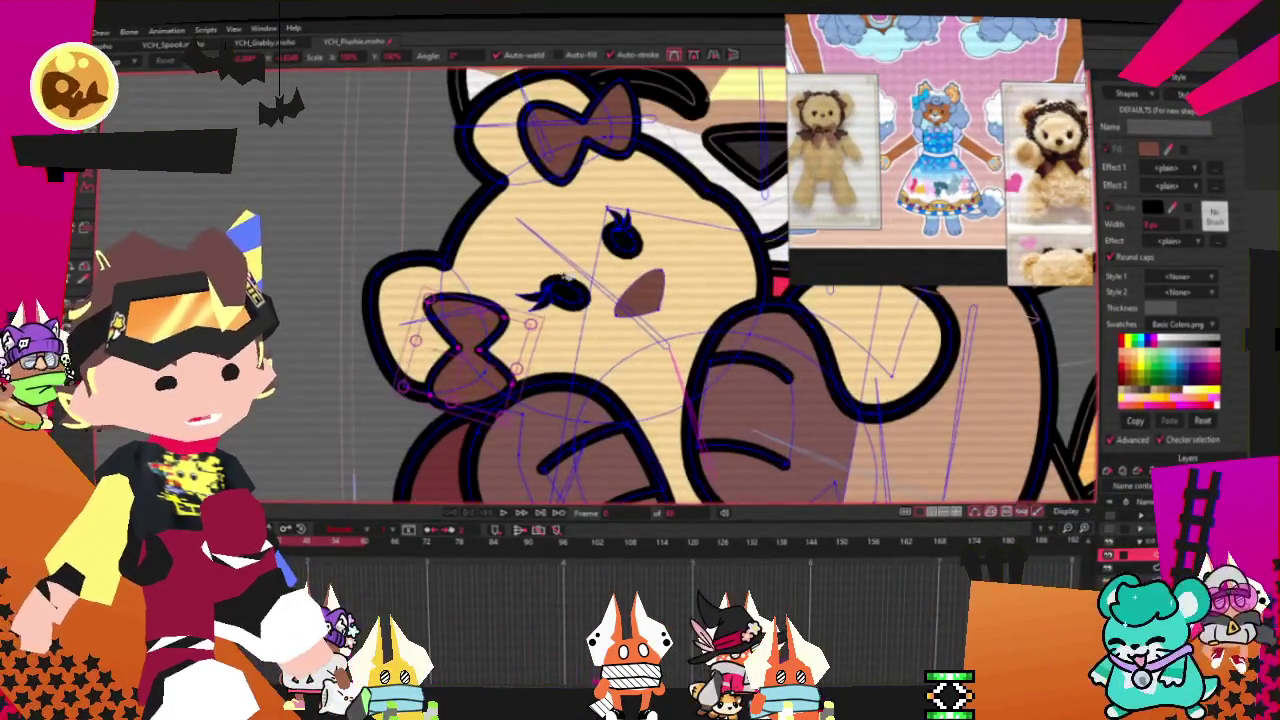
scroll(561, 170, "up", 1)
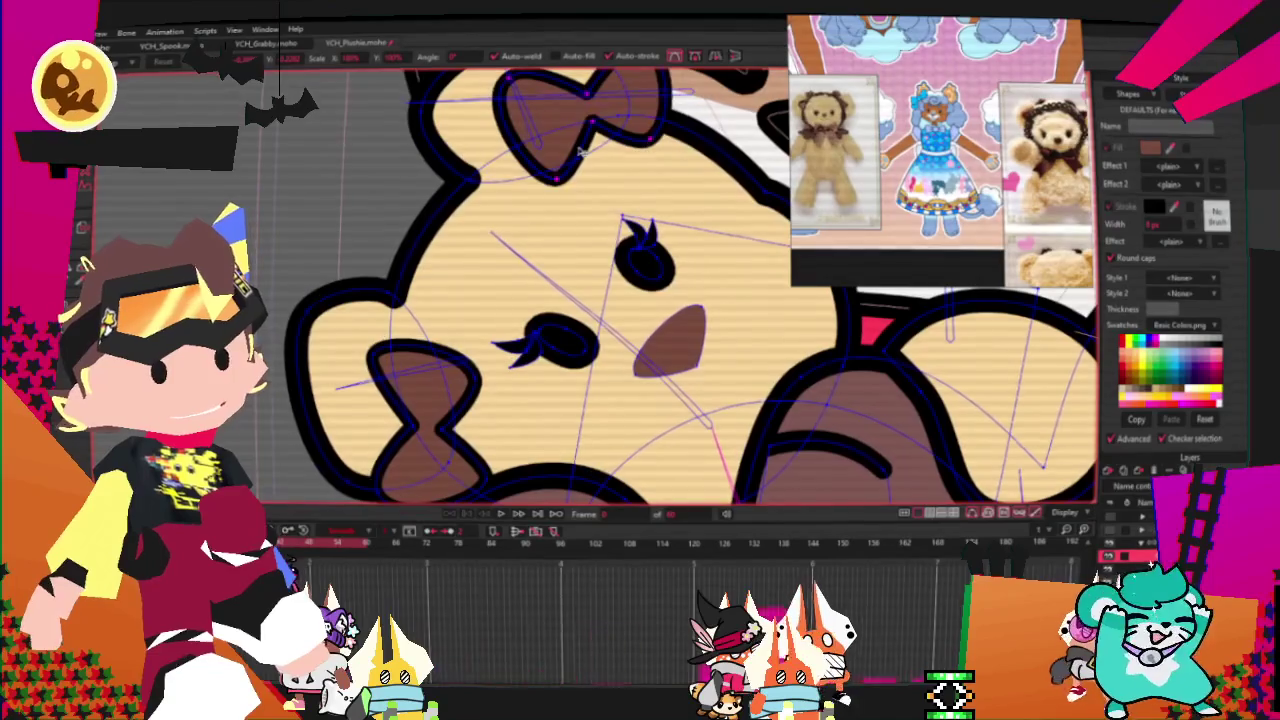
left_click_drag(426, 470, 691, 440)
scroll(693, 441, "down", 2)
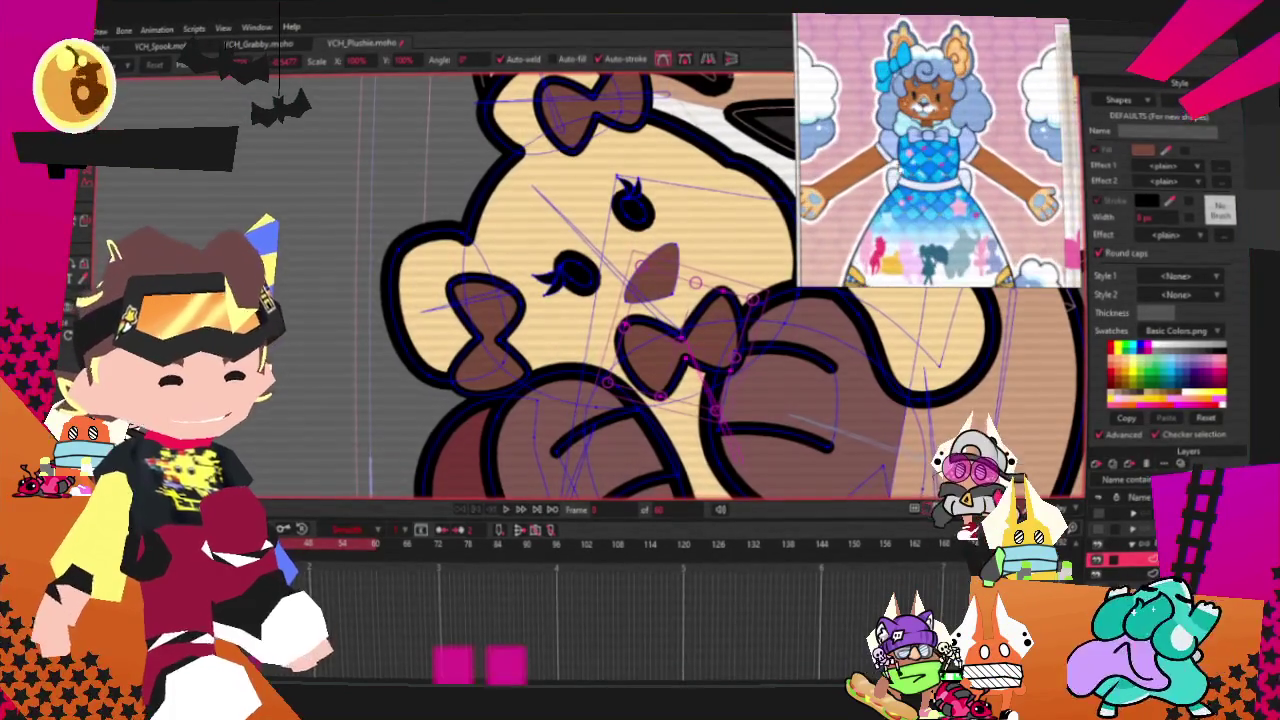
- Select the whole bow under the teddy's nose and shift it down and to the left
scroll(518, 262, "down", 2)
scroll(518, 262, "up", 2)
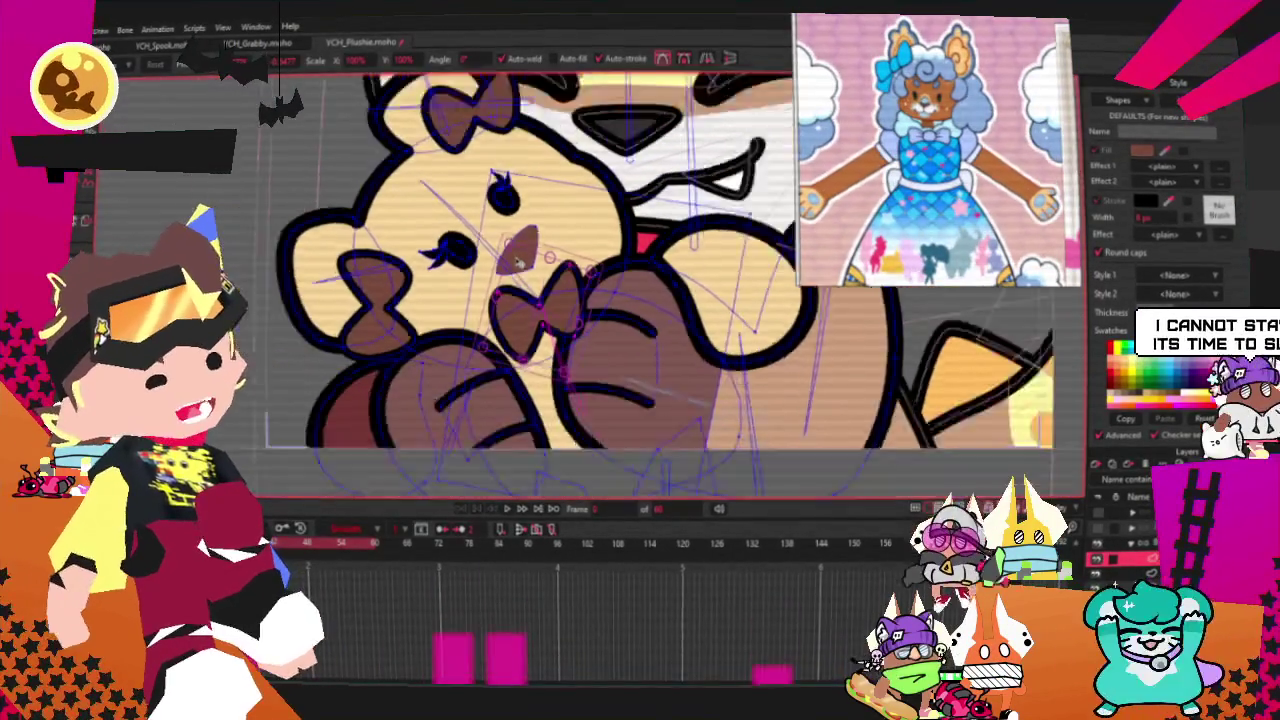
scroll(518, 262, "down", 2)
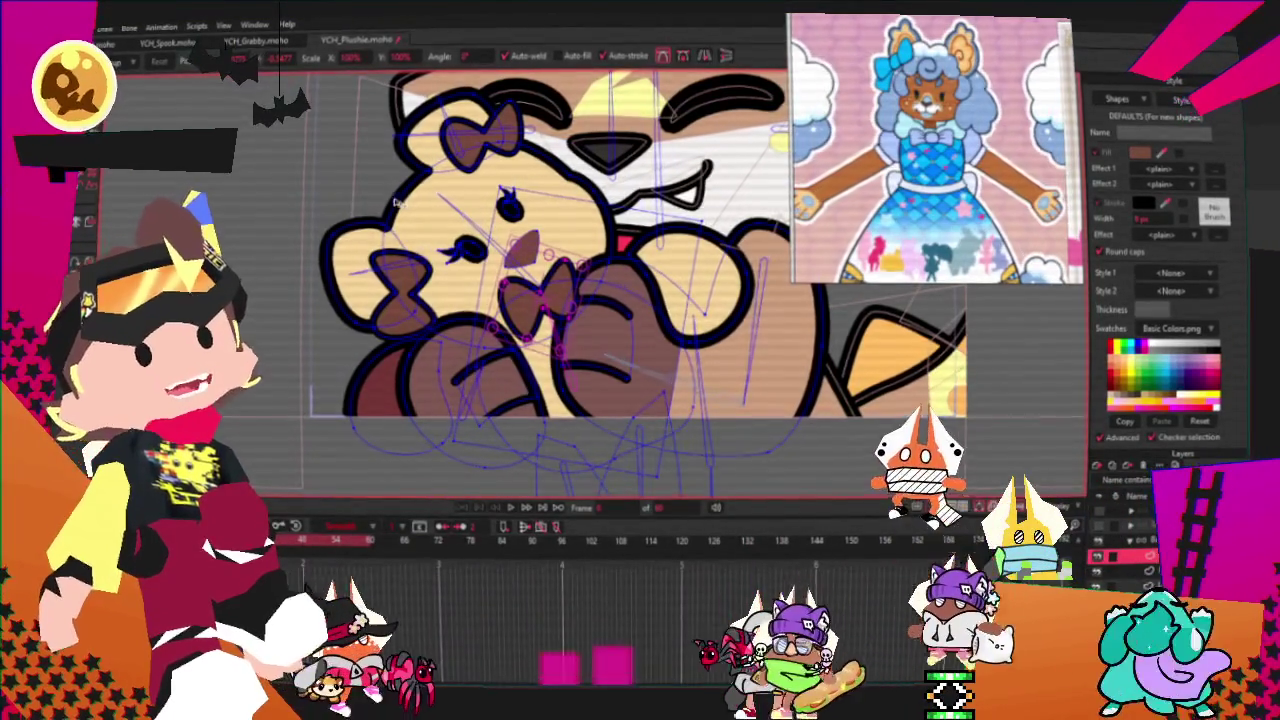
scroll(584, 327, "up", 2)
scroll(584, 327, "up", 1)
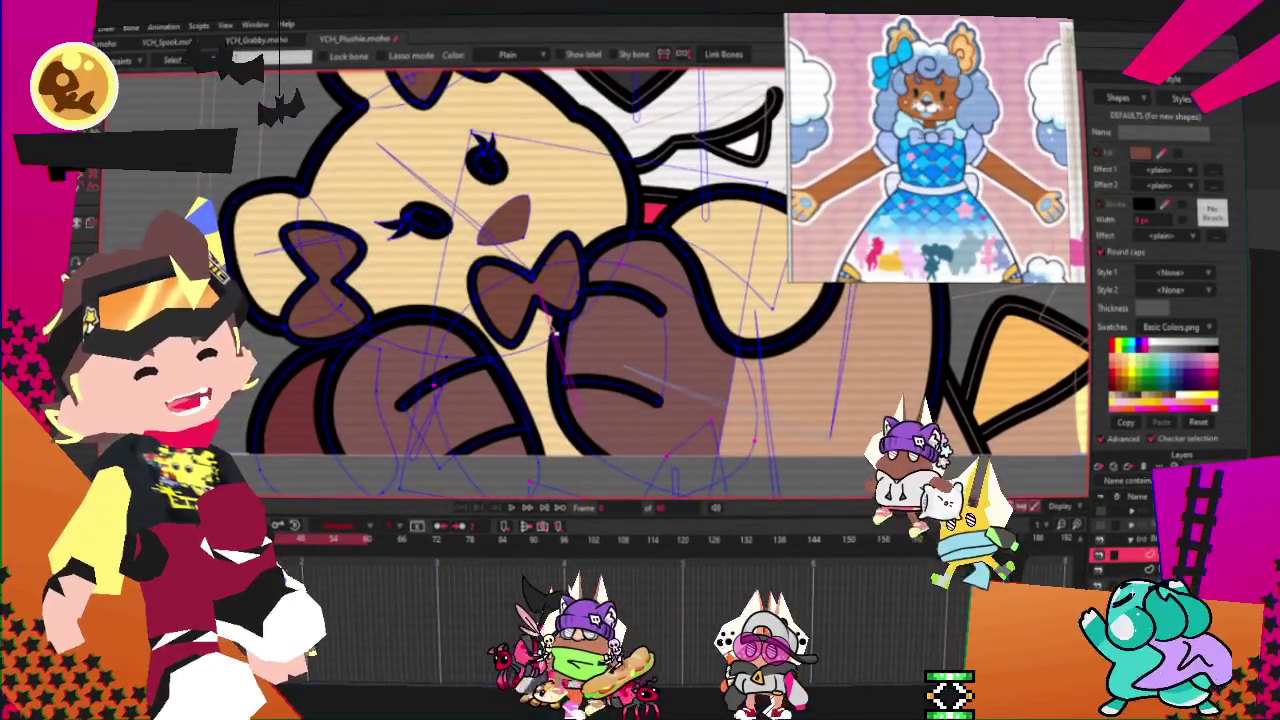
scroll(554, 329, "up", 1)
key("t")
scroll(491, 307, "up", 1)
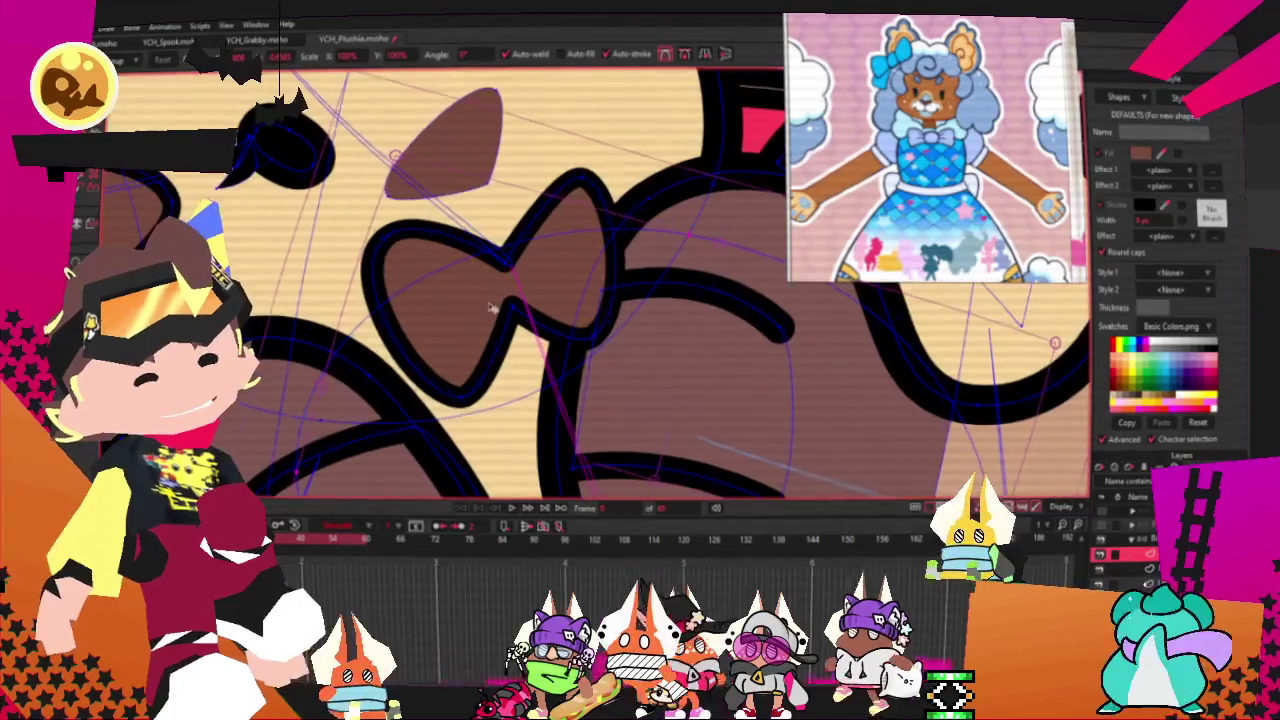
double_click(491, 307)
left_click_drag(354, 372, 294, 435)
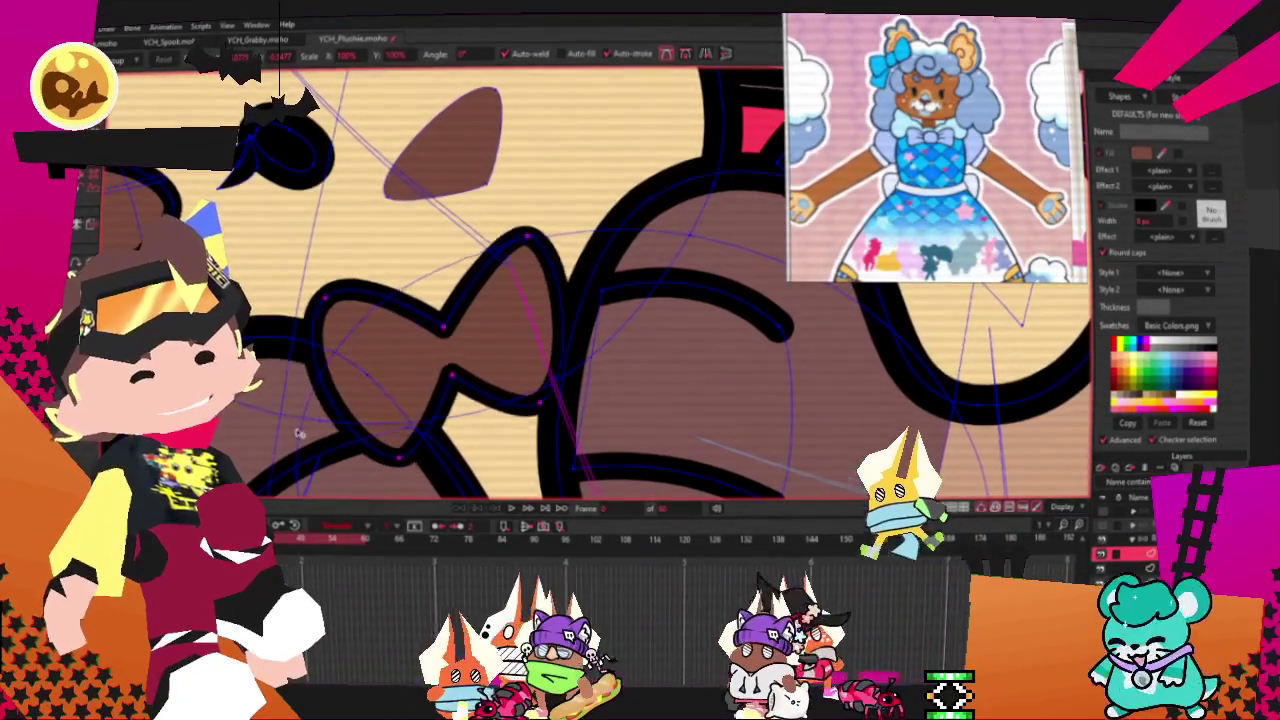
- Scale the bow up by stretching it toward the upper right
left_click_drag(598, 263, 582, 316)
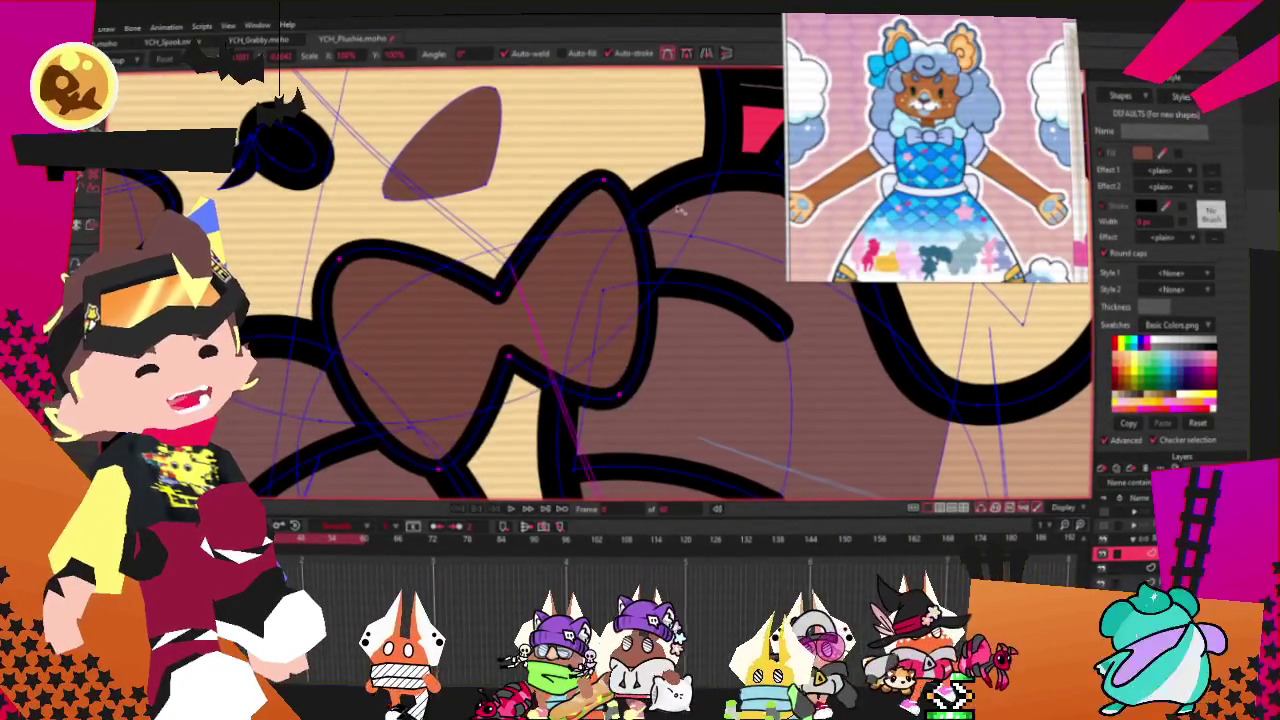
scroll(582, 316, "down", 2)
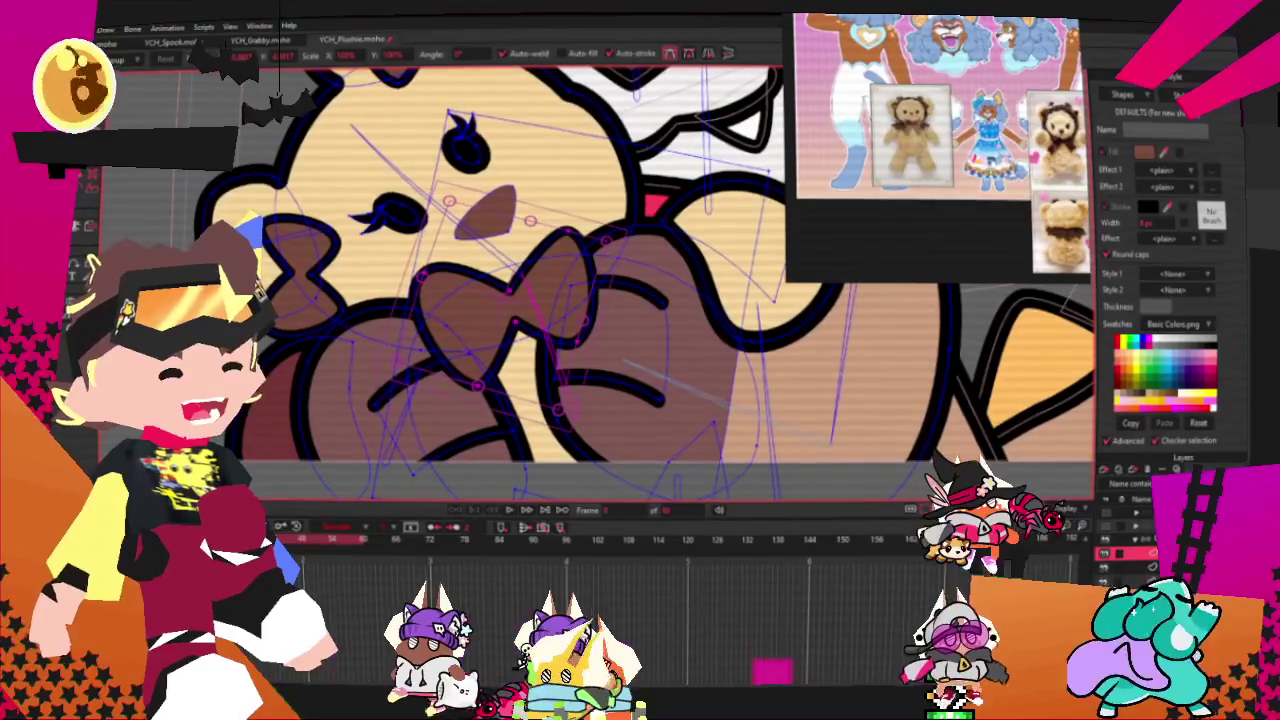
scroll(632, 390, "up", 2)
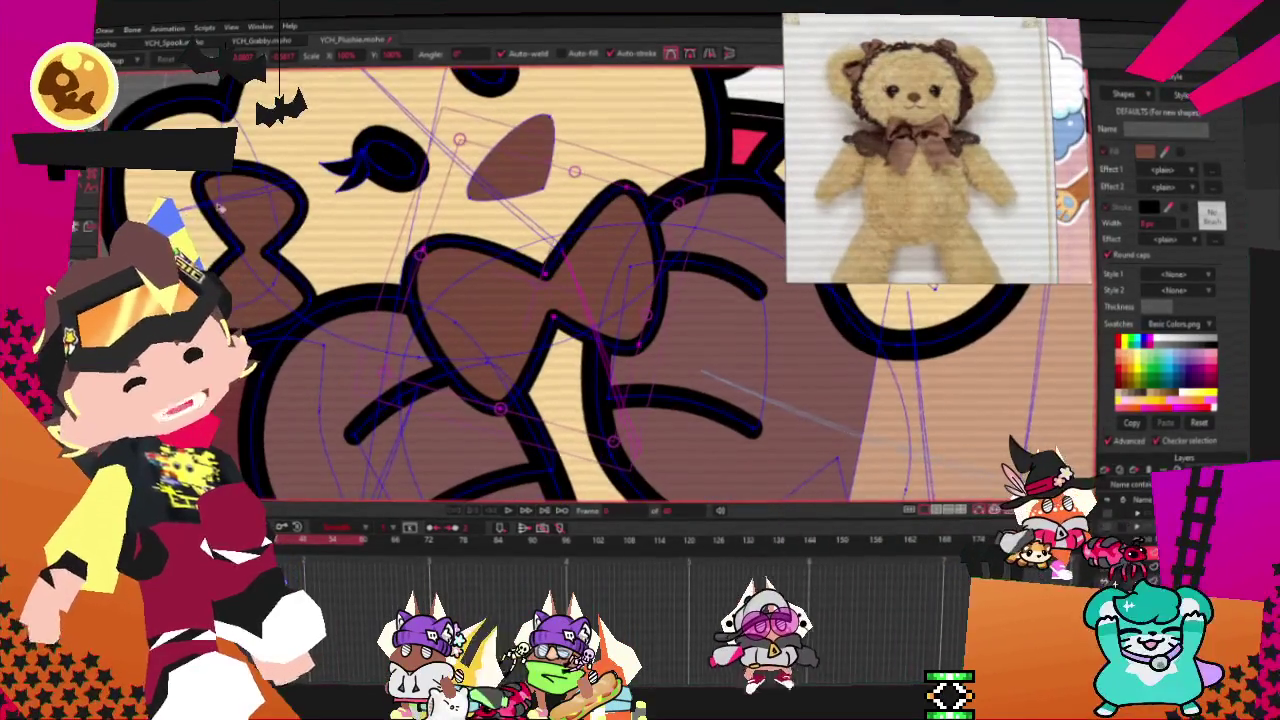
scroll(632, 390, "down", 2)
scroll(632, 390, "up", 2)
scroll(536, 310, "up", 1)
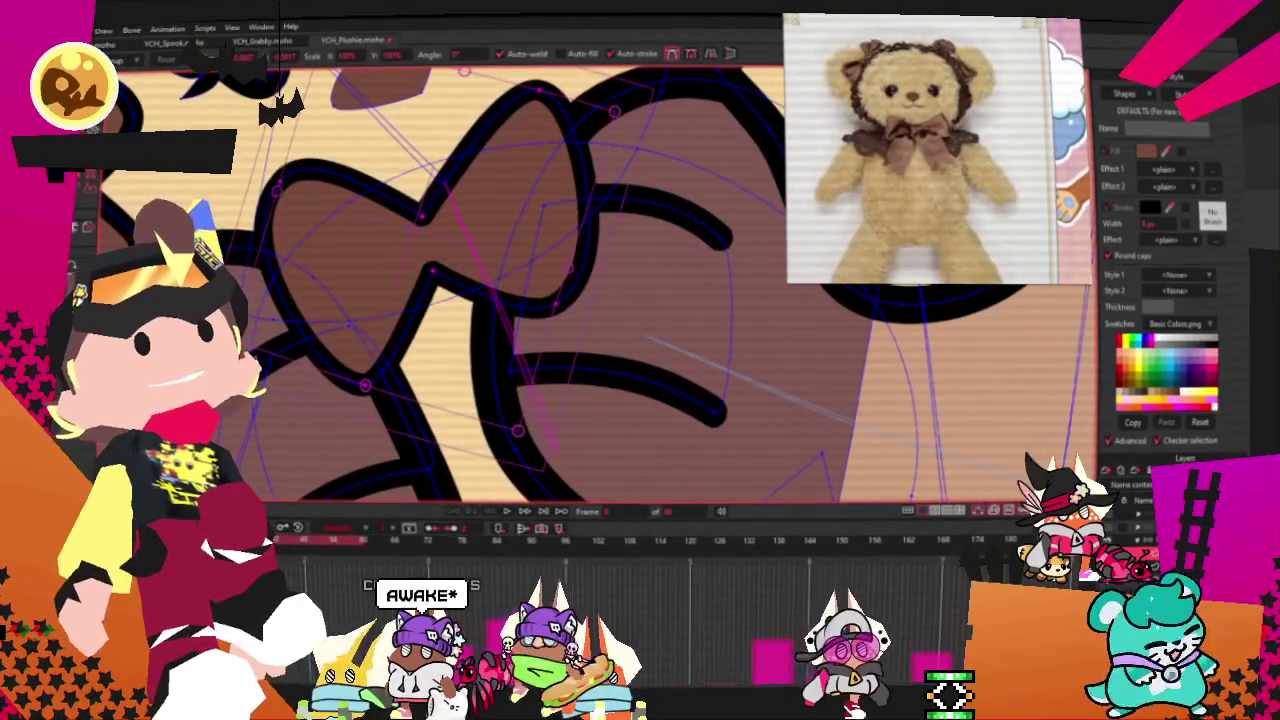
scroll(359, 278, "up", 2)
- Pull the brown paw shape's lower corner downward and select the shape
left_click_drag(416, 395, 396, 500)
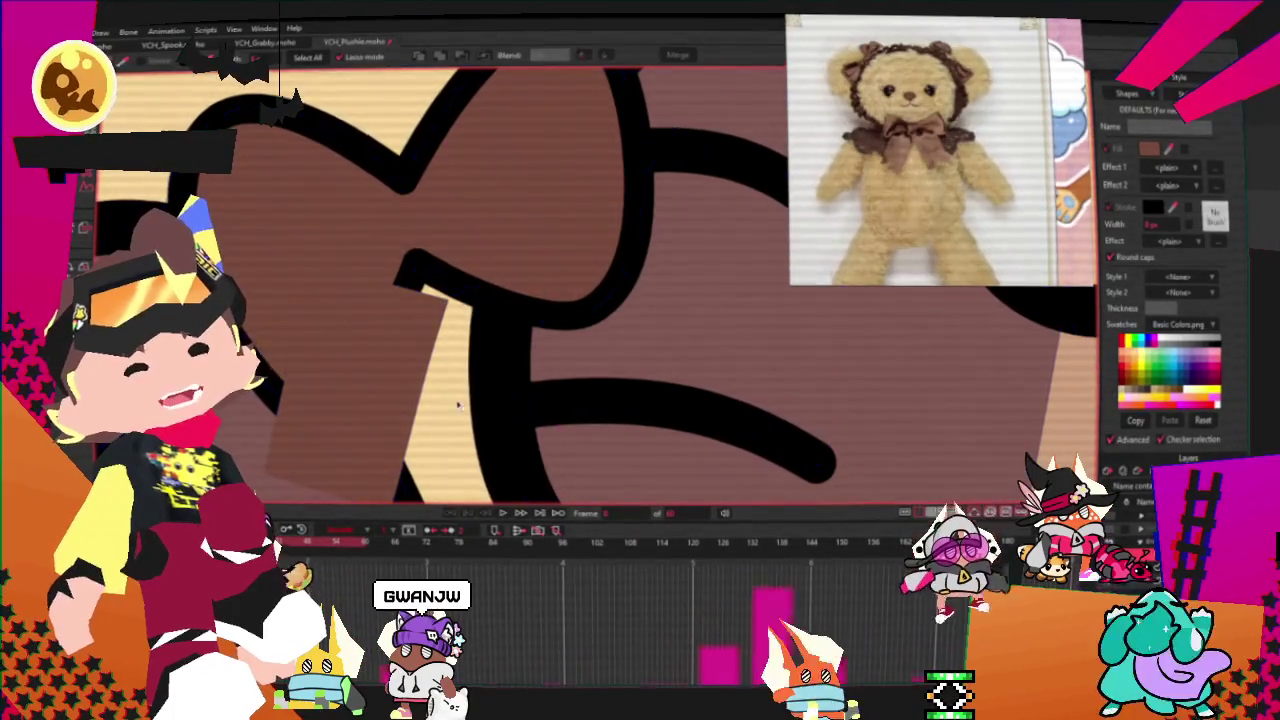
key("q")
left_click(416, 386)
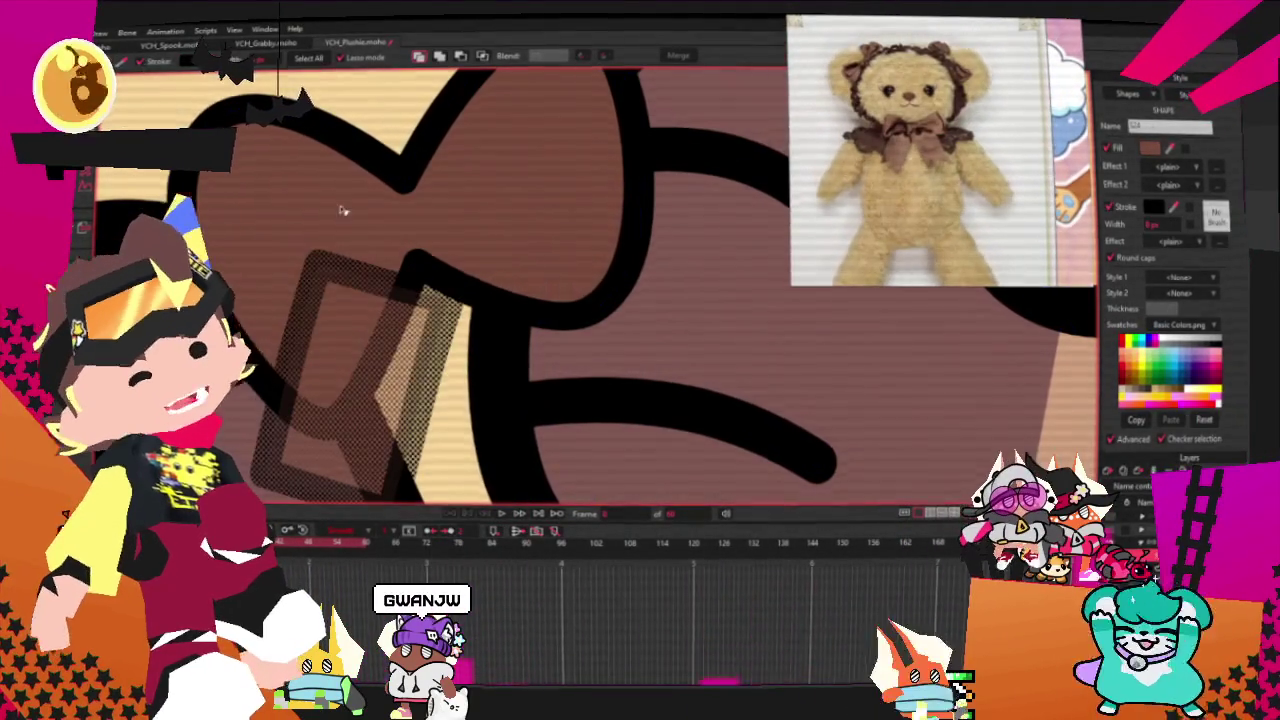
scroll(340, 210, "down", 2)
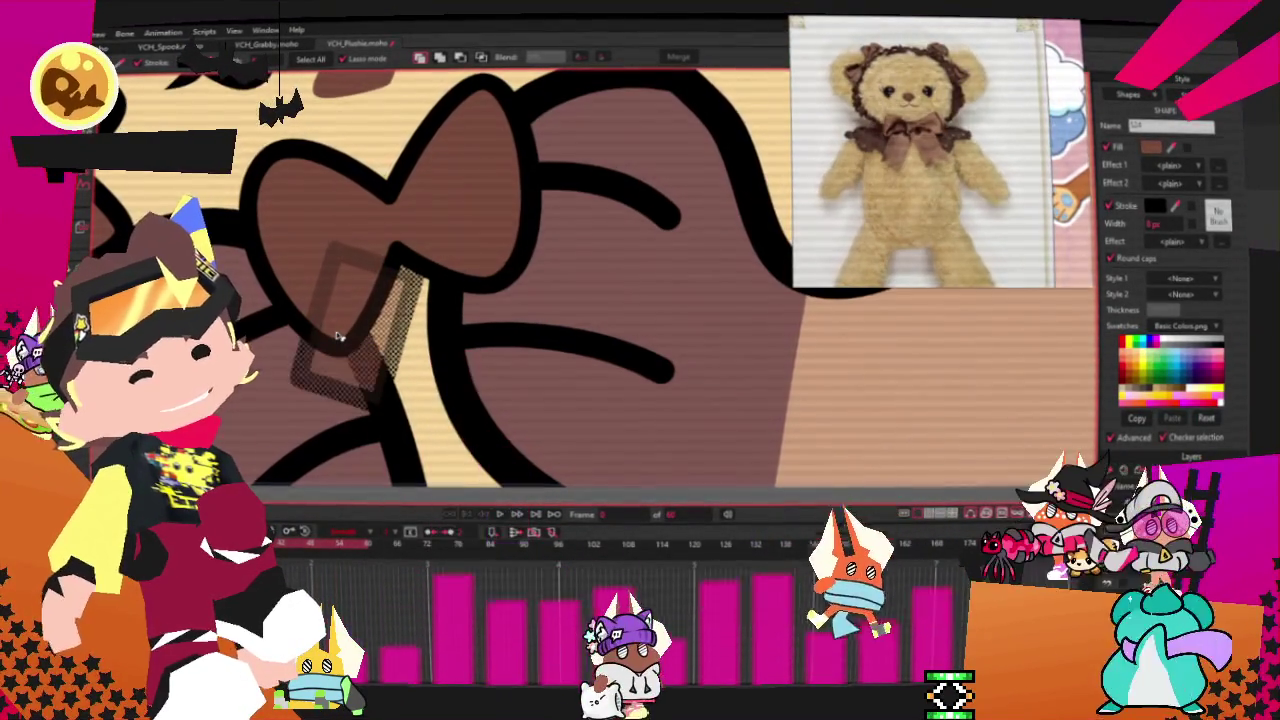
- Extend the paw's black outline from near the bow to a new point
key("a")
scroll(393, 294, "up", 2)
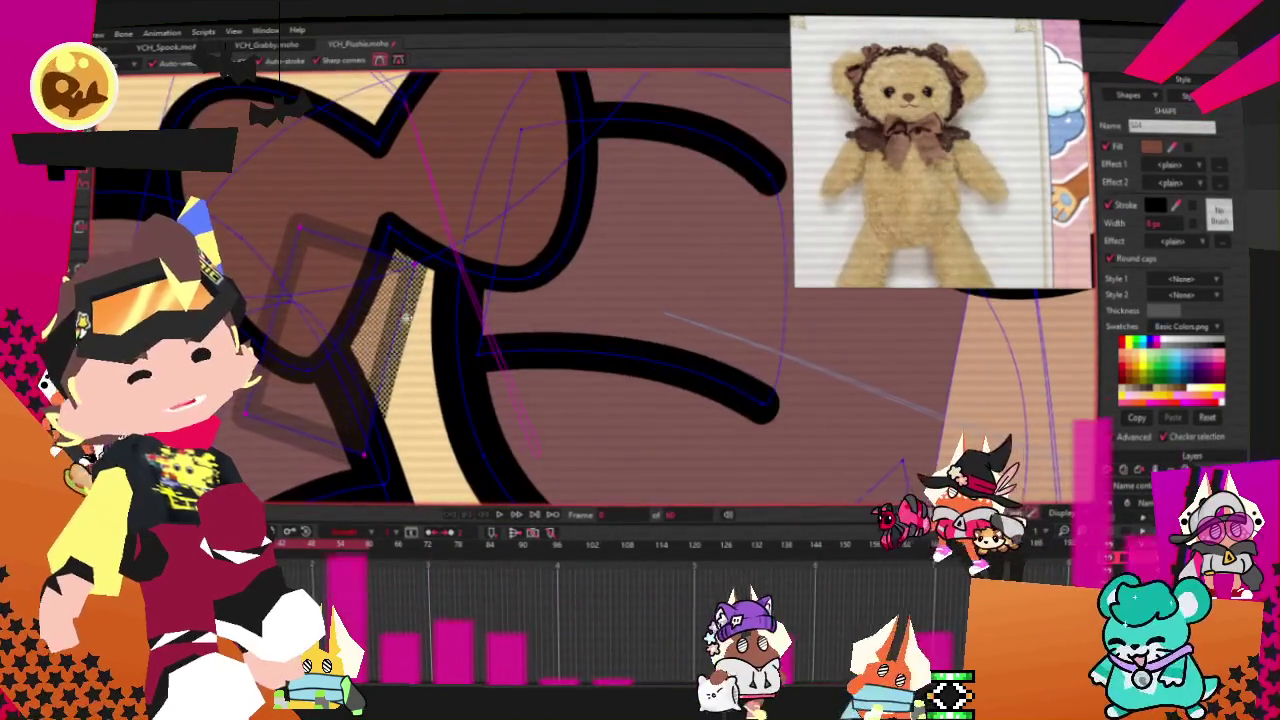
left_click(425, 335)
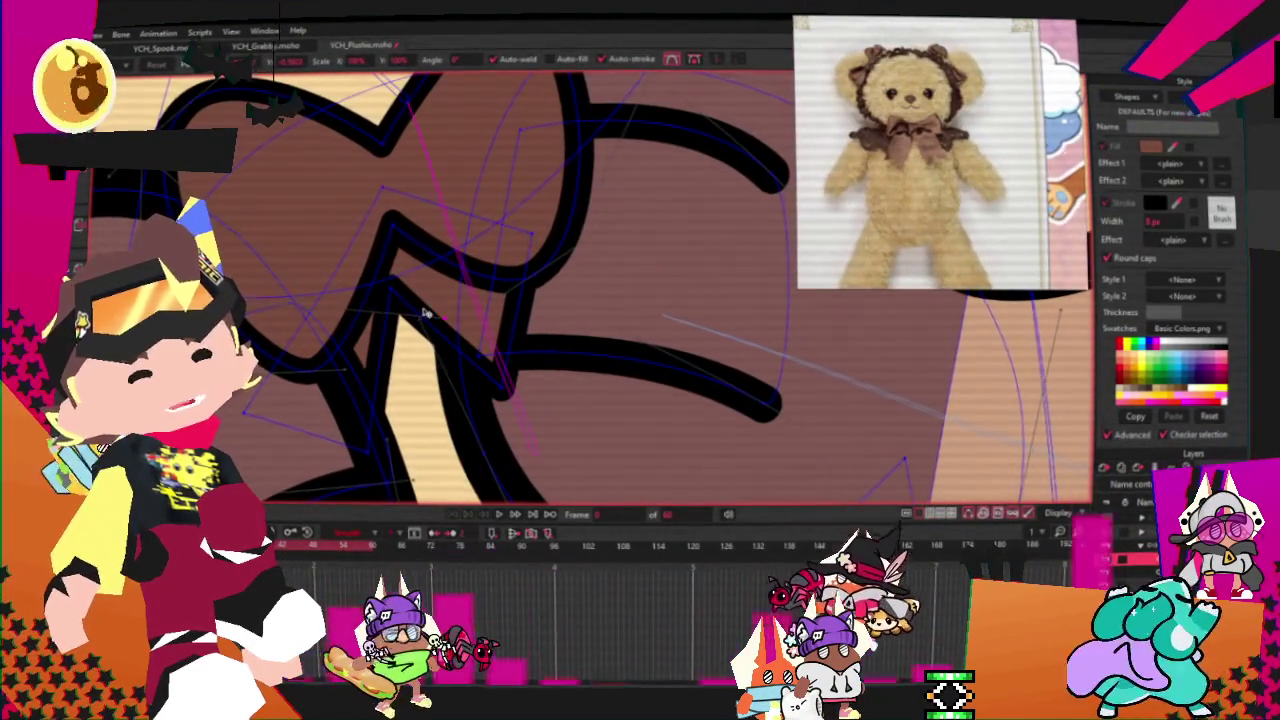
scroll(418, 314, "up", 2)
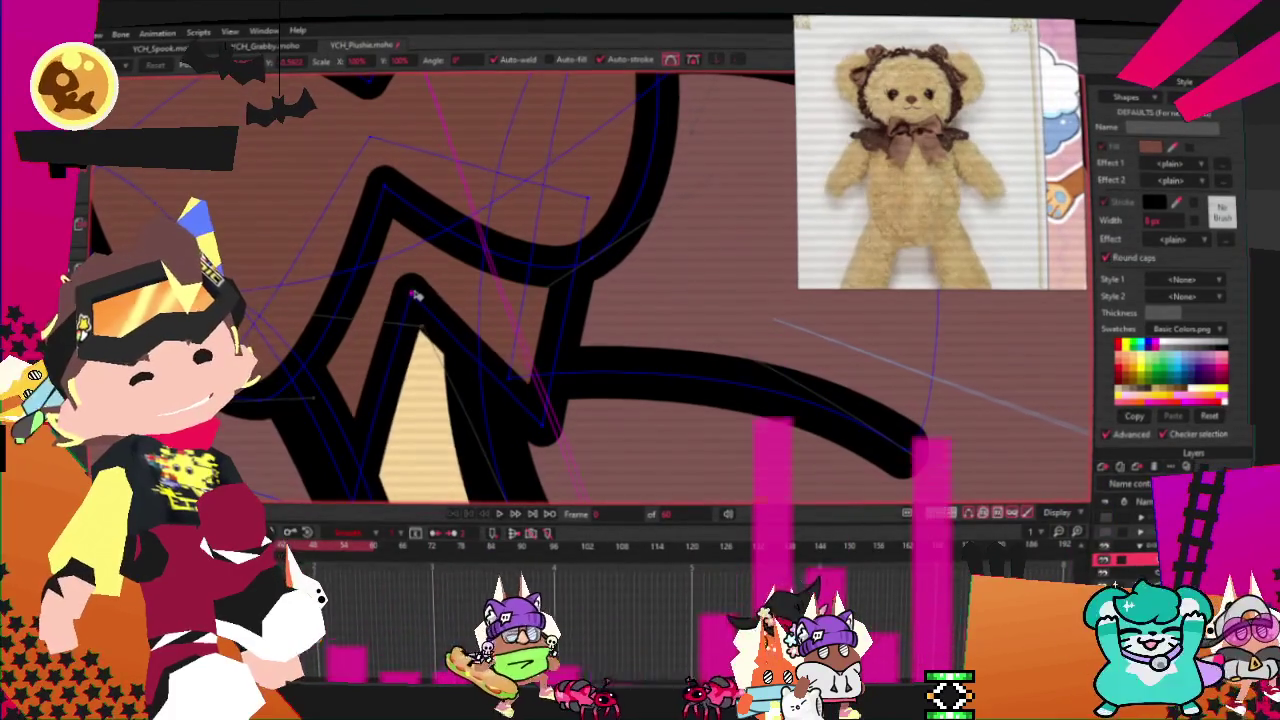
left_click(588, 455)
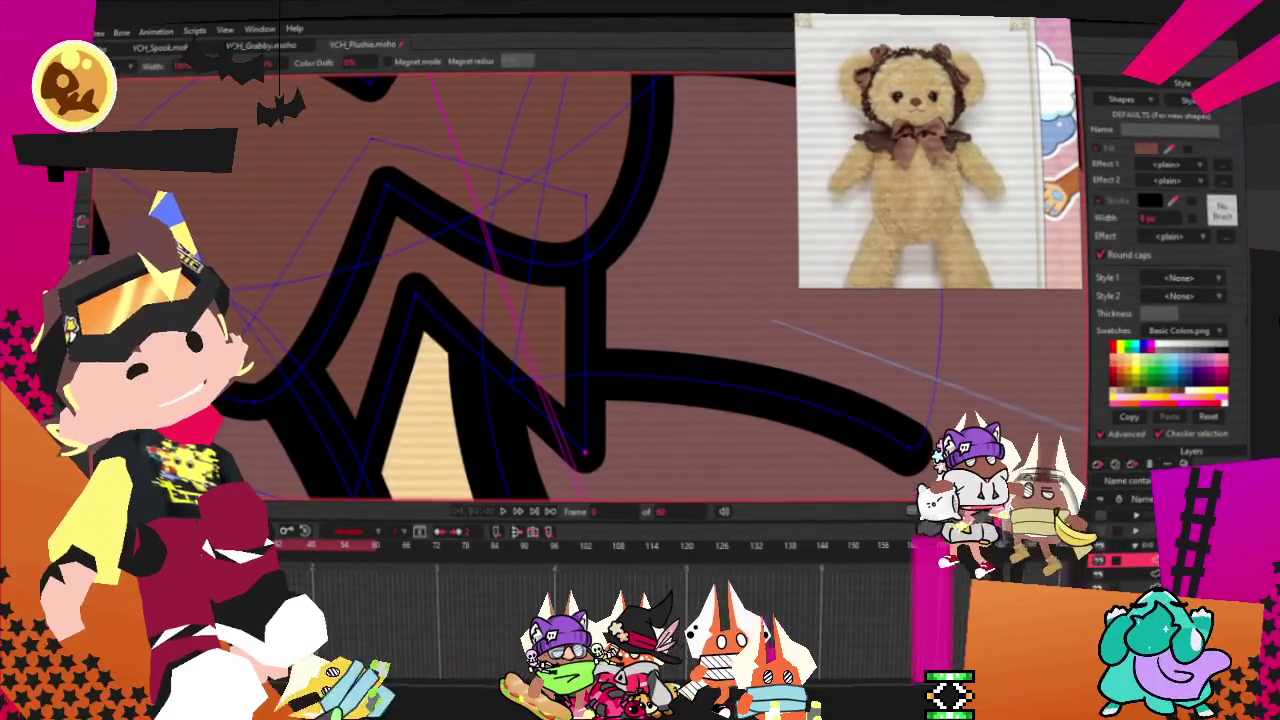
scroll(592, 407, "down", 5)
- Select the shape beside the bow and the bow itself to refine their outline strokes
left_click(470, 250)
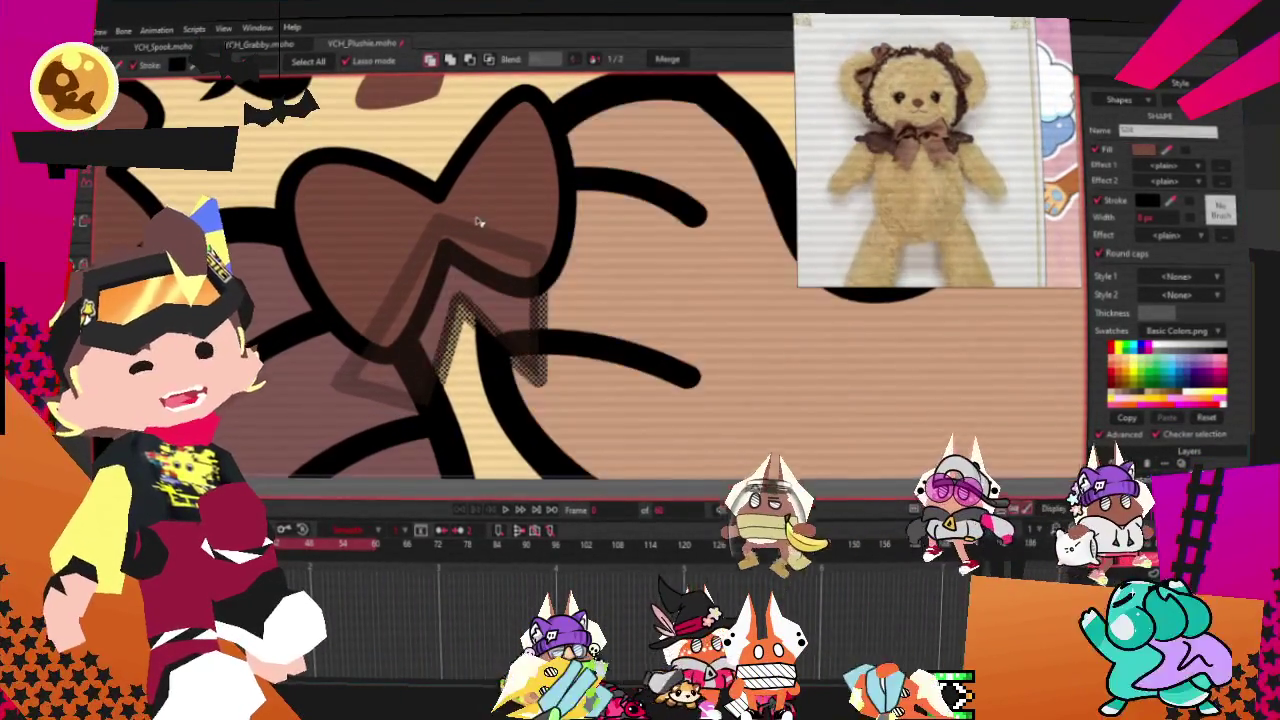
left_click(437, 216)
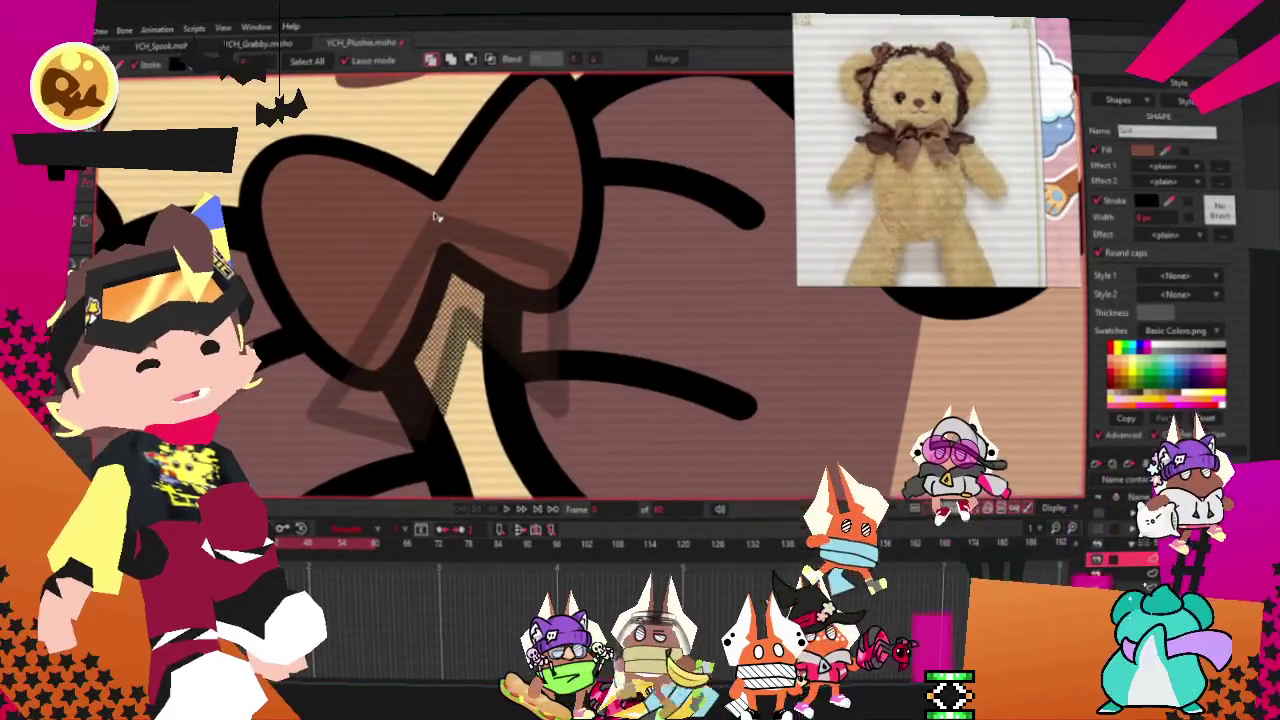
scroll(437, 216, "up", 1)
scroll(425, 210, "down", 2)
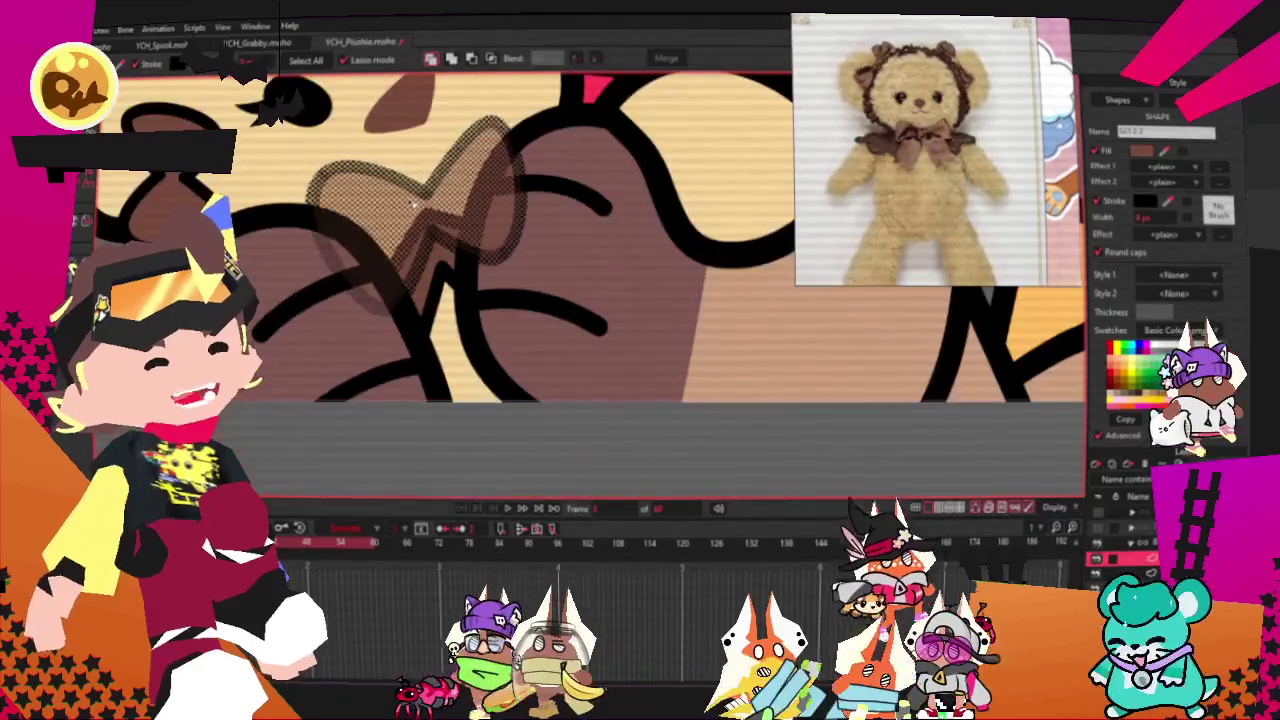
scroll(413, 205, "up", 1)
scroll(400, 206, "up", 1)
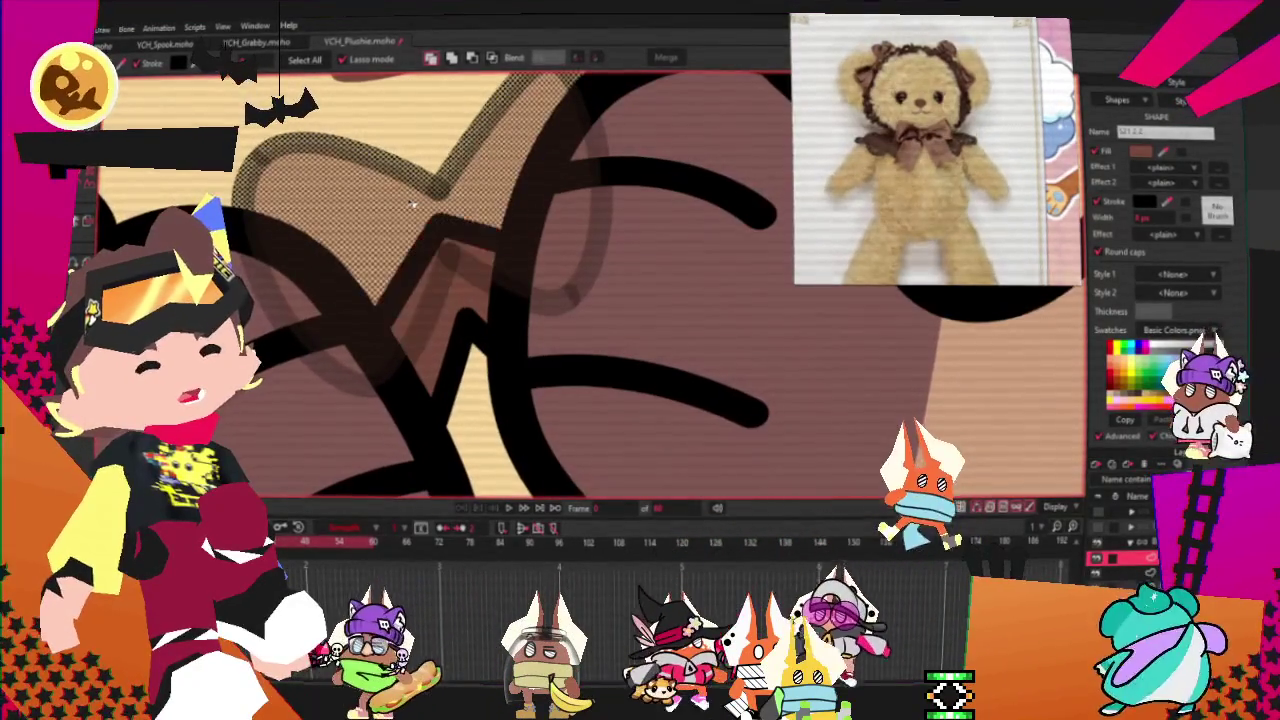
scroll(385, 207, "up", 1)
scroll(385, 207, "down", 1)
scroll(420, 240, "down", 1)
scroll(460, 270, "down", 1)
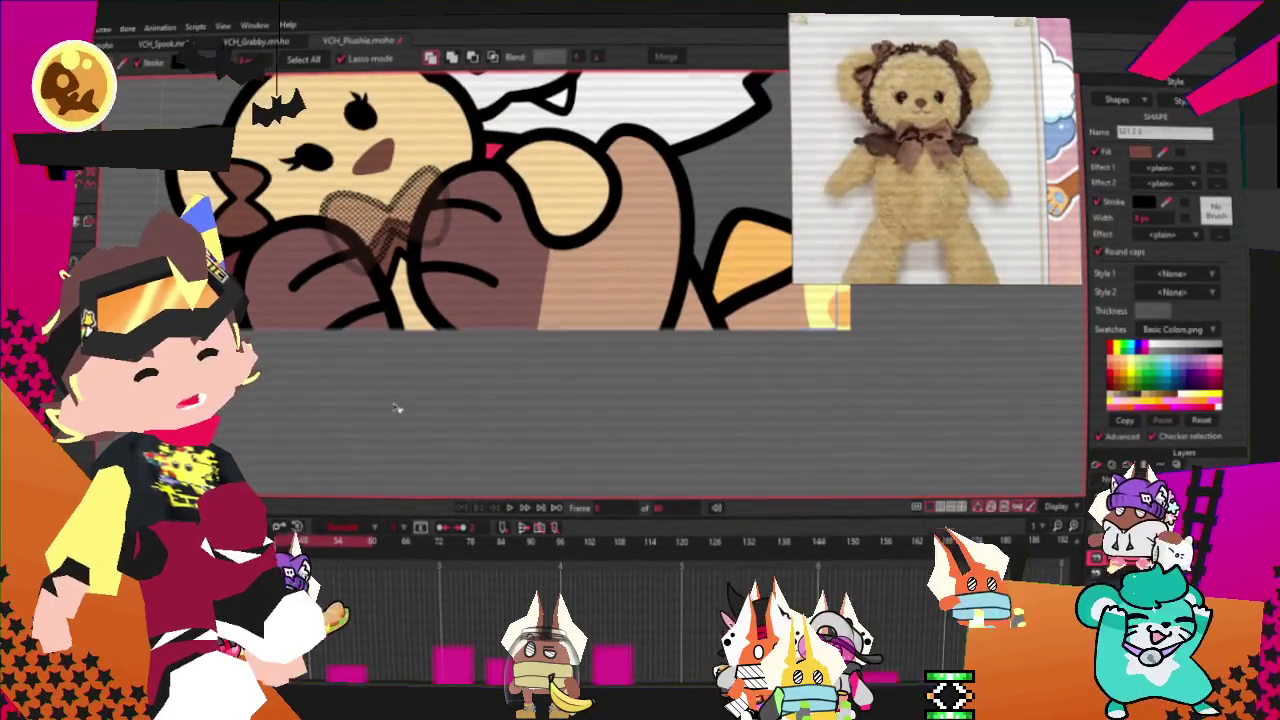
scroll(489, 295, "up", 2)
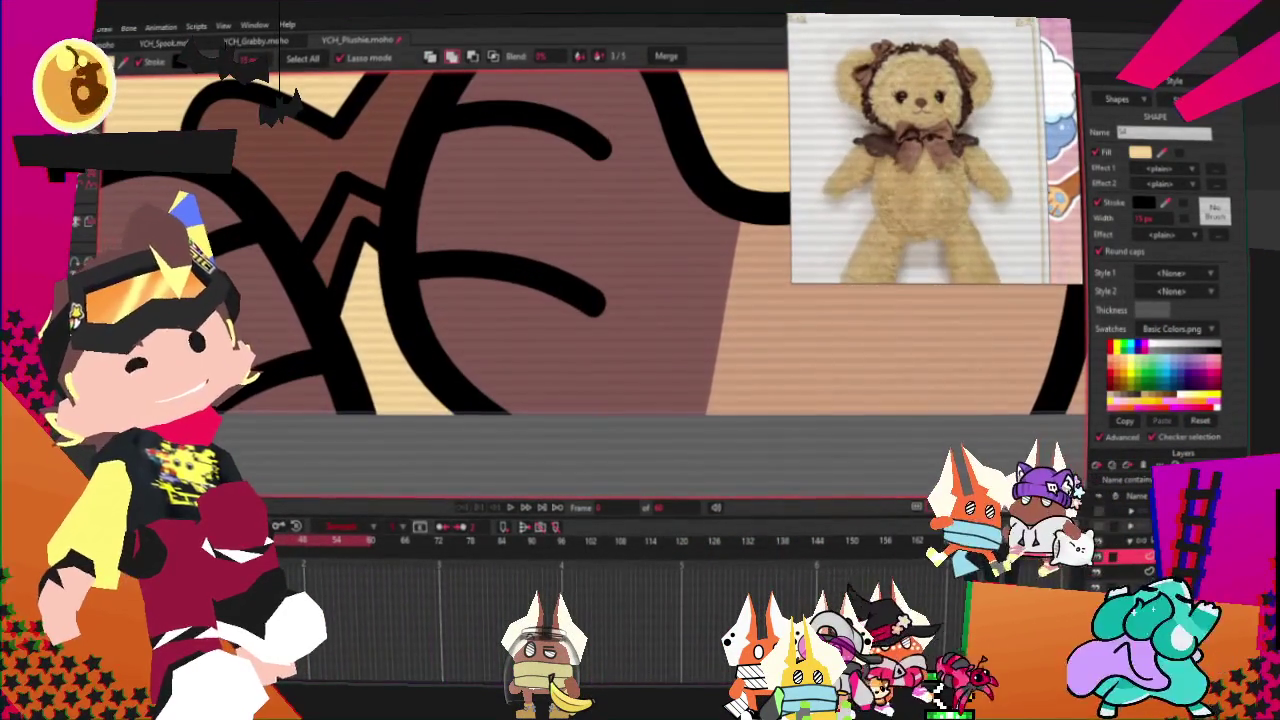
key("t")
scroll(263, 220, "up", 2)
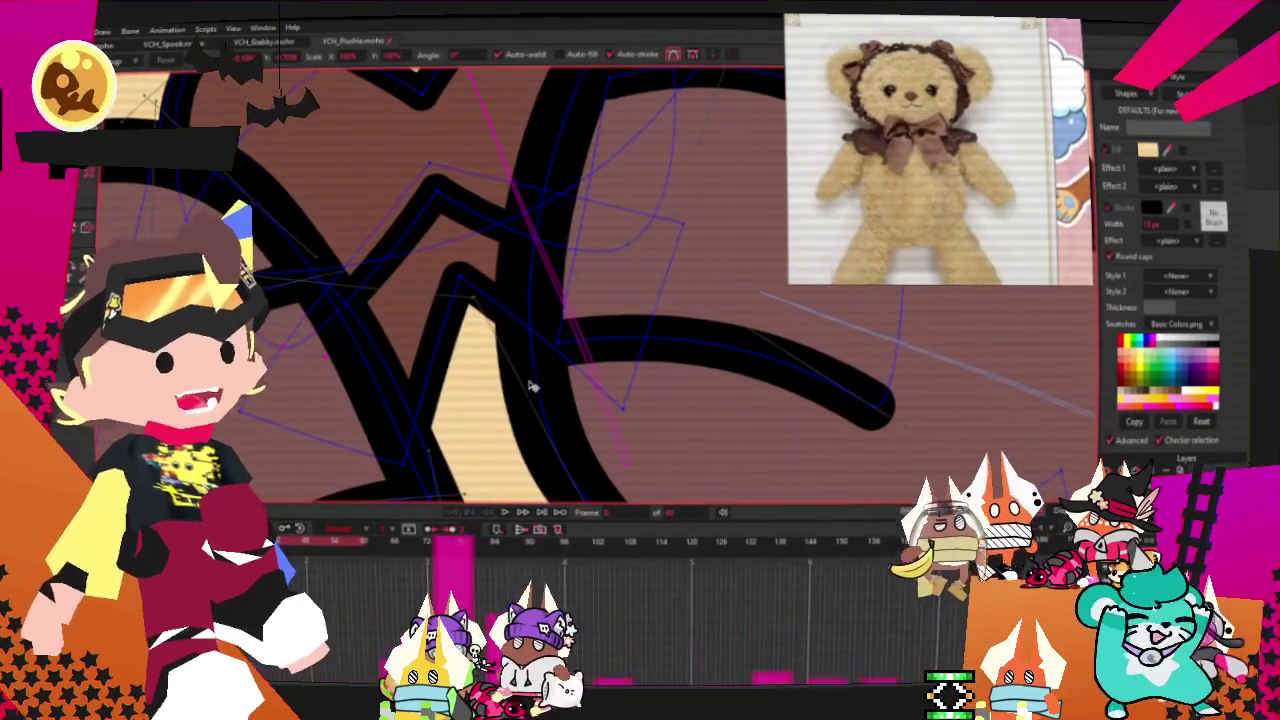
scroll(652, 274, "up", 3)
scroll(652, 274, "down", 2)
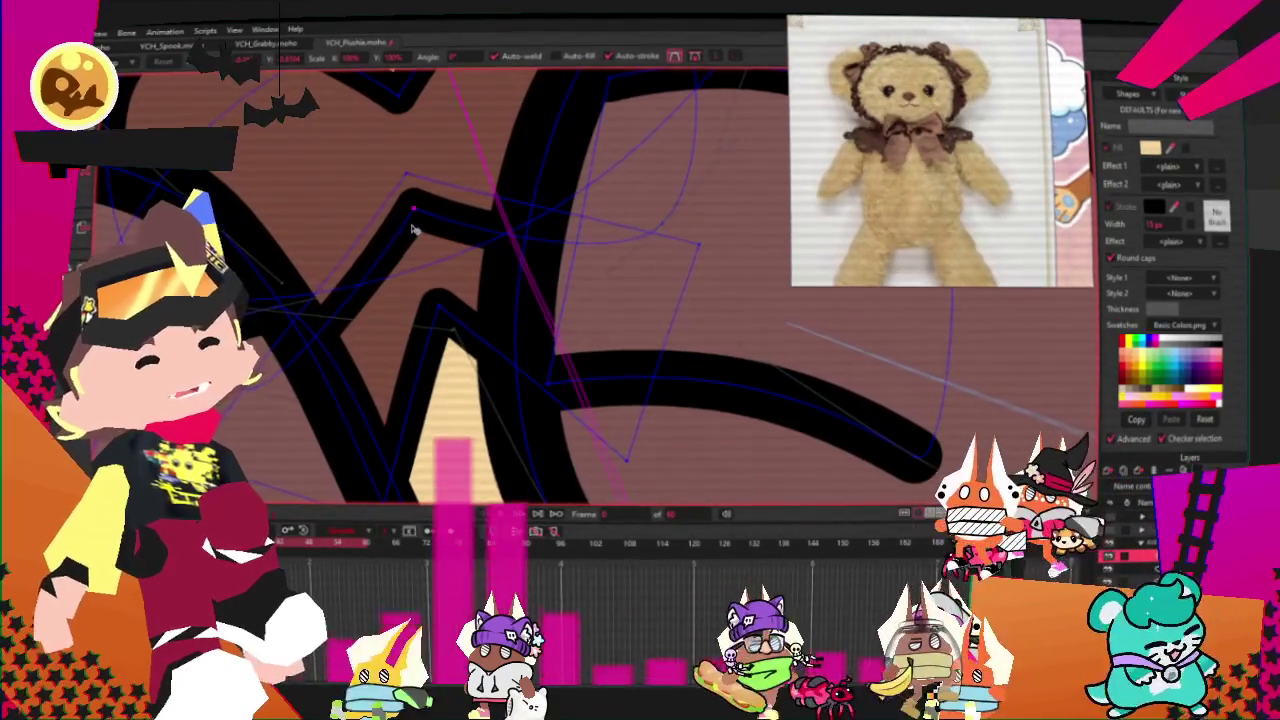
key("x")
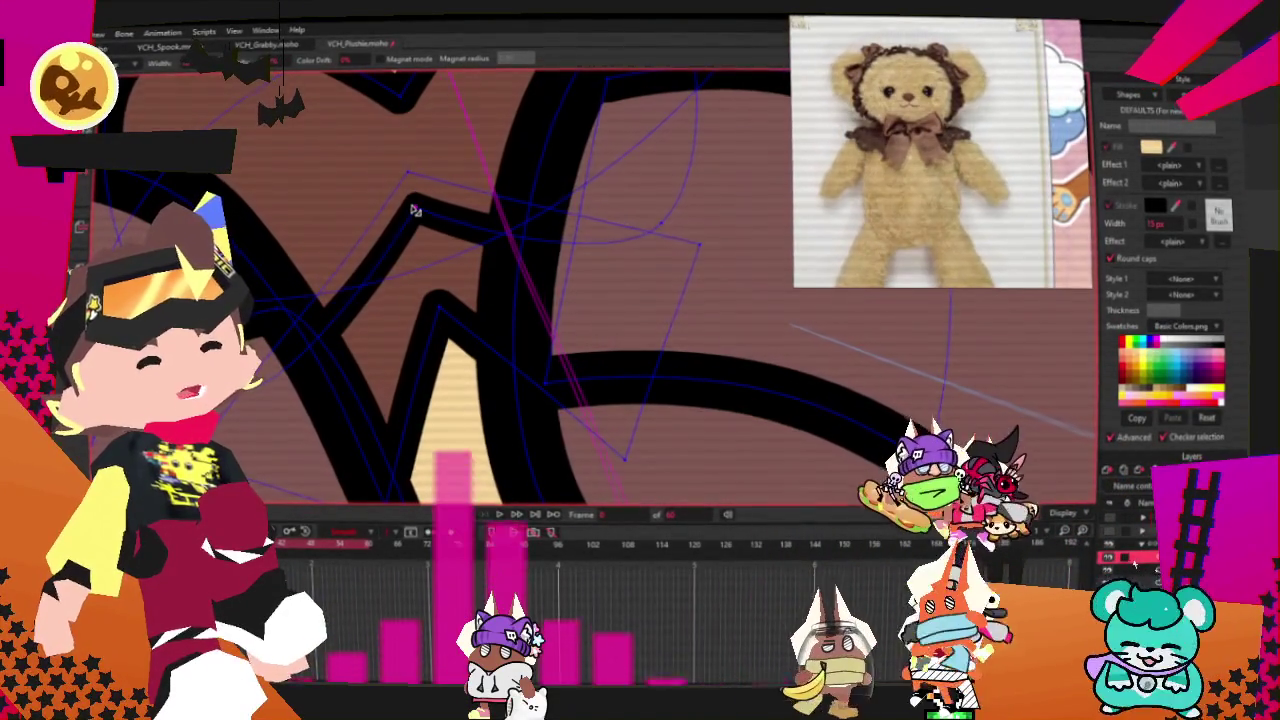
- Give the yellow square a dark outline, brown fill and 6 px stroke width
key("a")
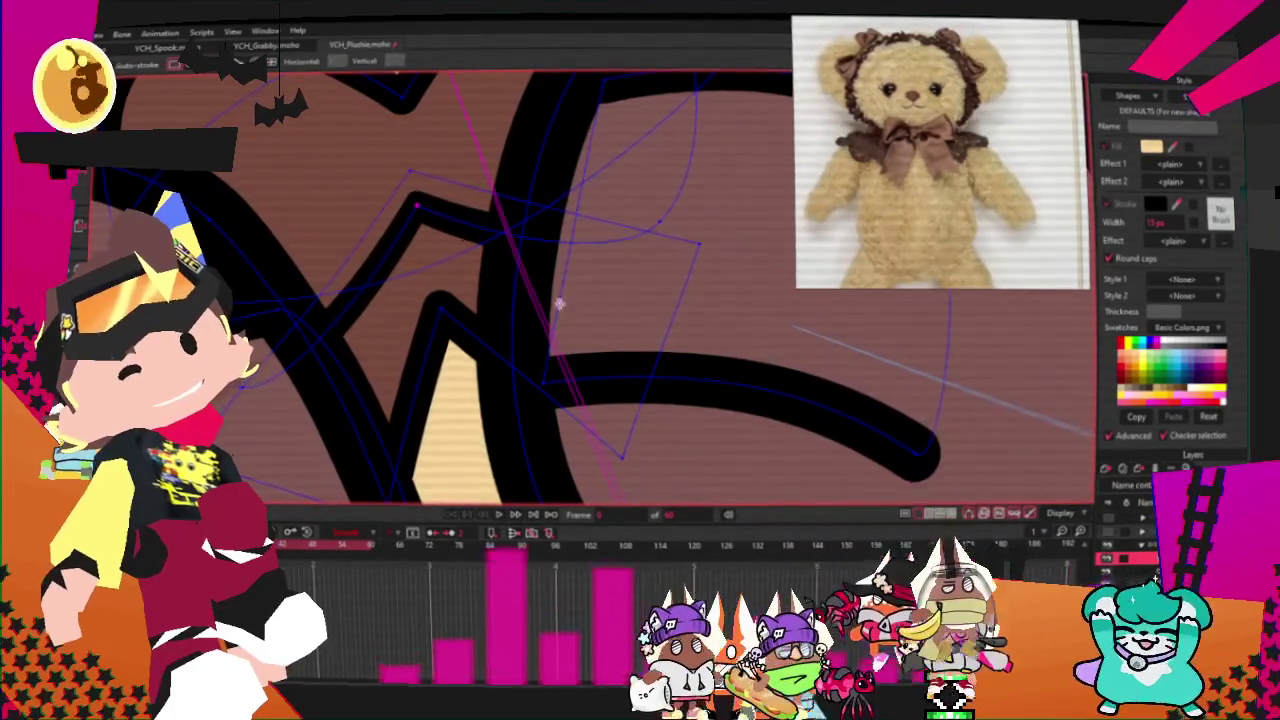
left_click_drag(436, 210, 480, 224)
key("g")
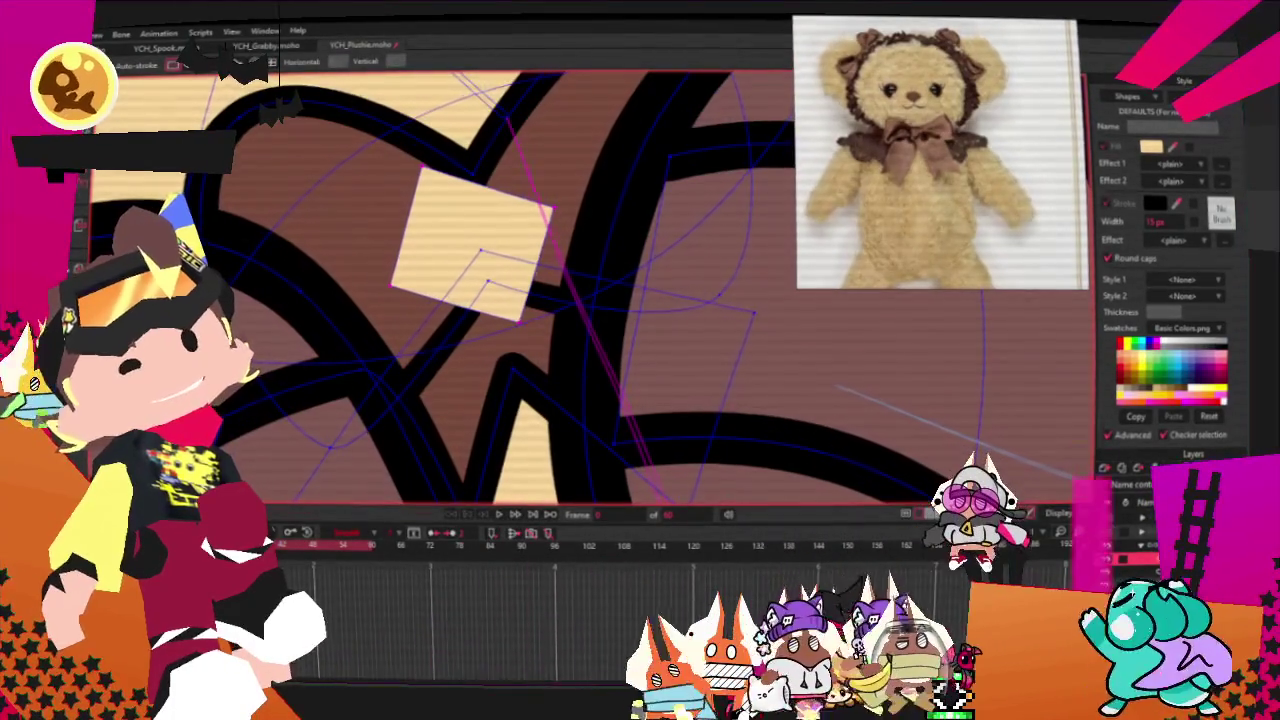
left_click(440, 265)
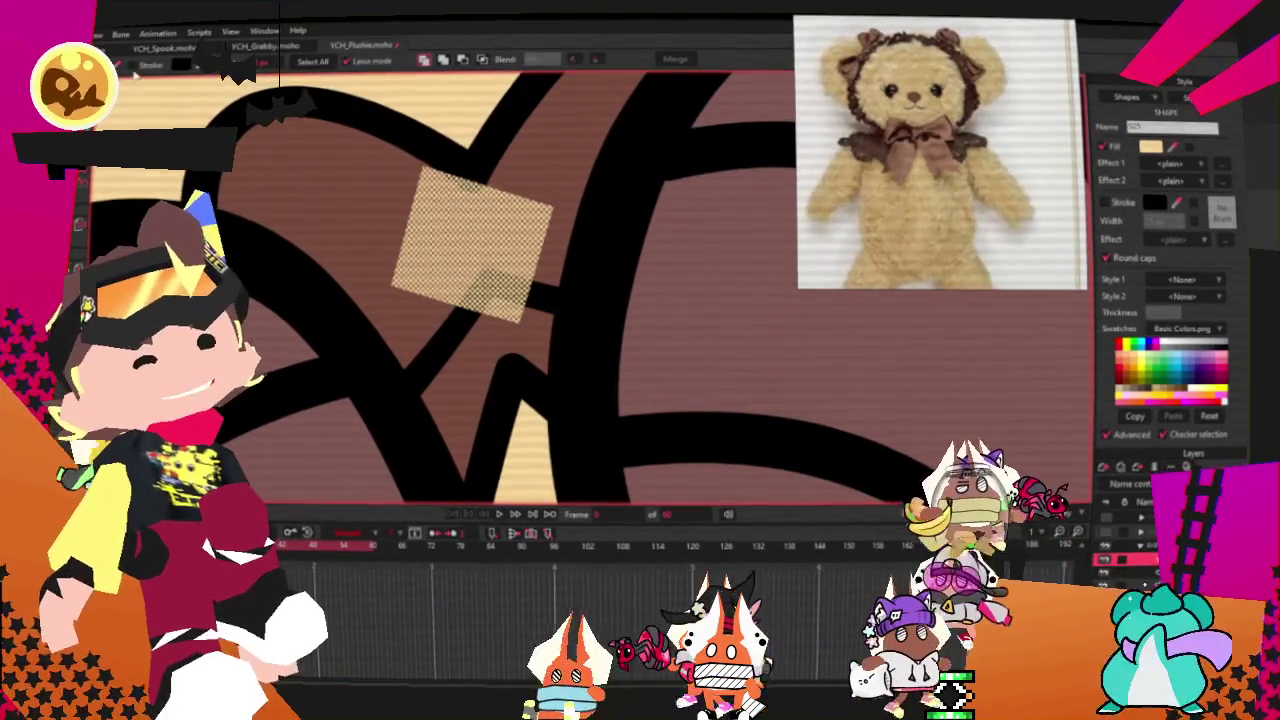
left_click(137, 66)
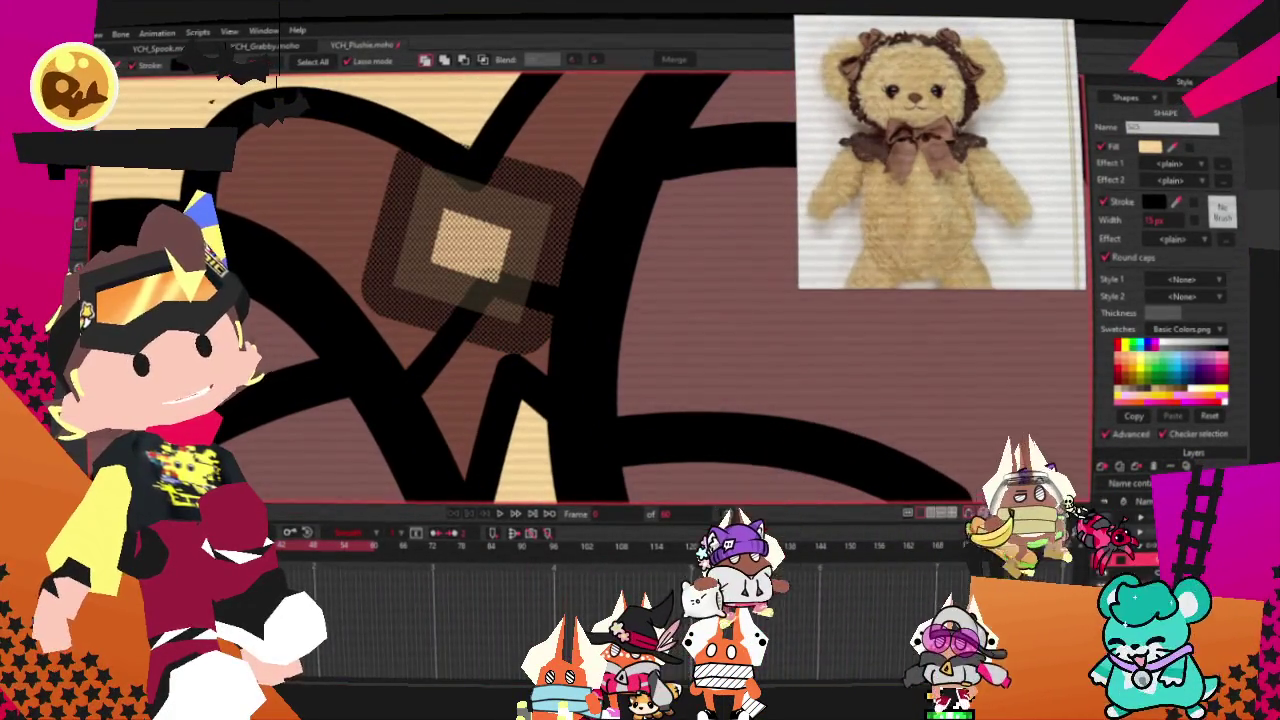
left_click(334, 179)
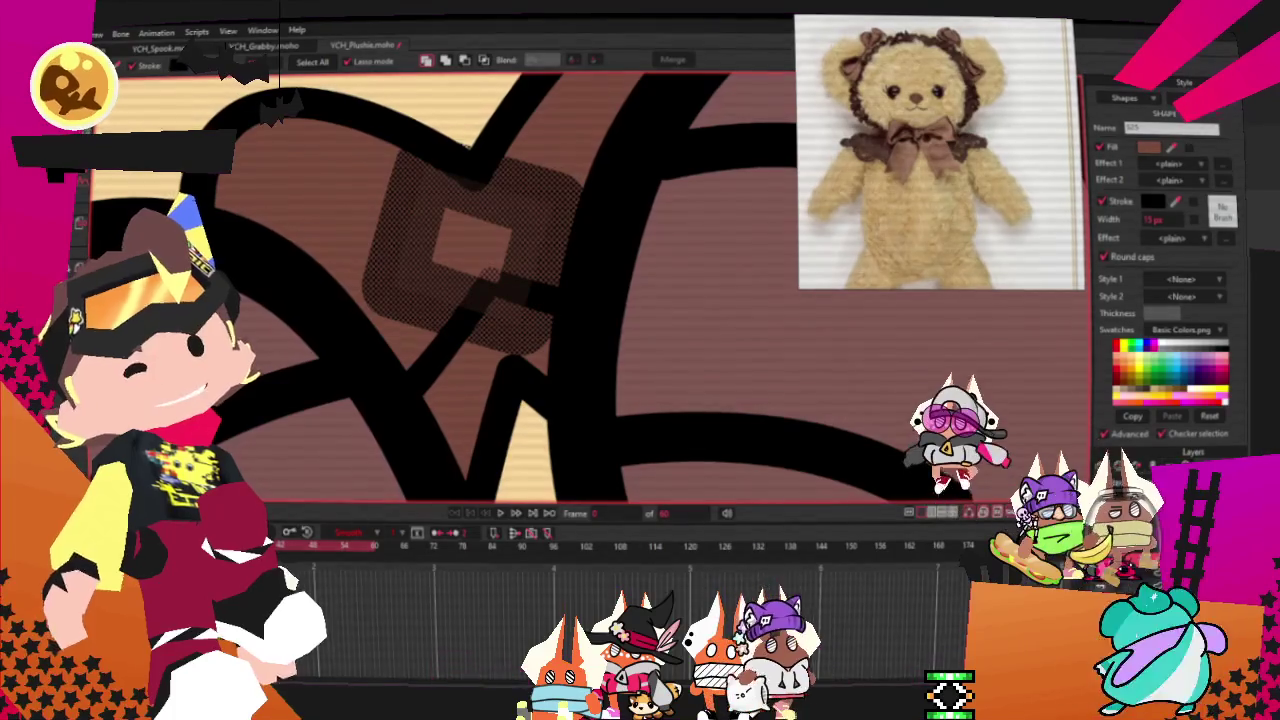
type("6")
key("Return")
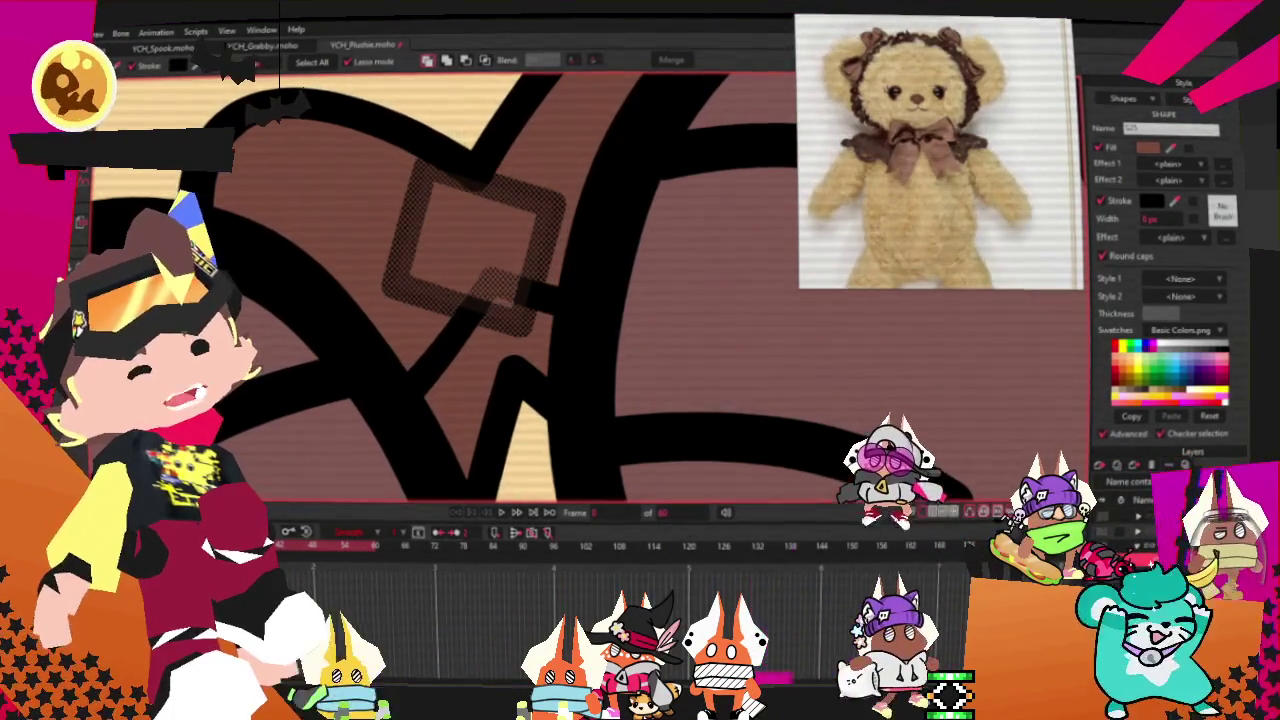
- Skew the square into a knot by moving its right corners and straightening its left edge
key("t")
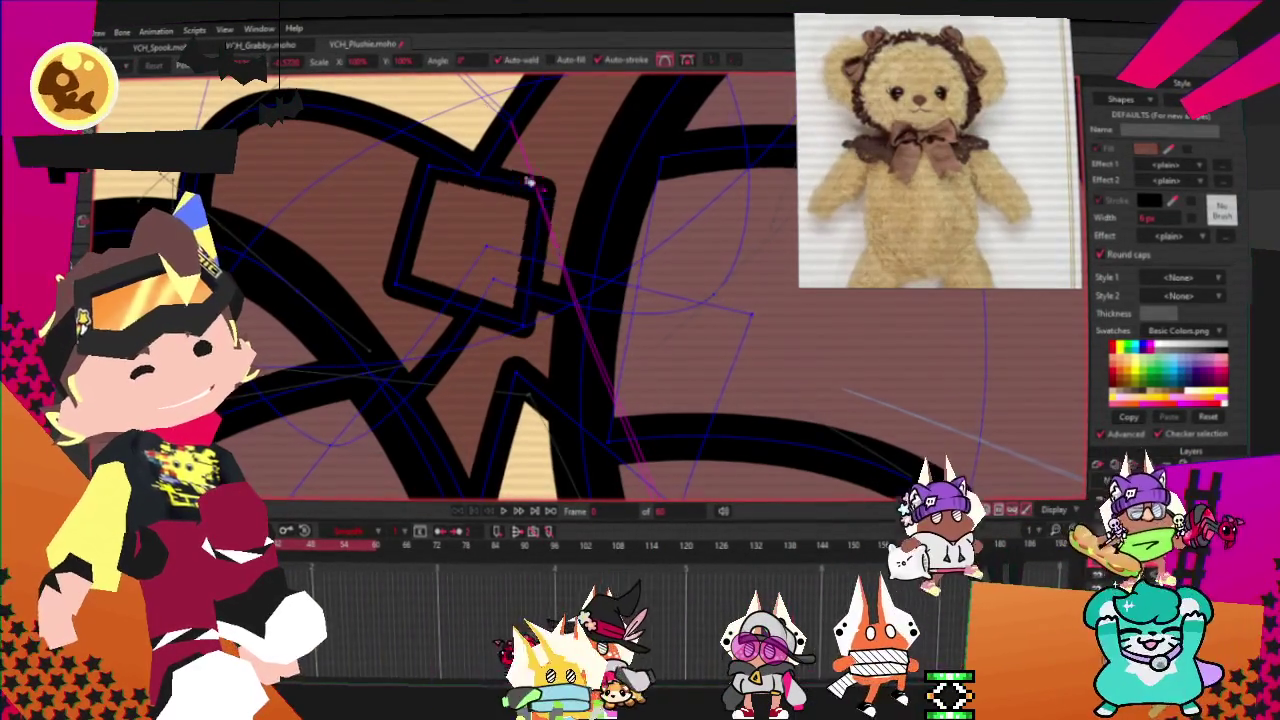
left_click_drag(558, 205, 495, 150)
left_click_drag(536, 337, 555, 310)
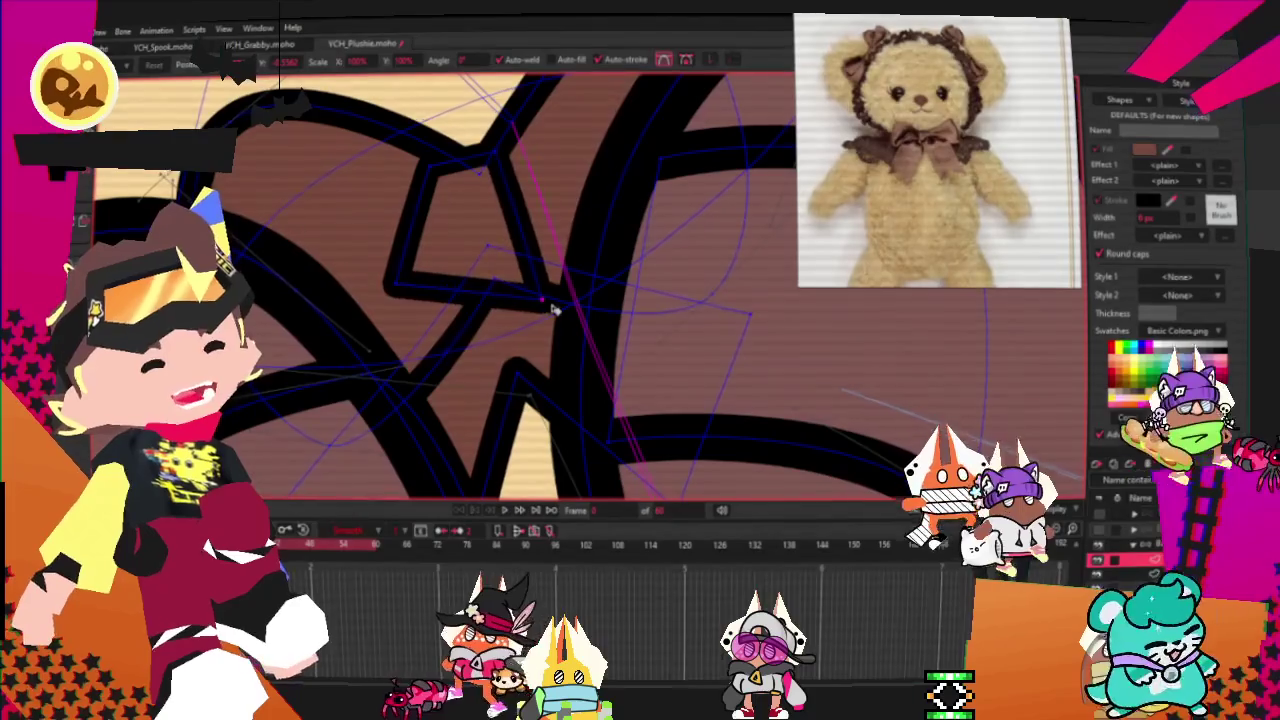
left_click_drag(420, 290, 460, 318)
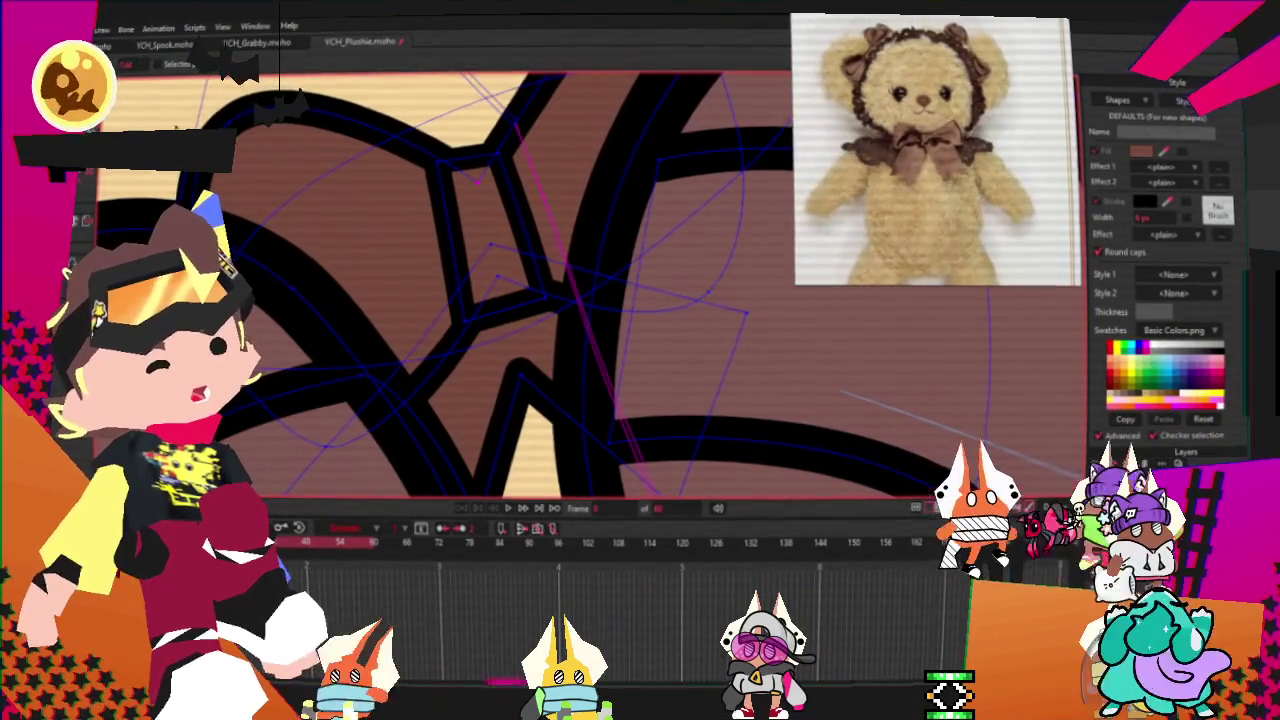
key("c")
scroll(483, 211, "up", 2)
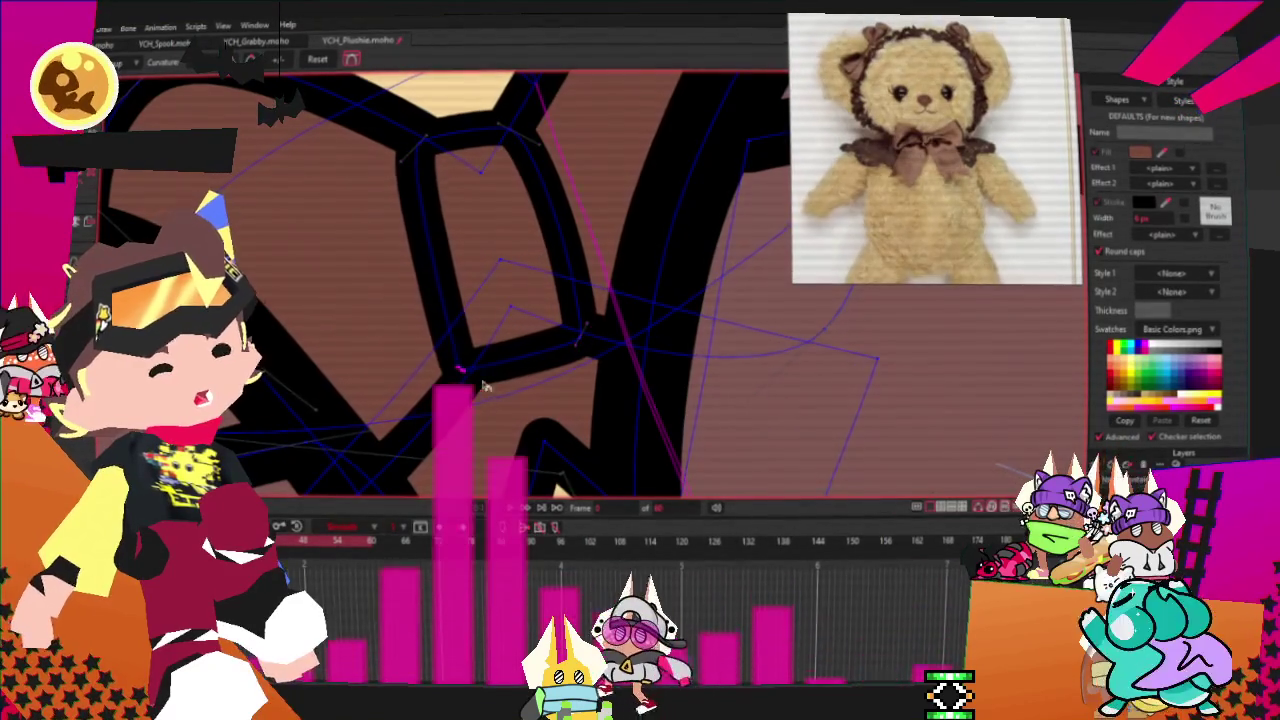
scroll(470, 342, "down", 2)
scroll(470, 342, "down", 1)
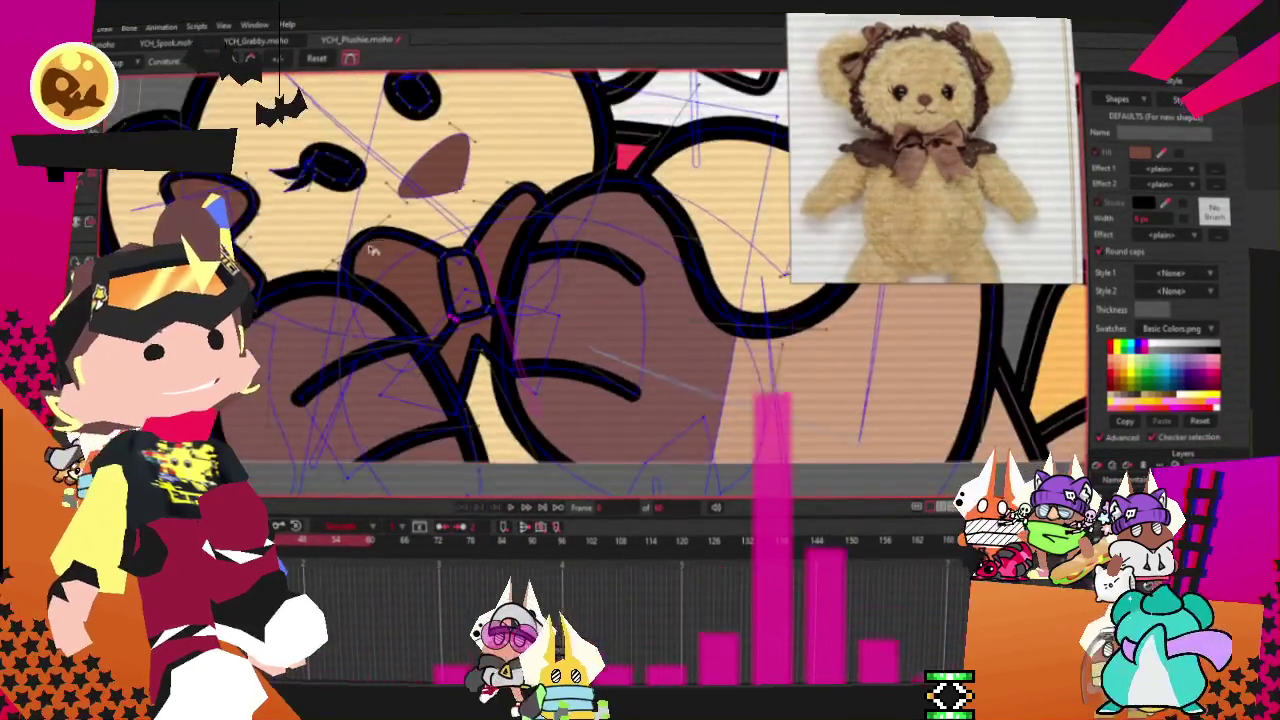
scroll(470, 342, "down", 3)
scroll(470, 342, "down", 1)
scroll(443, 272, "up", 3)
scroll(443, 272, "up", 2)
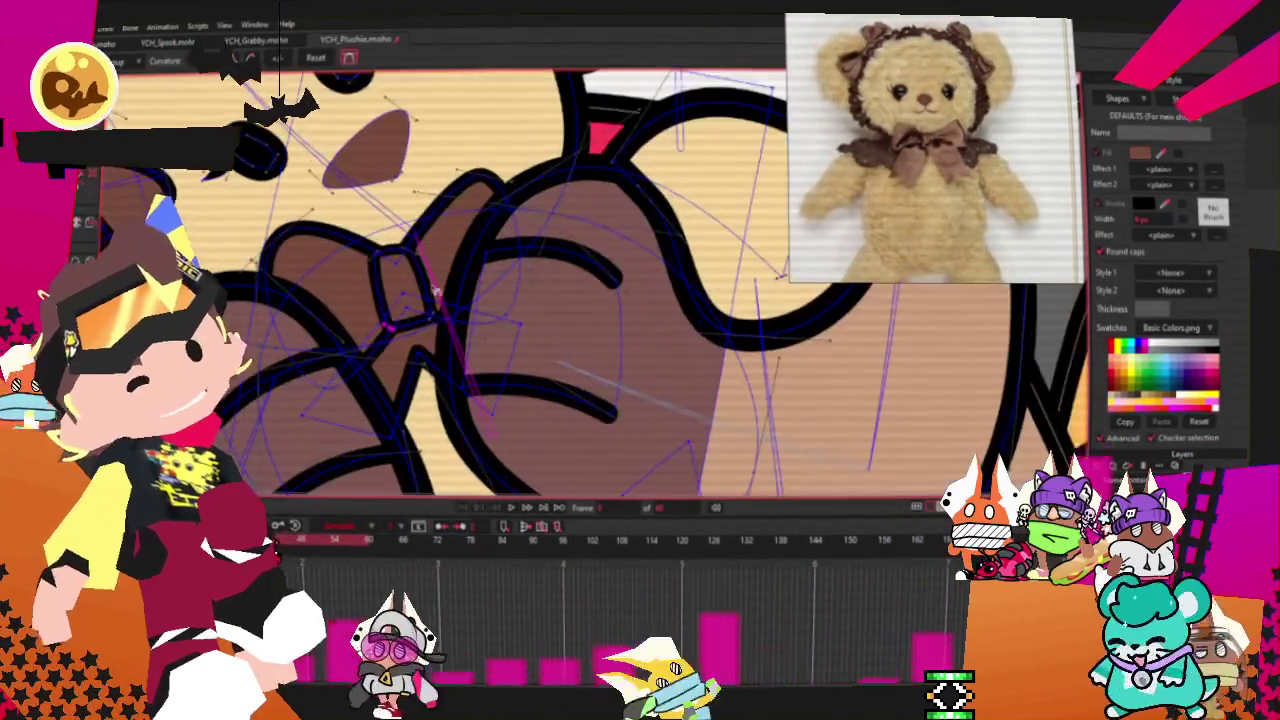
scroll(443, 272, "down", 1)
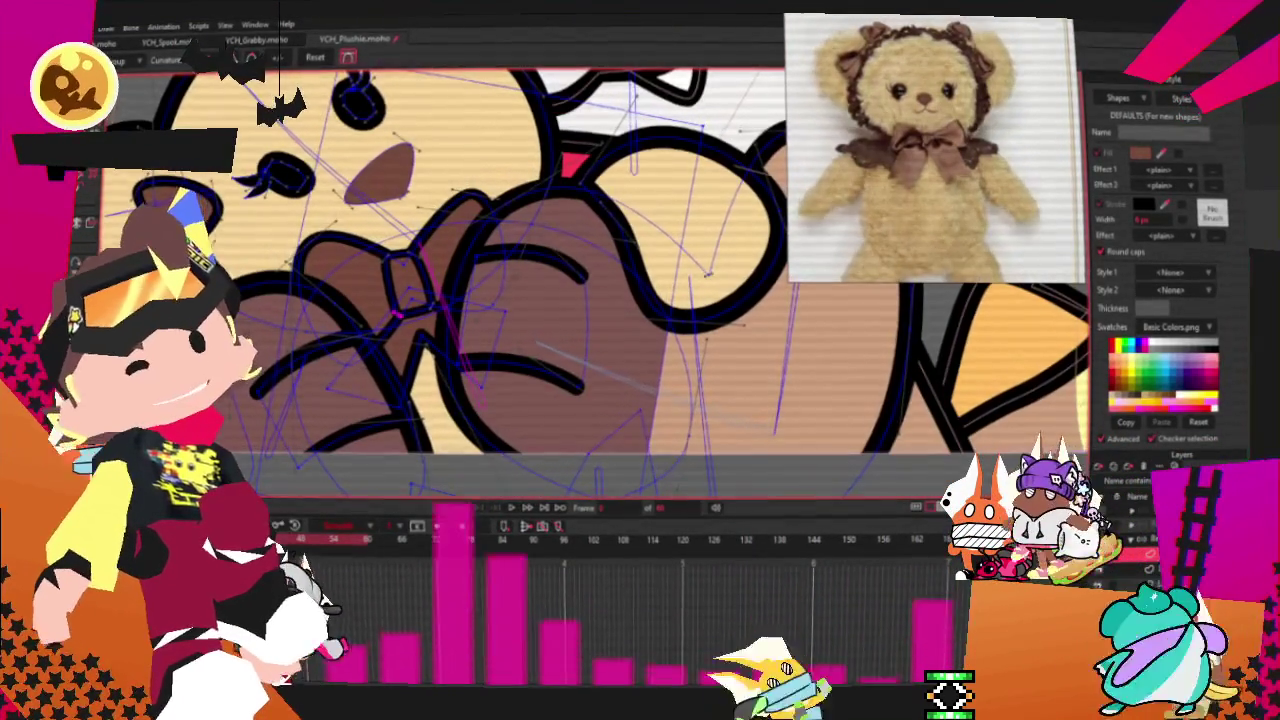
key("b")
scroll(409, 289, "up", 1)
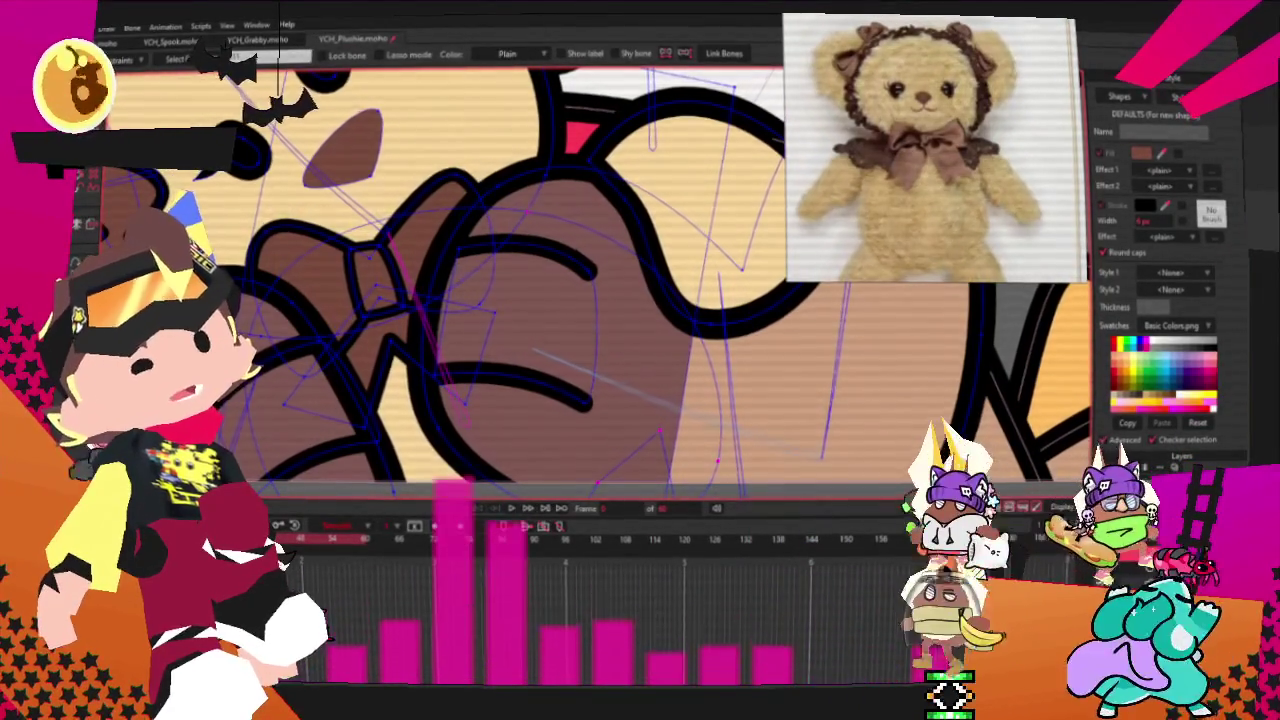
key("g")
scroll(382, 268, "up", 2)
left_click_drag(465, 385, 293, 220)
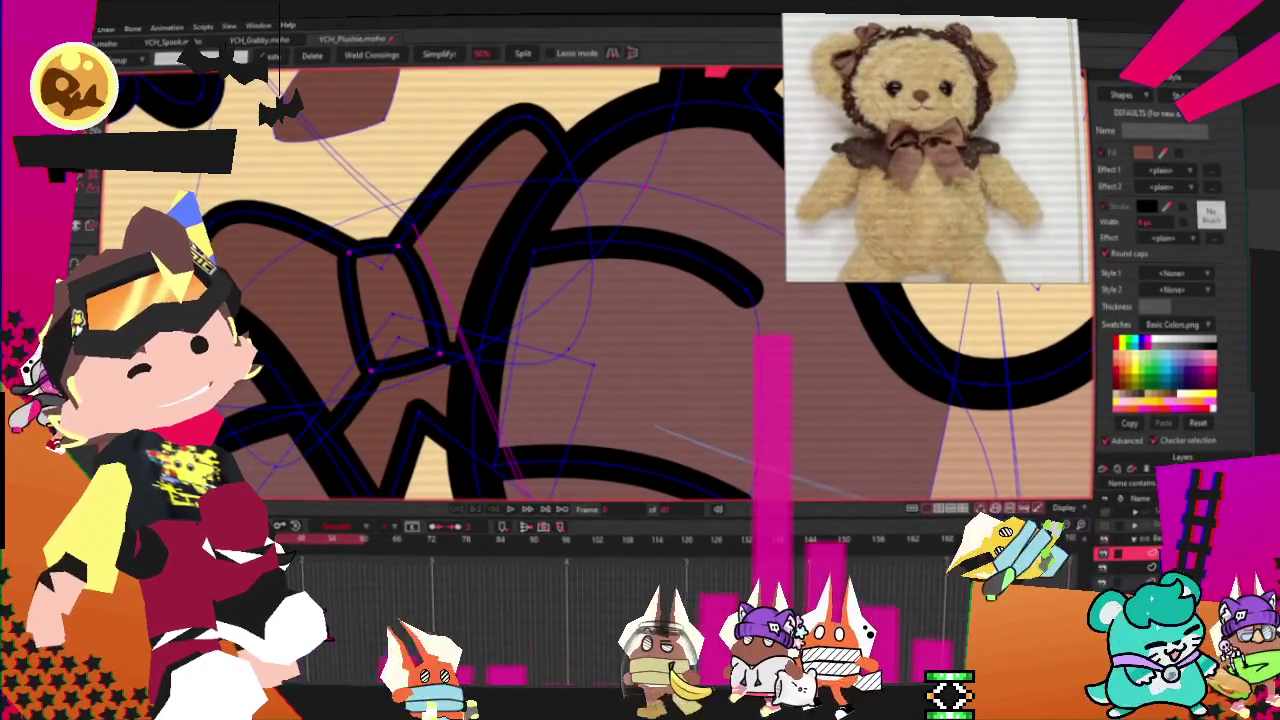
key("z")
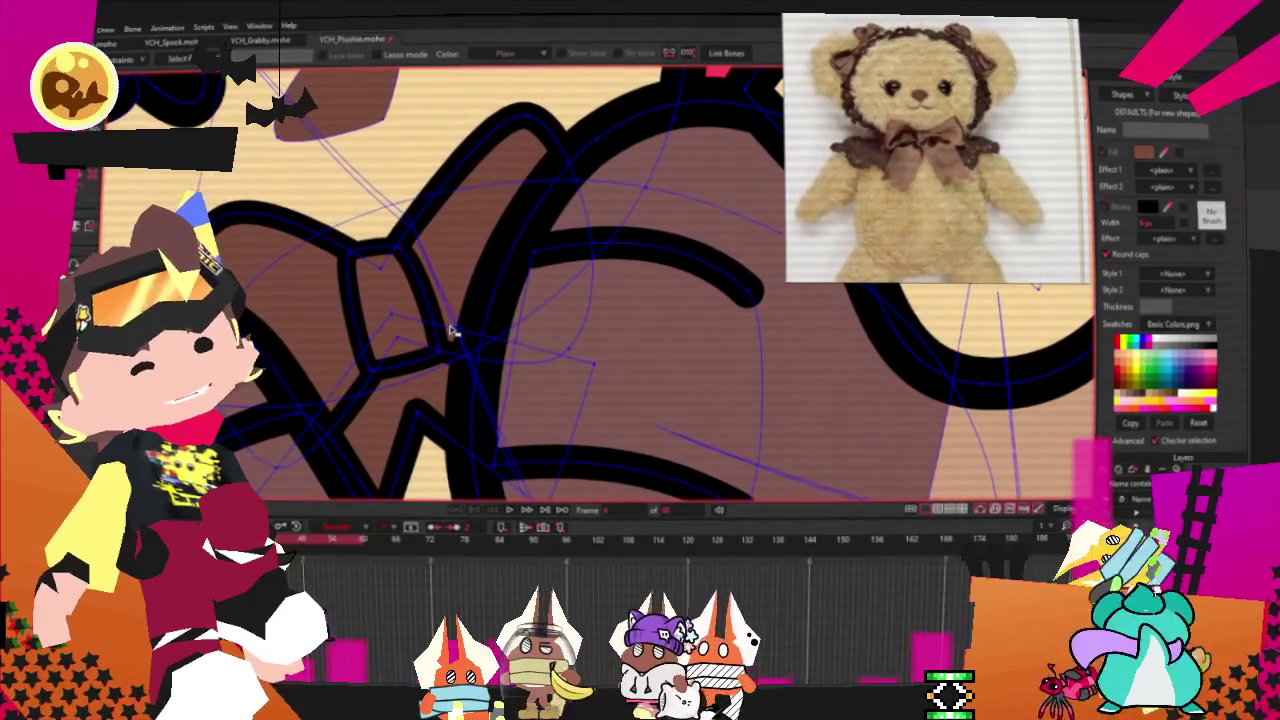
key("g")
scroll(408, 253, "up", 3)
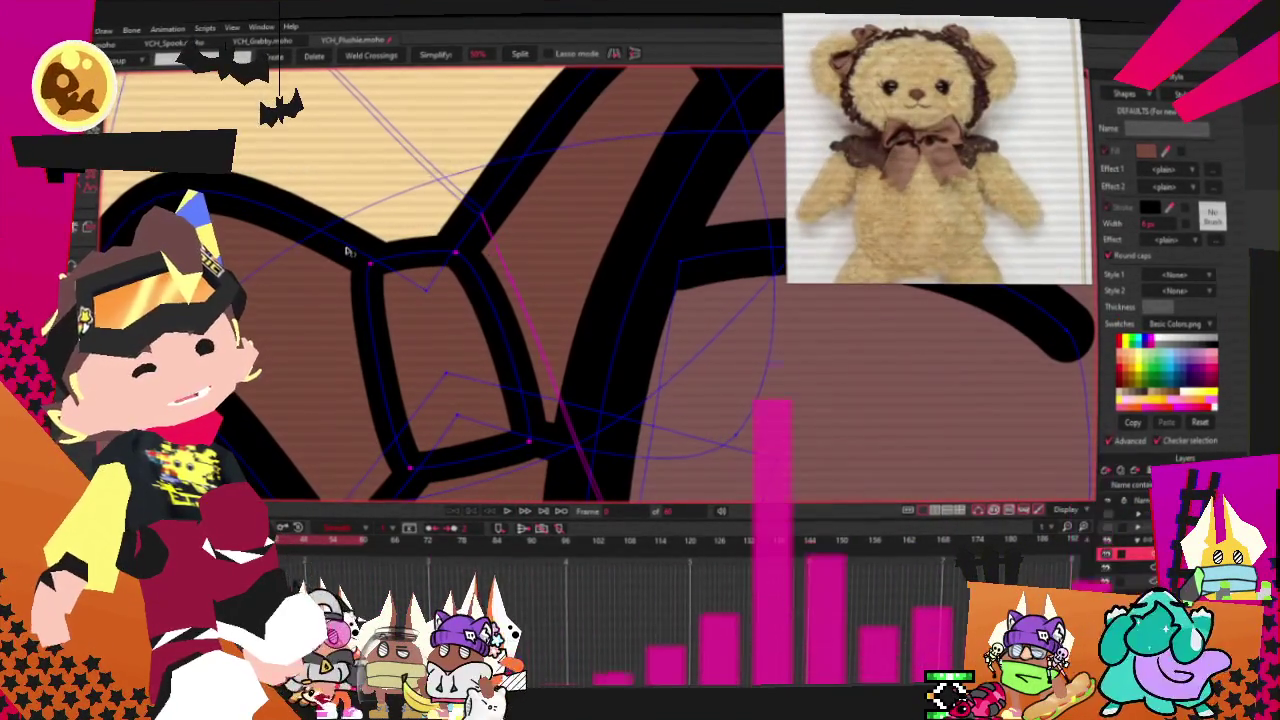
scroll(349, 250, "down", 3)
scroll(360, 245, "down", 2)
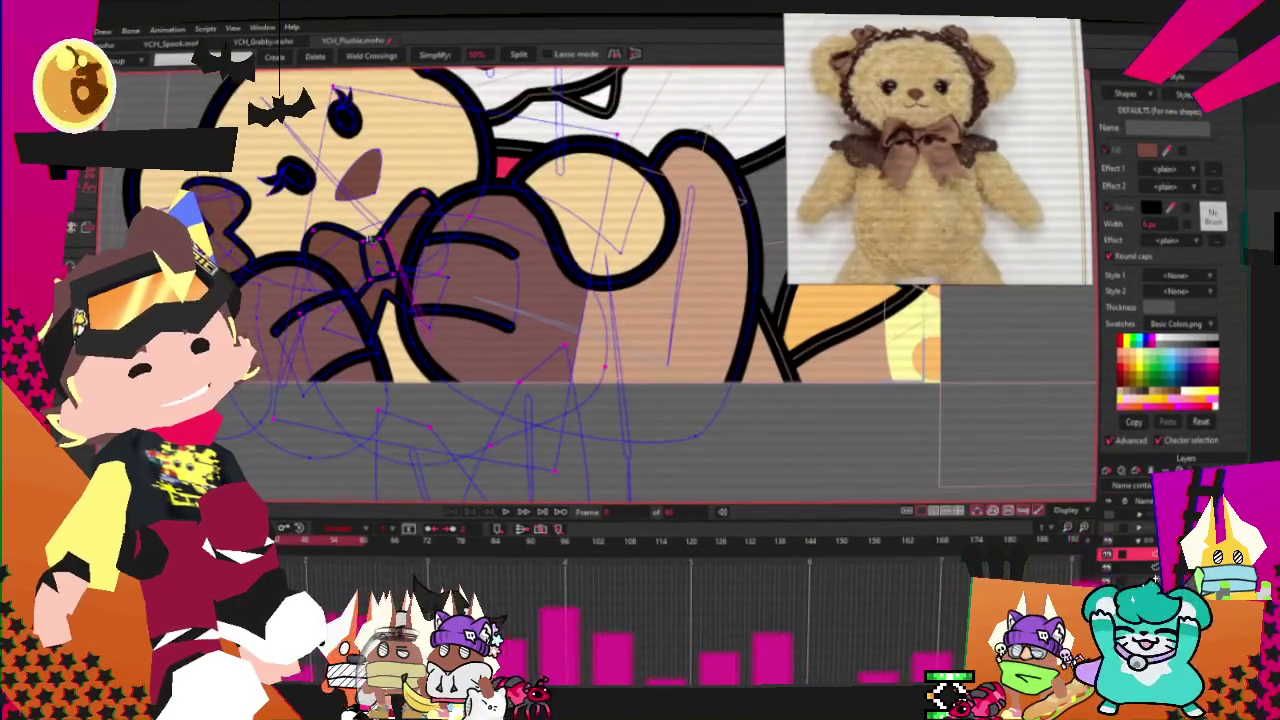
scroll(378, 240, "up", 3)
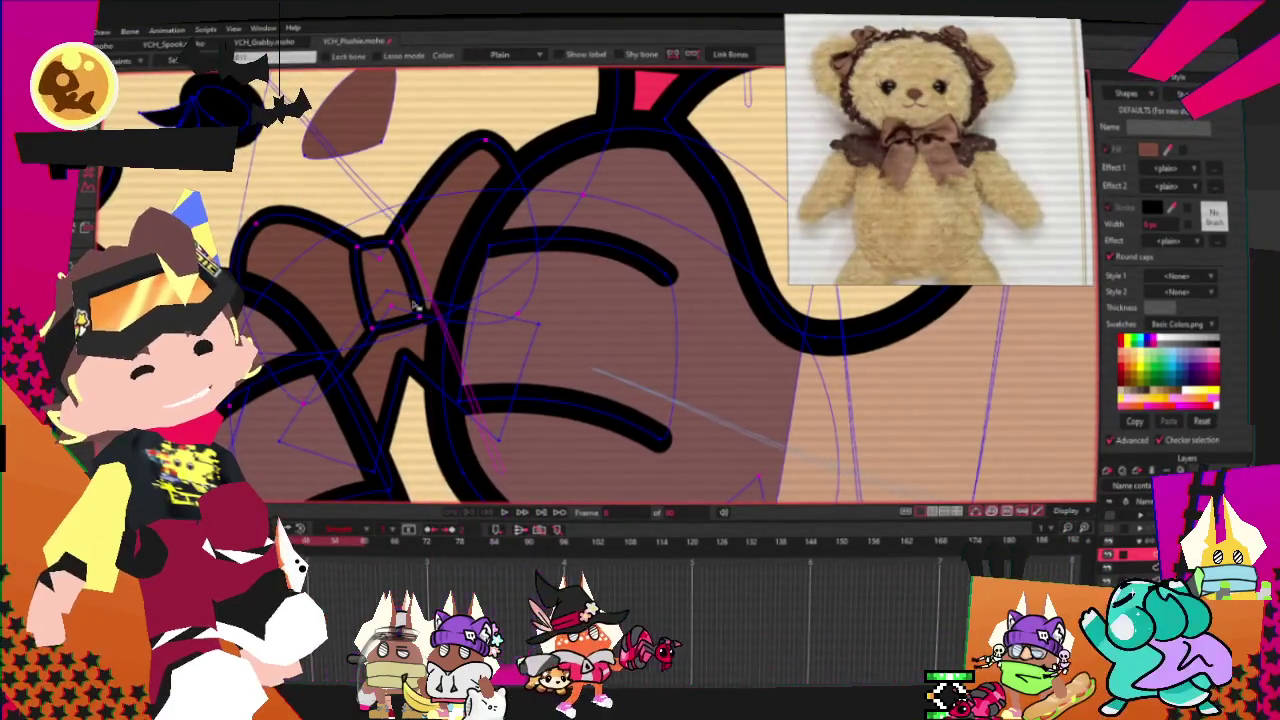
scroll(400, 200, "down", 2)
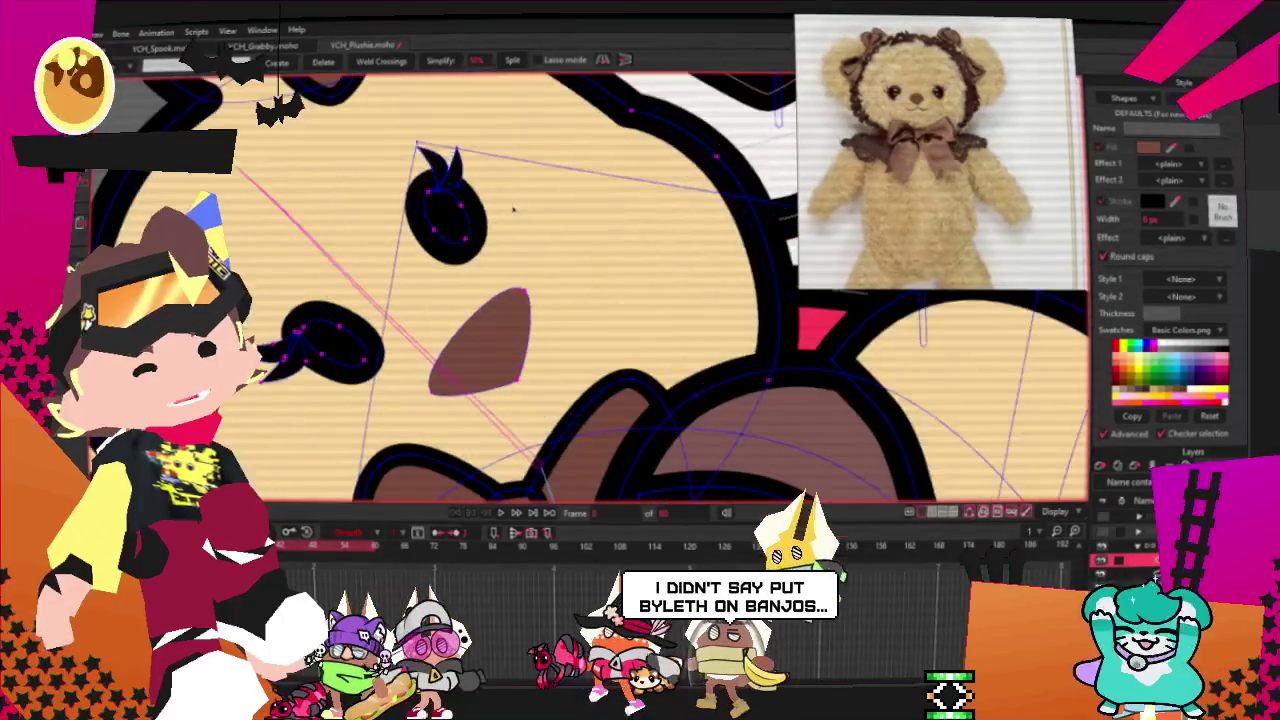
left_click_drag(457, 243, 389, 158)
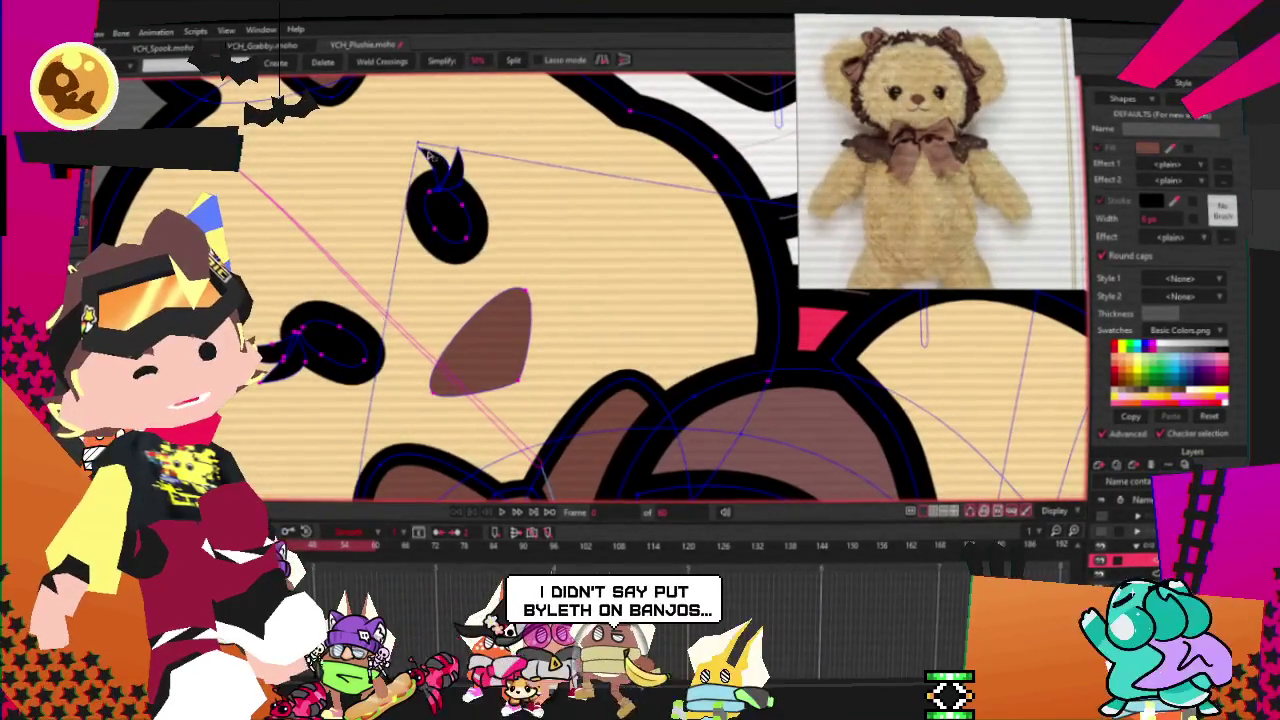
scroll(495, 232, "up", 2)
scroll(357, 155, "up", 2)
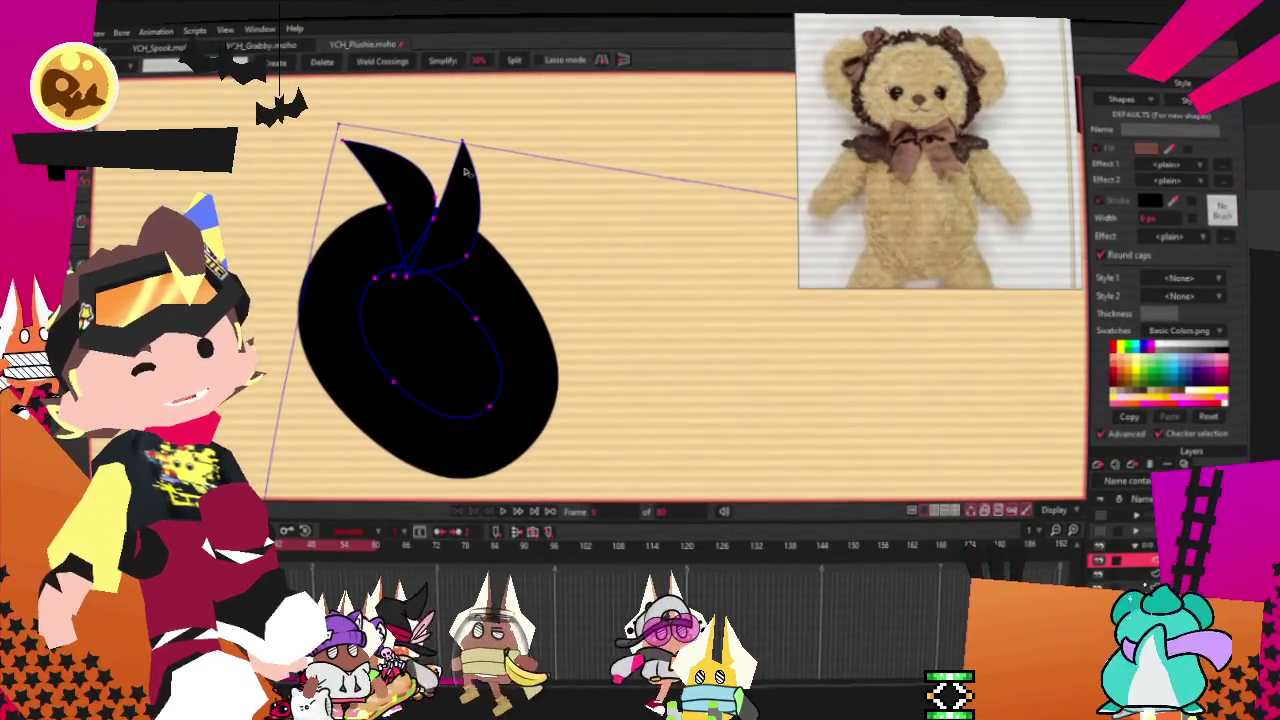
scroll(439, 181, "down", 2)
scroll(421, 242, "down", 2)
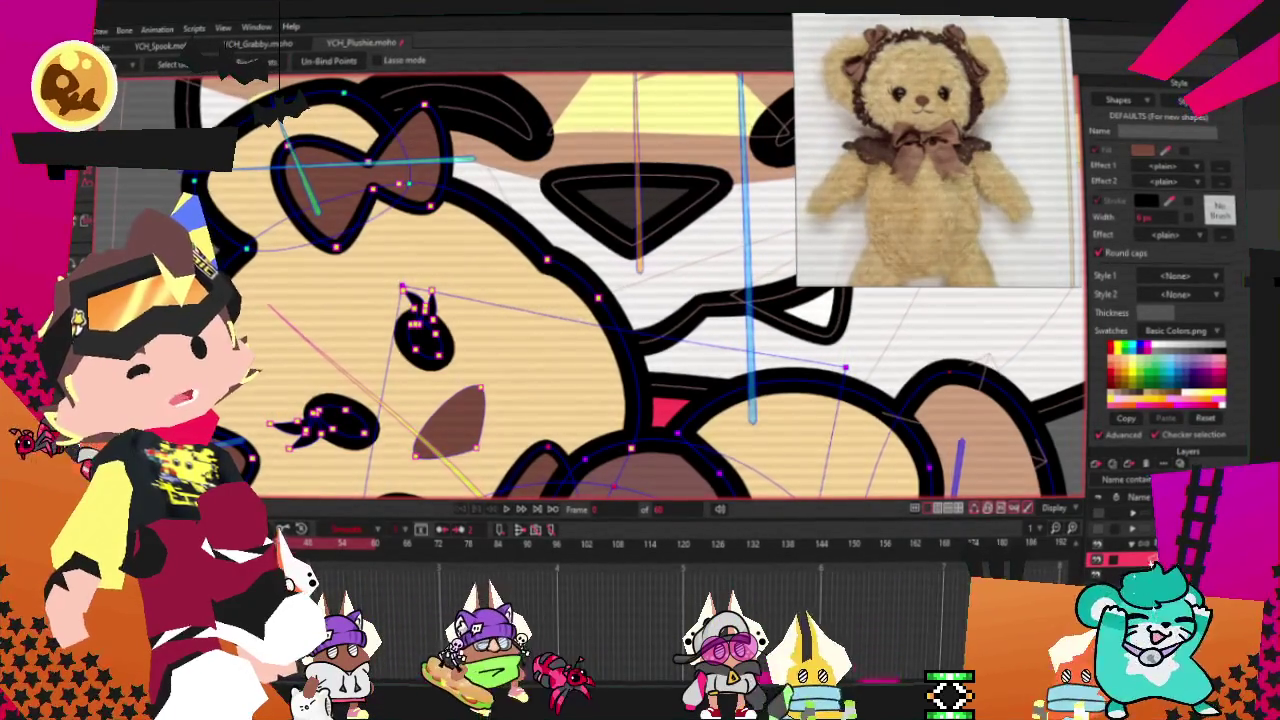
key("g")
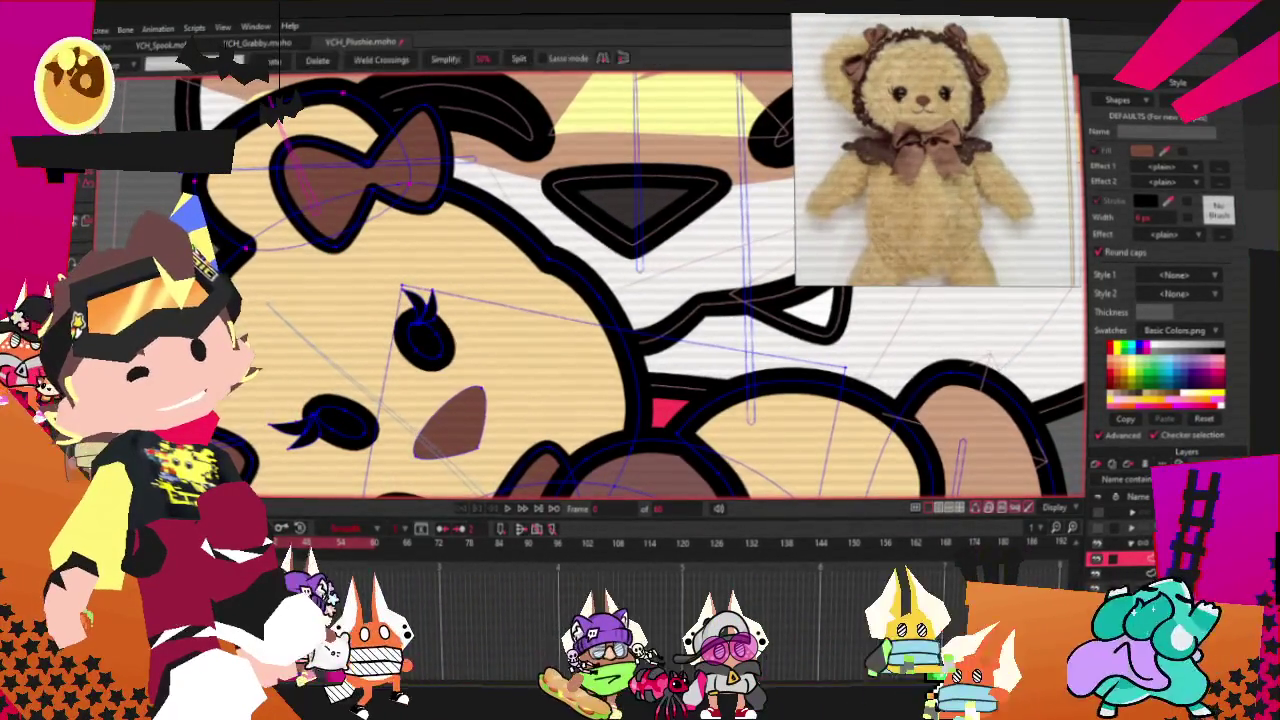
left_click(370, 195)
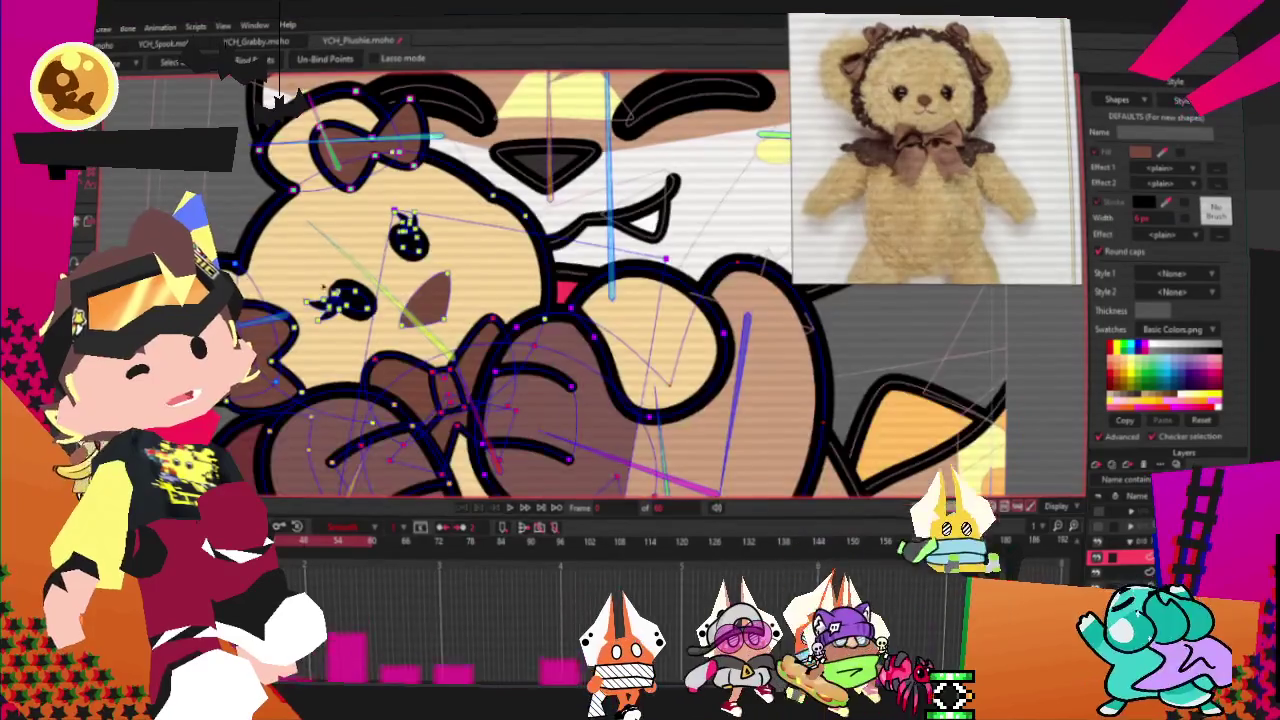
scroll(268, 95, "up", 3)
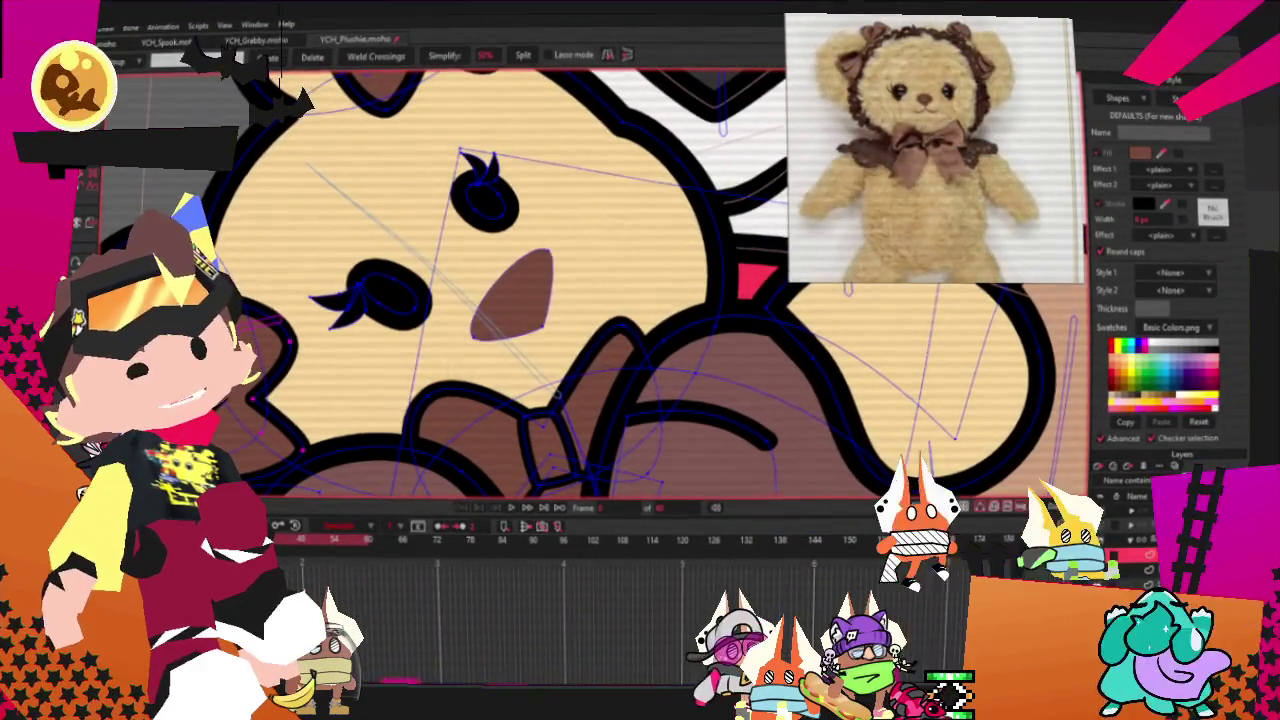
scroll(292, 97, "down", 2)
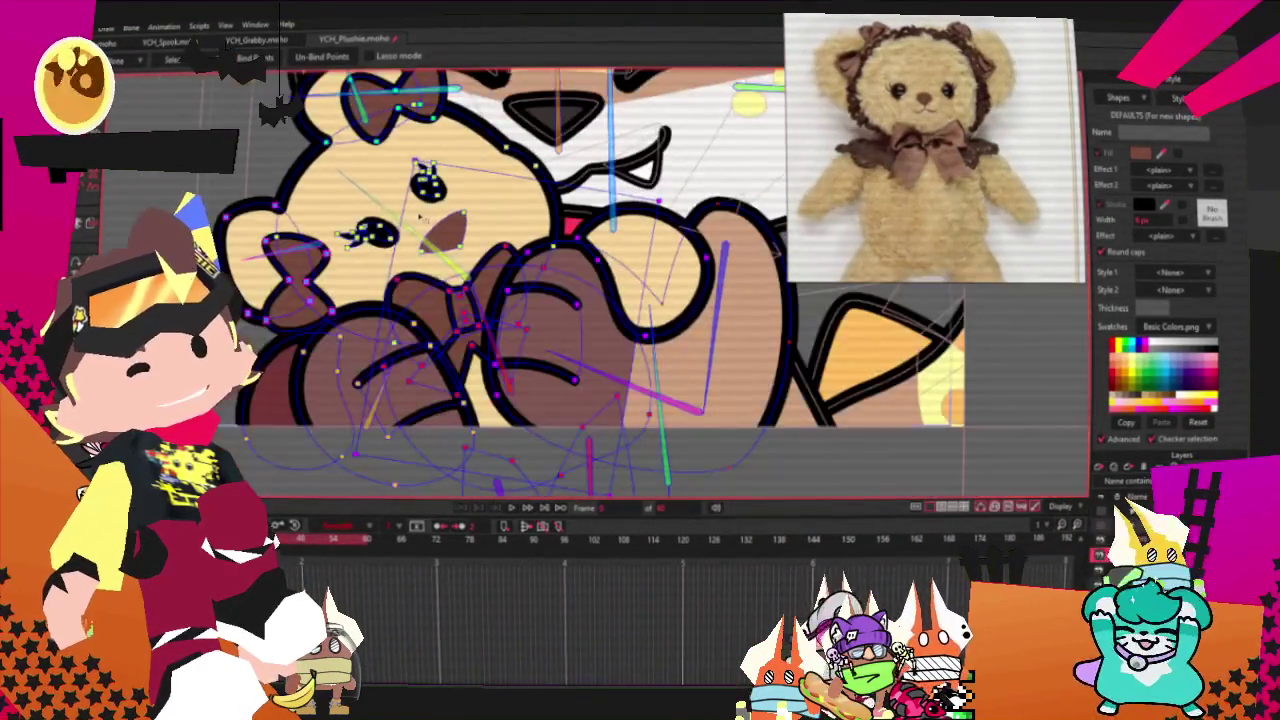
scroll(514, 407, "down", 3)
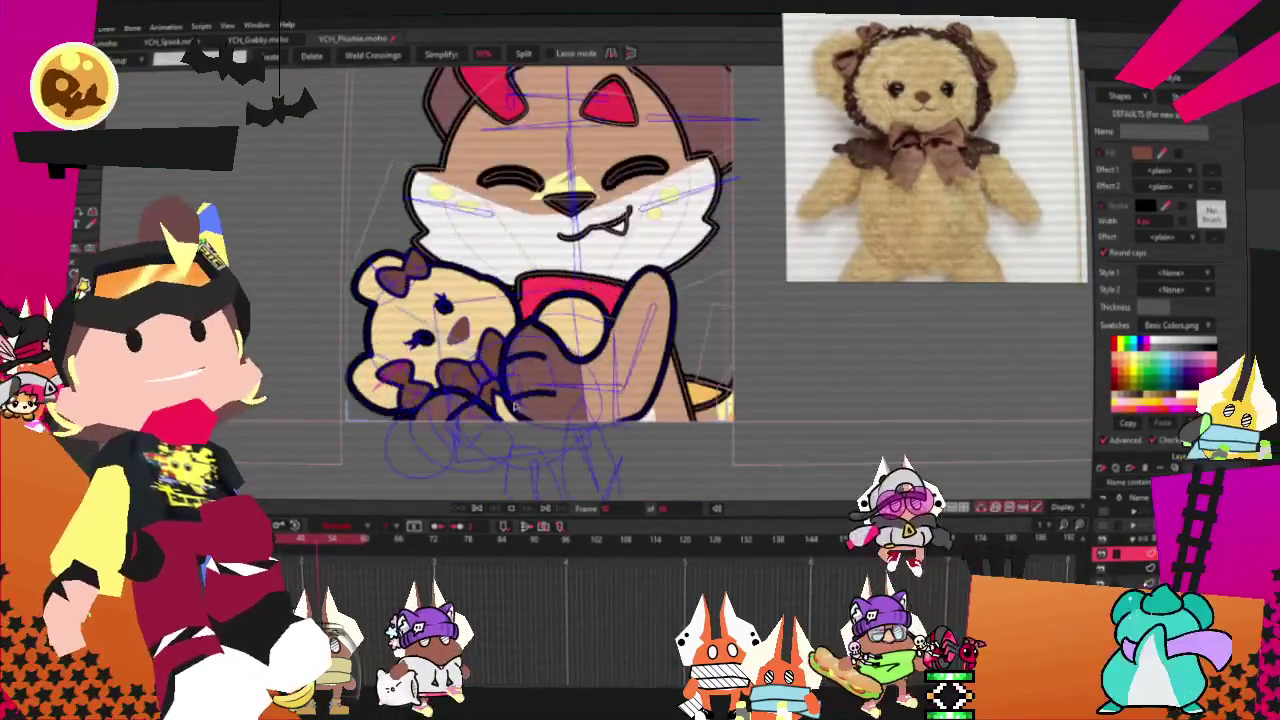
scroll(540, 260, "up", 3)
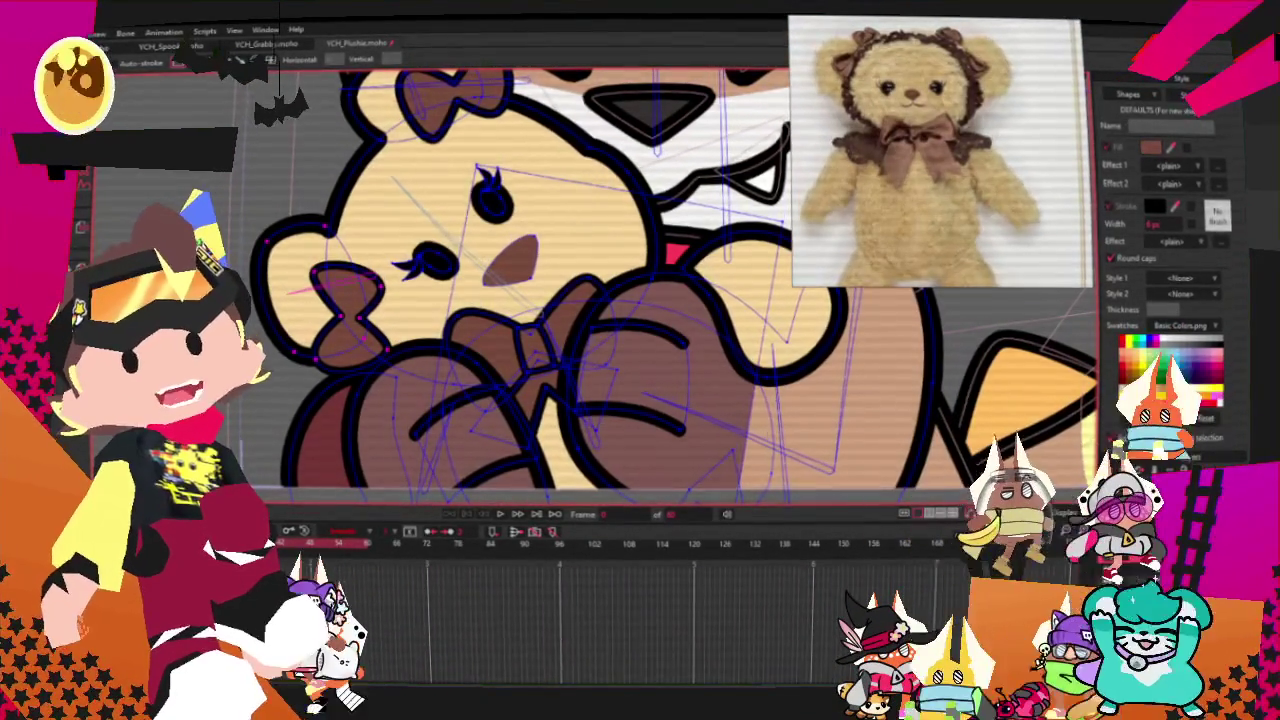
key("g")
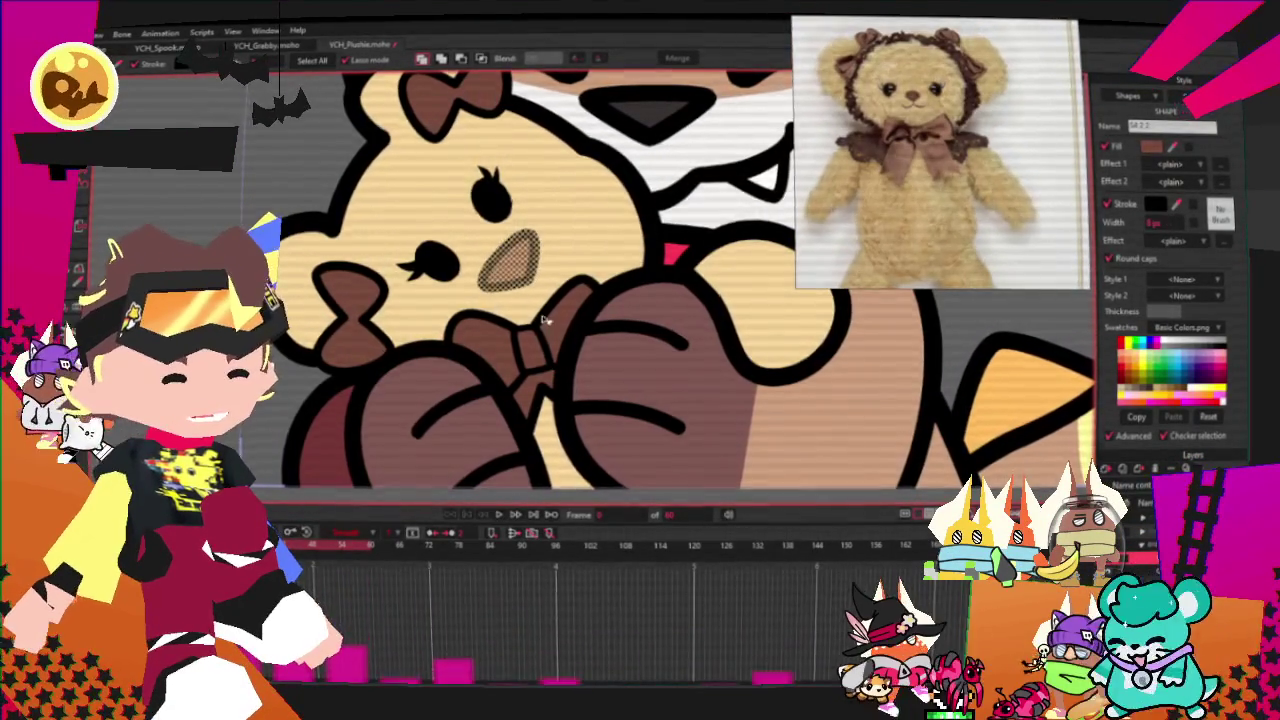
scroll(555, 323, "down", 3)
scroll(403, 292, "up", 3)
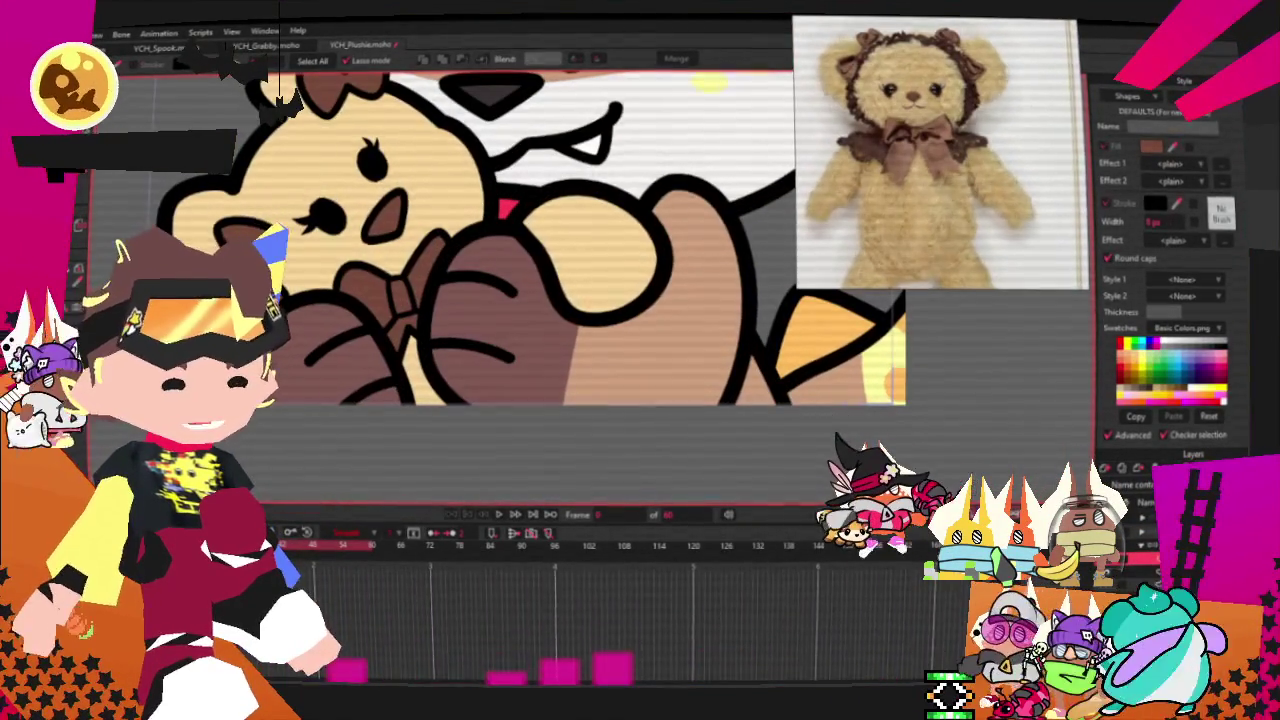
key("ctrl+a")
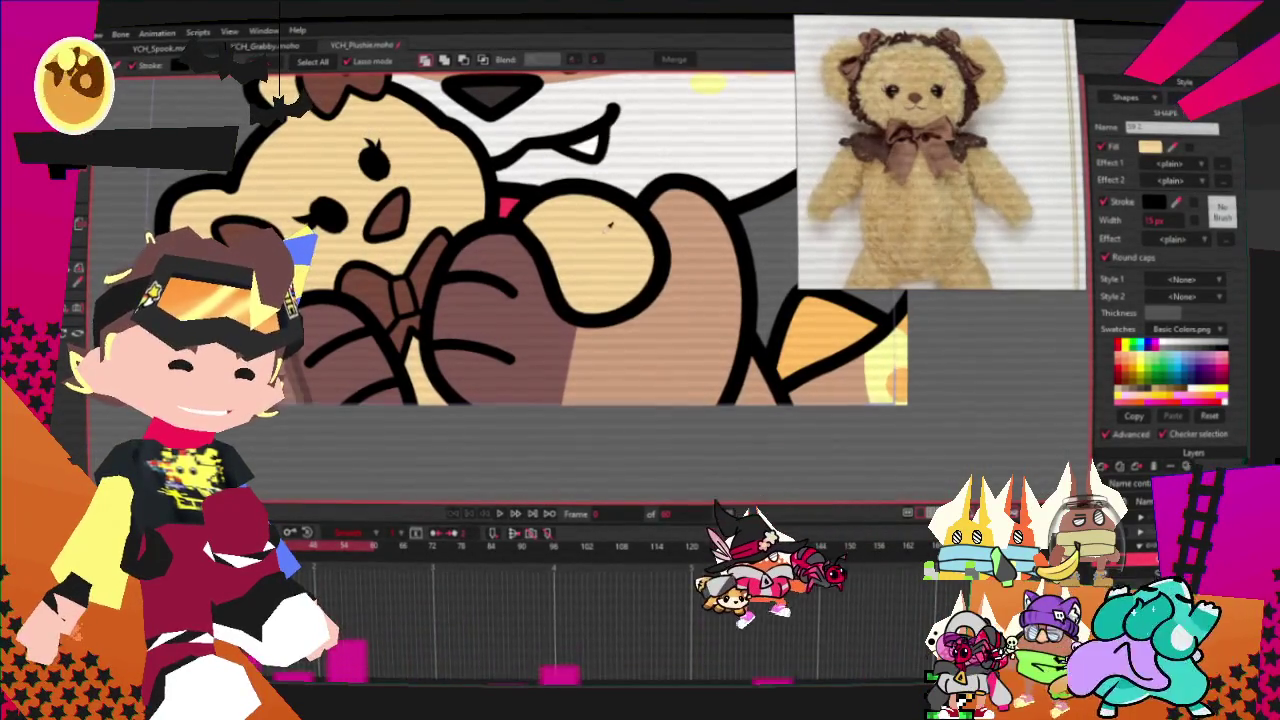
scroll(760, 232, "down", 3)
scroll(310, 280, "up", 3)
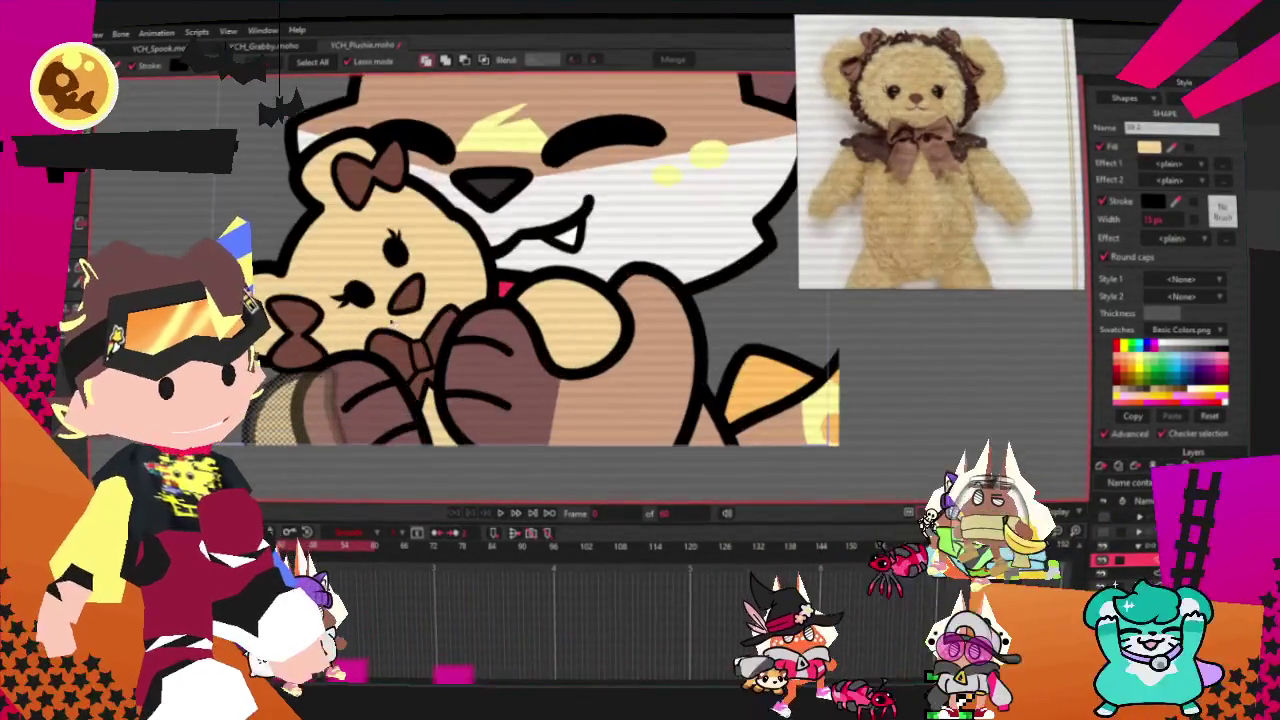
scroll(310, 280, "up", 2)
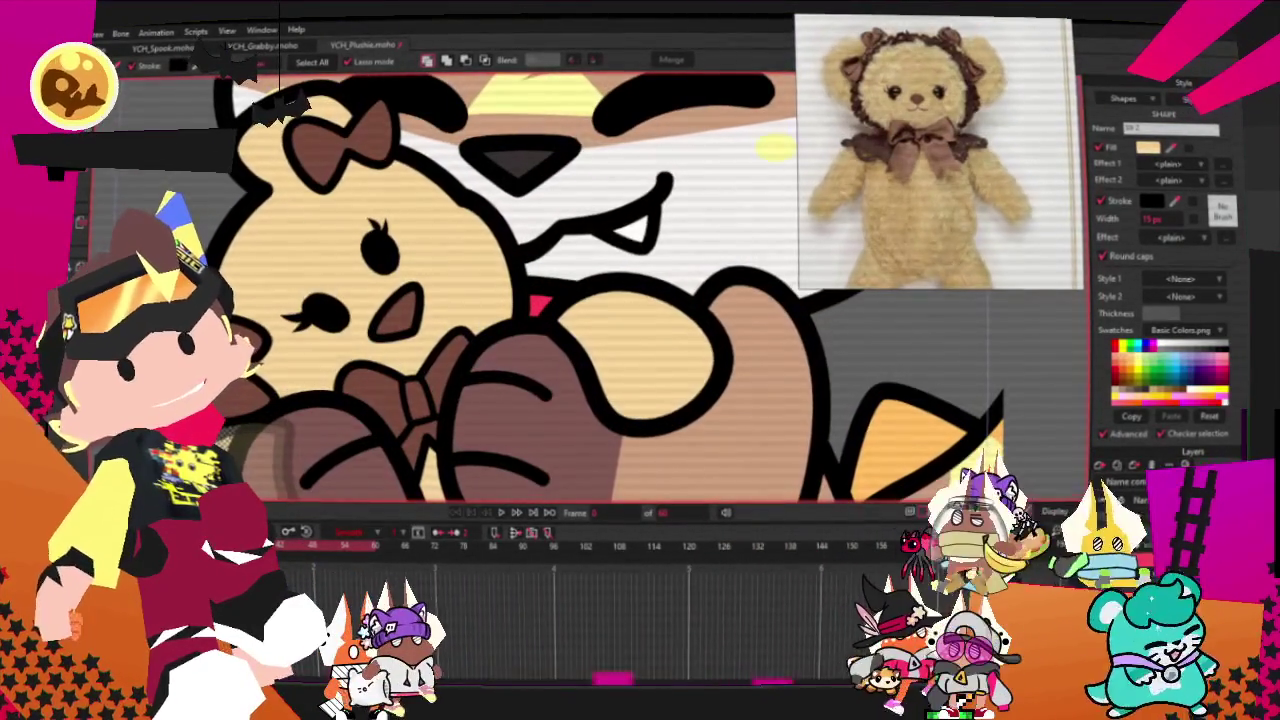
key("t")
scroll(336, 232, "down", 1)
scroll(330, 248, "up", 2)
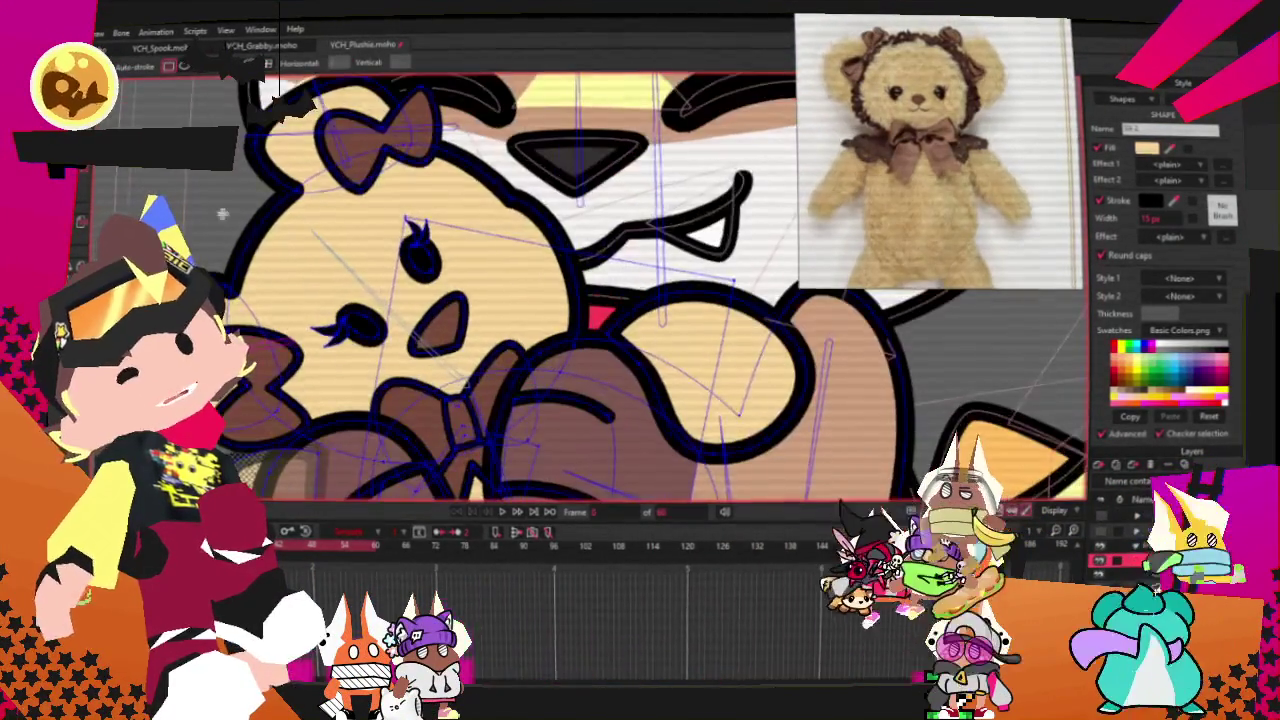
key("q")
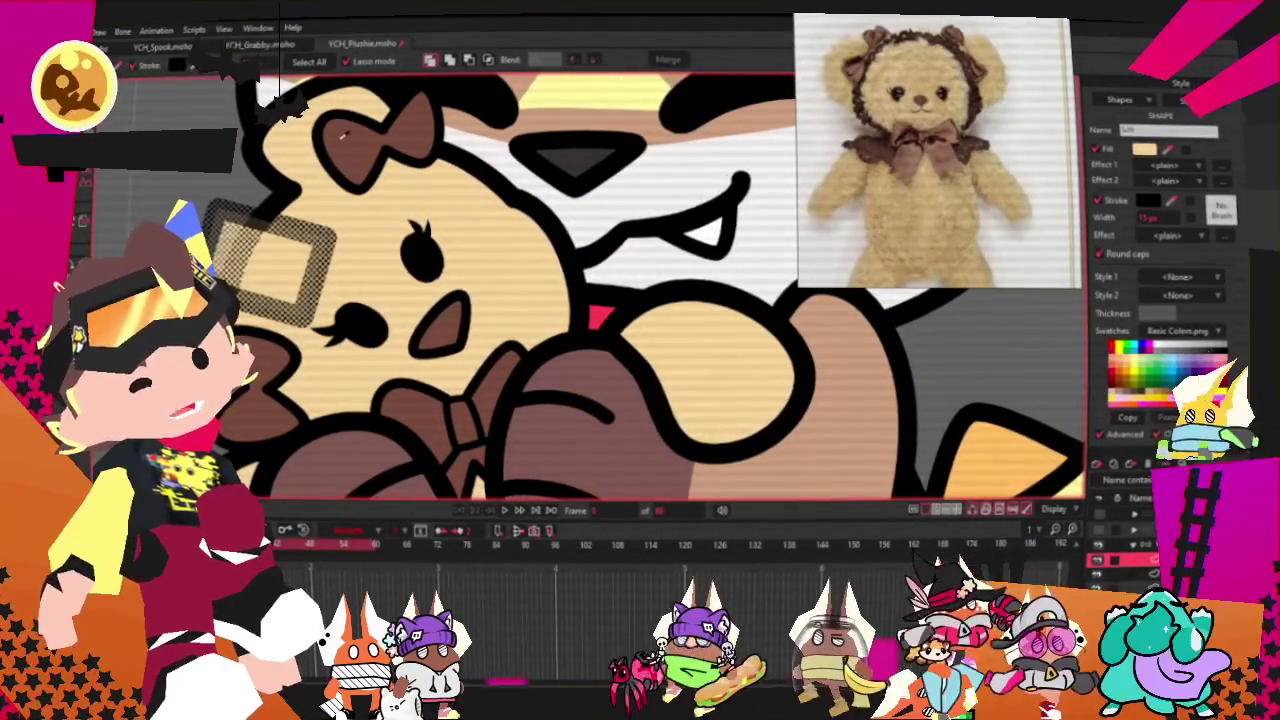
- Thin the brown fur shape's outline to about 8 px, then select the teddy's head shape
left_click(280, 260)
left_click_drag(1186, 221, 1172, 221)
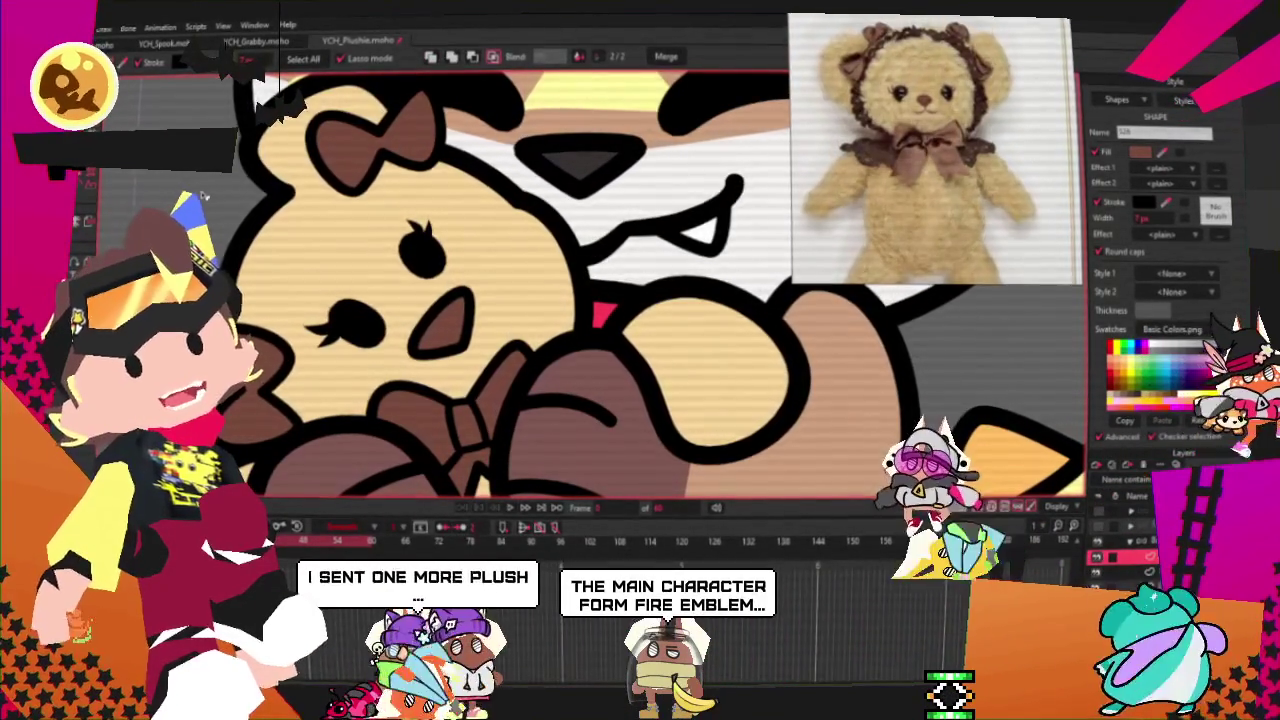
left_click(204, 196)
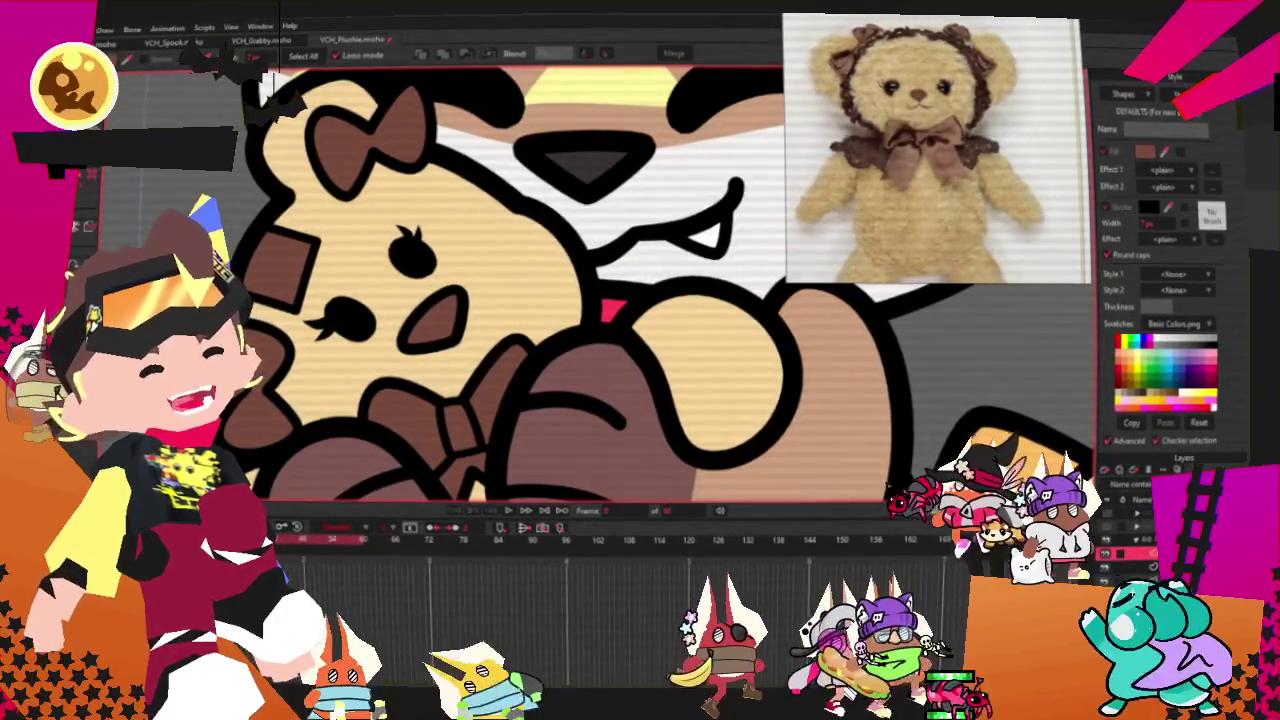
key("t")
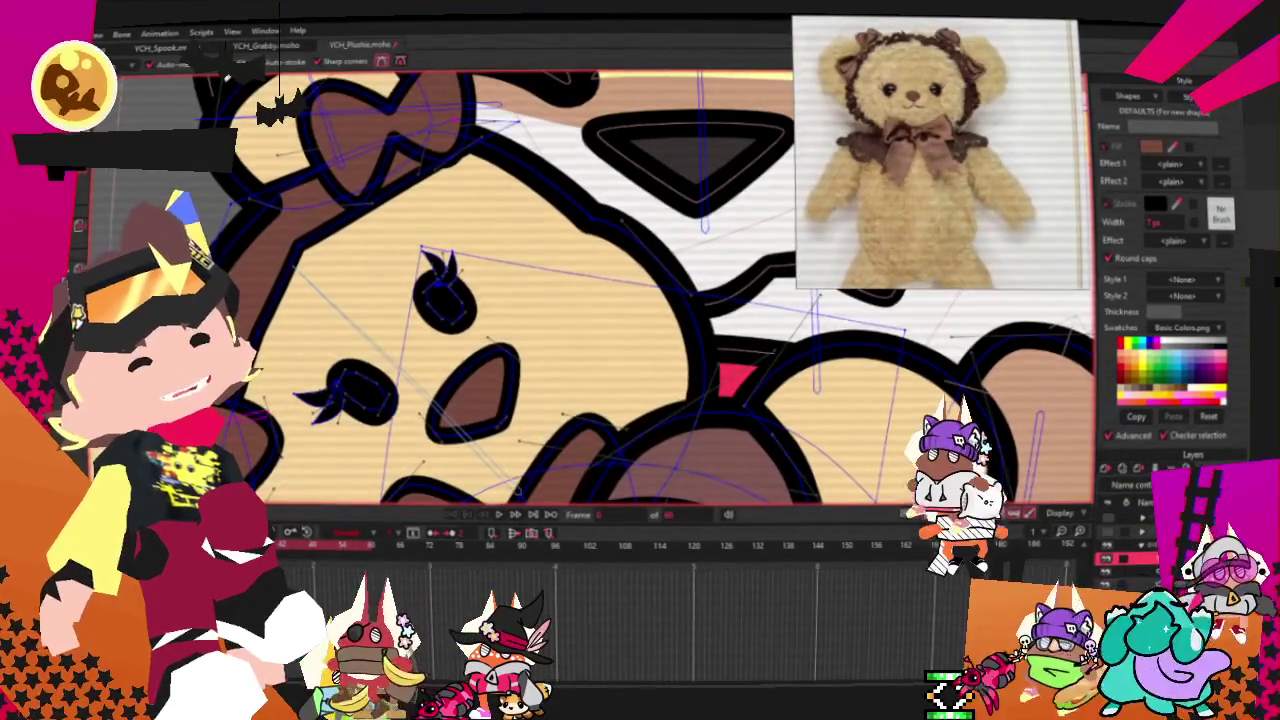
key("t")
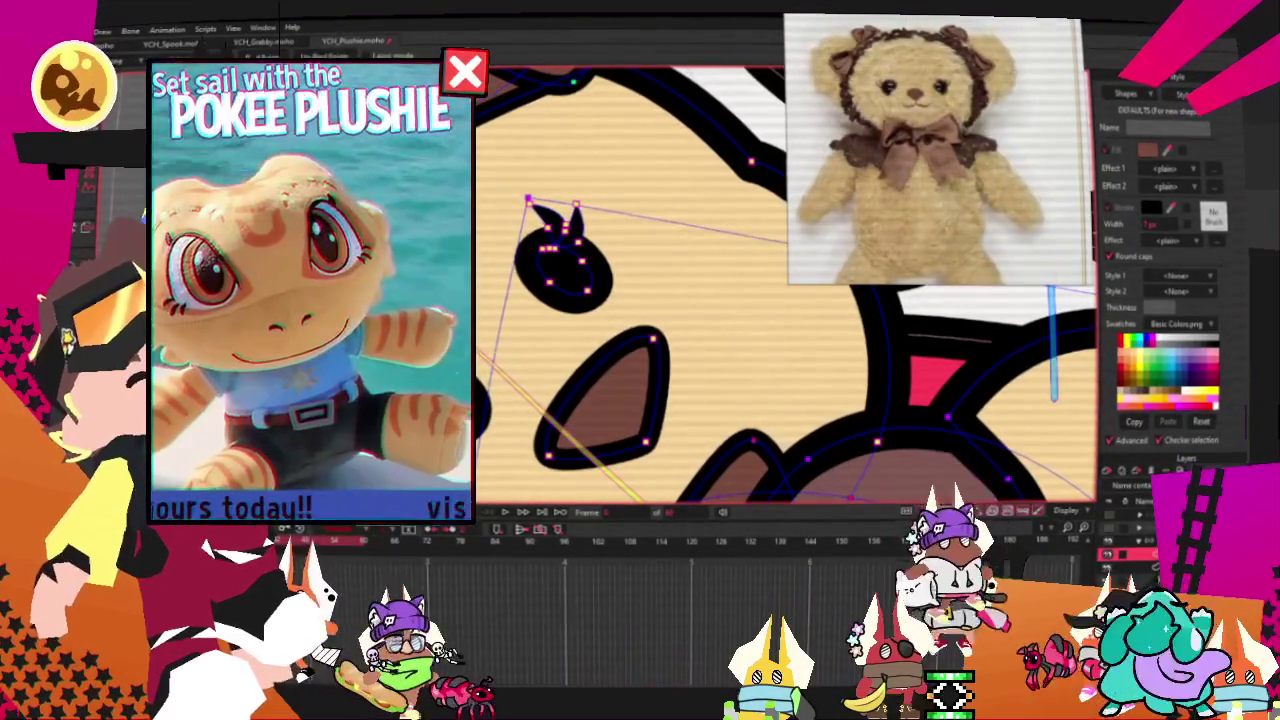
key("g")
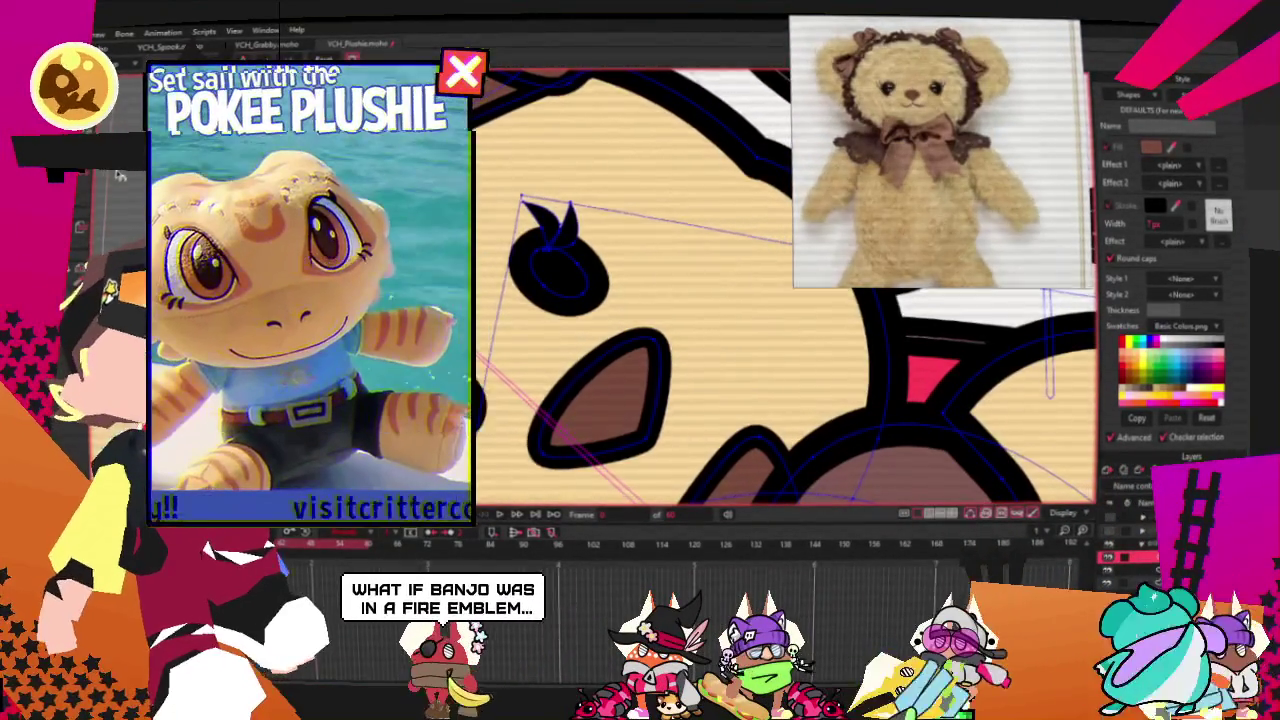
scroll(785, 285, "up", 2)
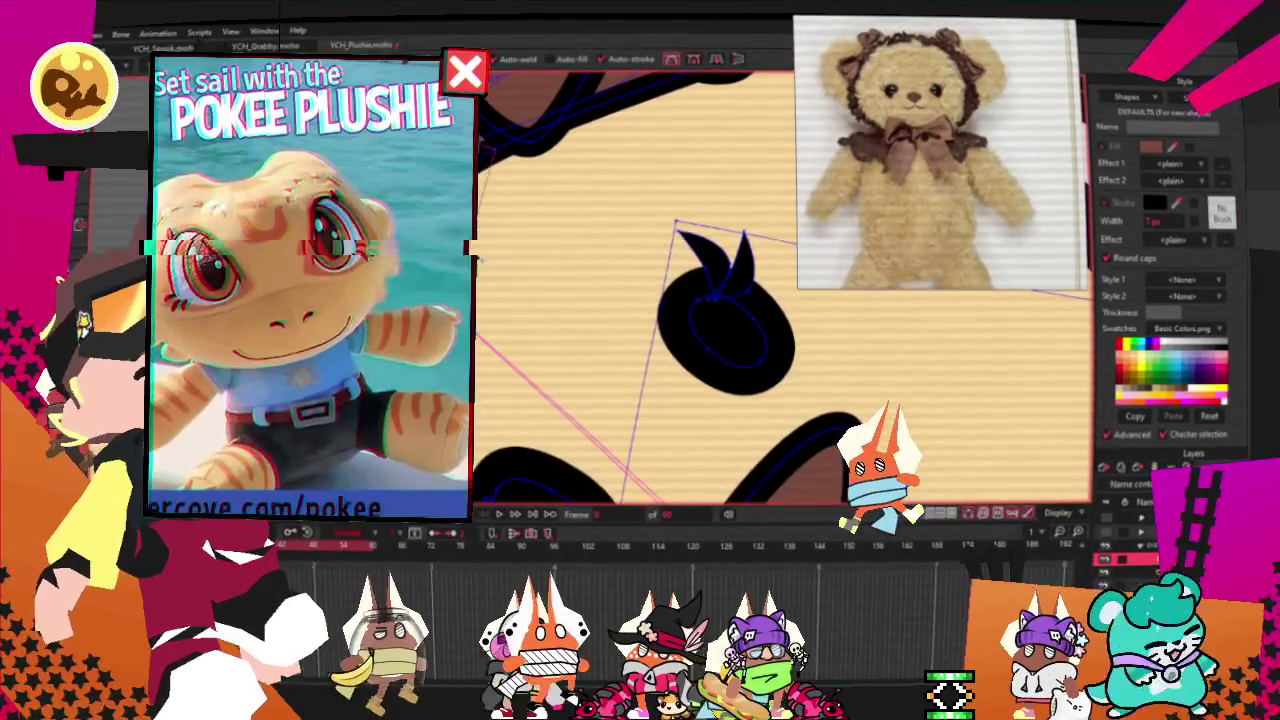
scroll(780, 290, "down", 5)
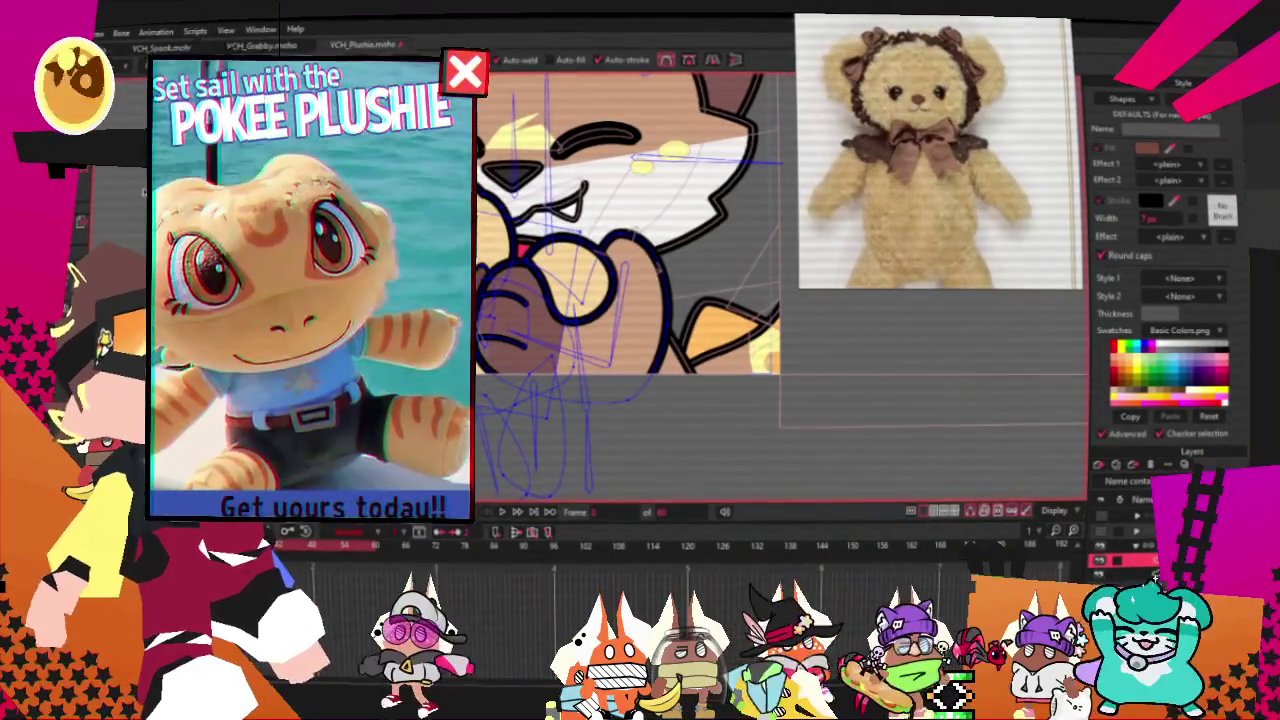
left_click_drag(744, 300, 504, 300)
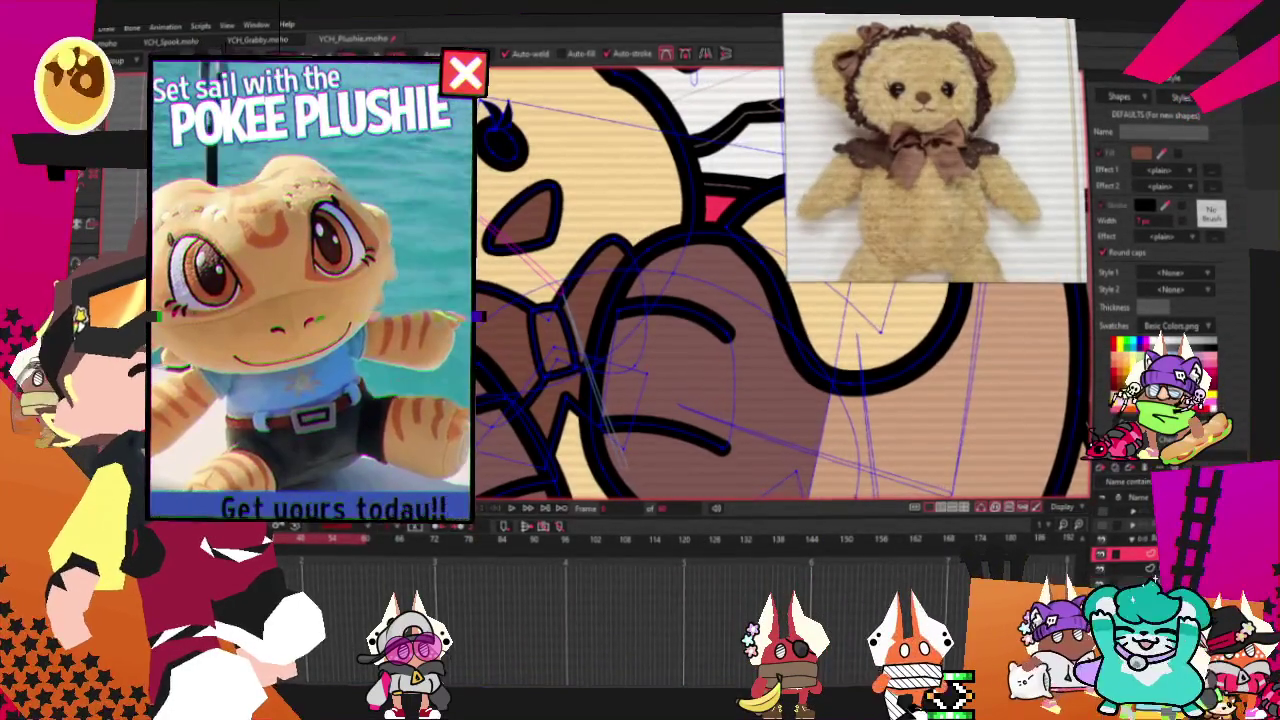
key("z")
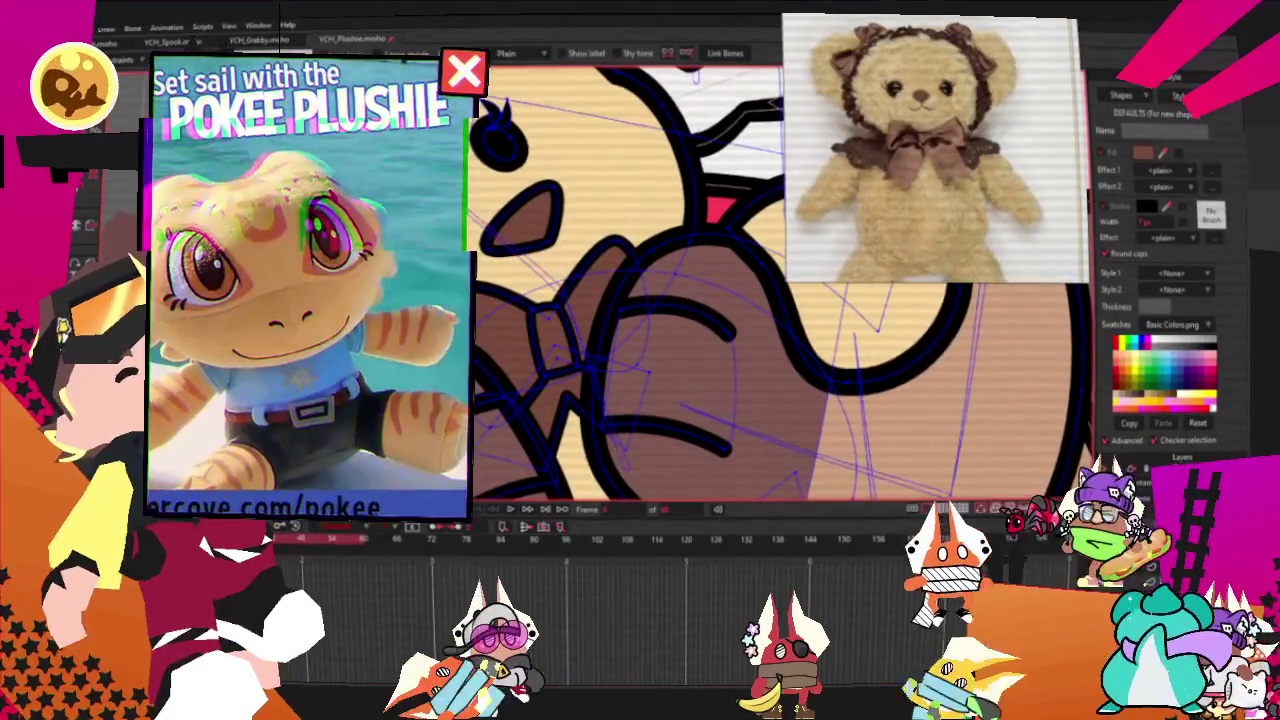
key("g")
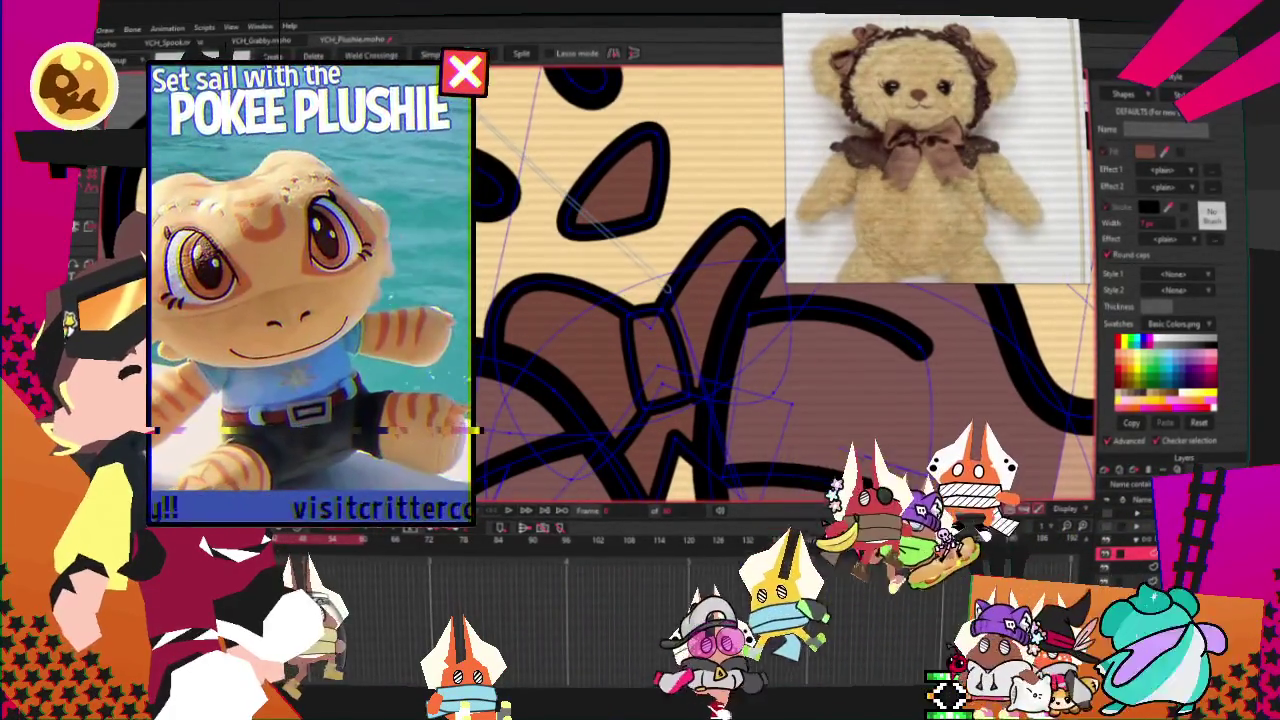
- Select all bow and ear points, preview the animation from frame 102, then pick the layer below the teddy
key("ctrl+a")
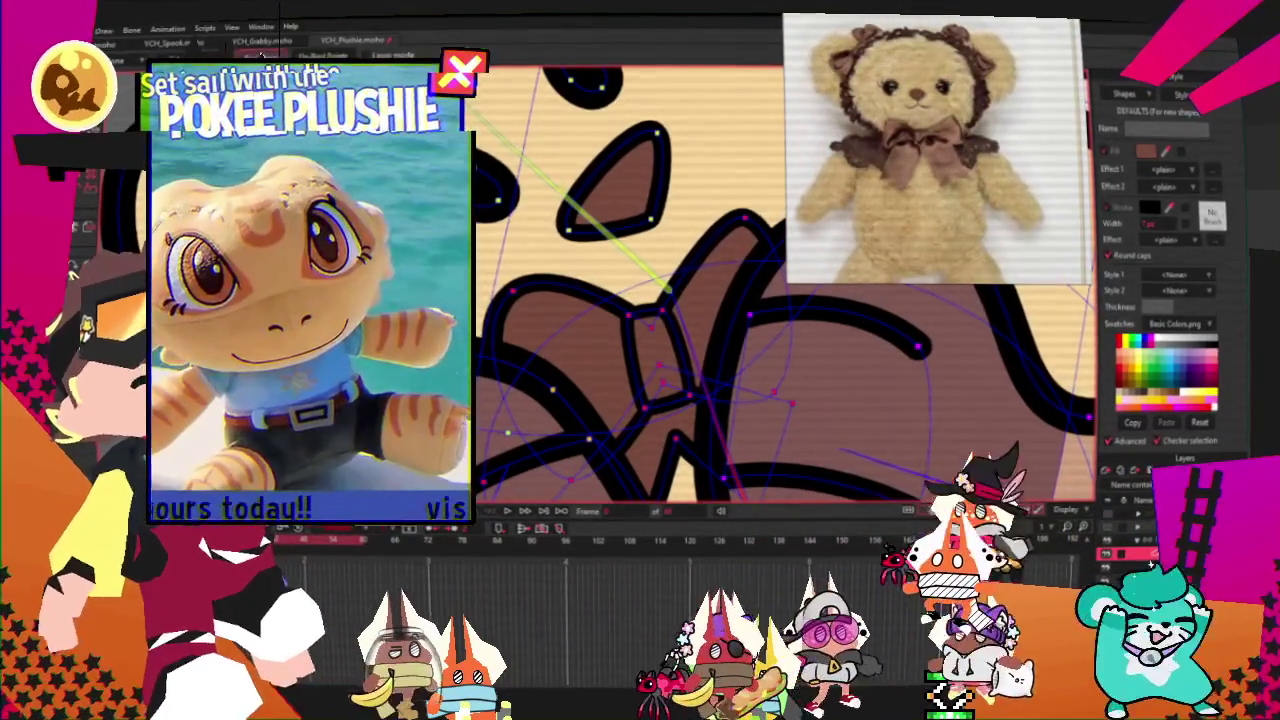
left_click(593, 556)
key("space")
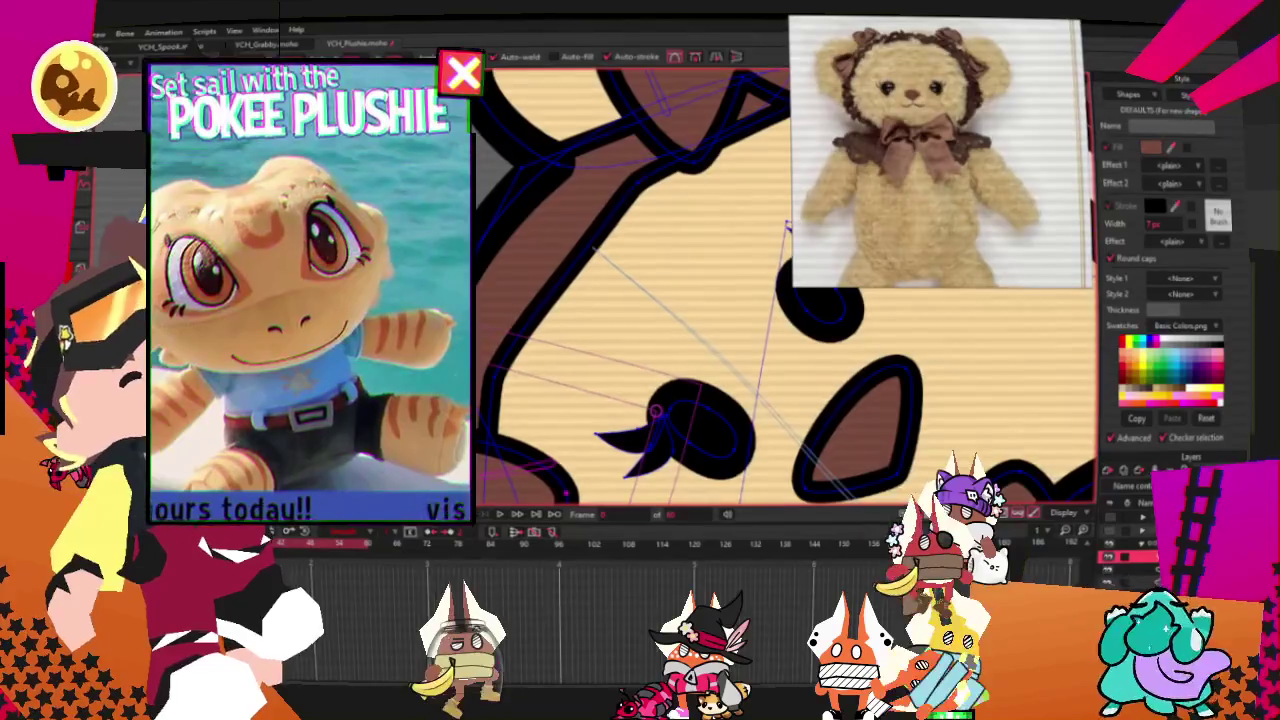
key("g")
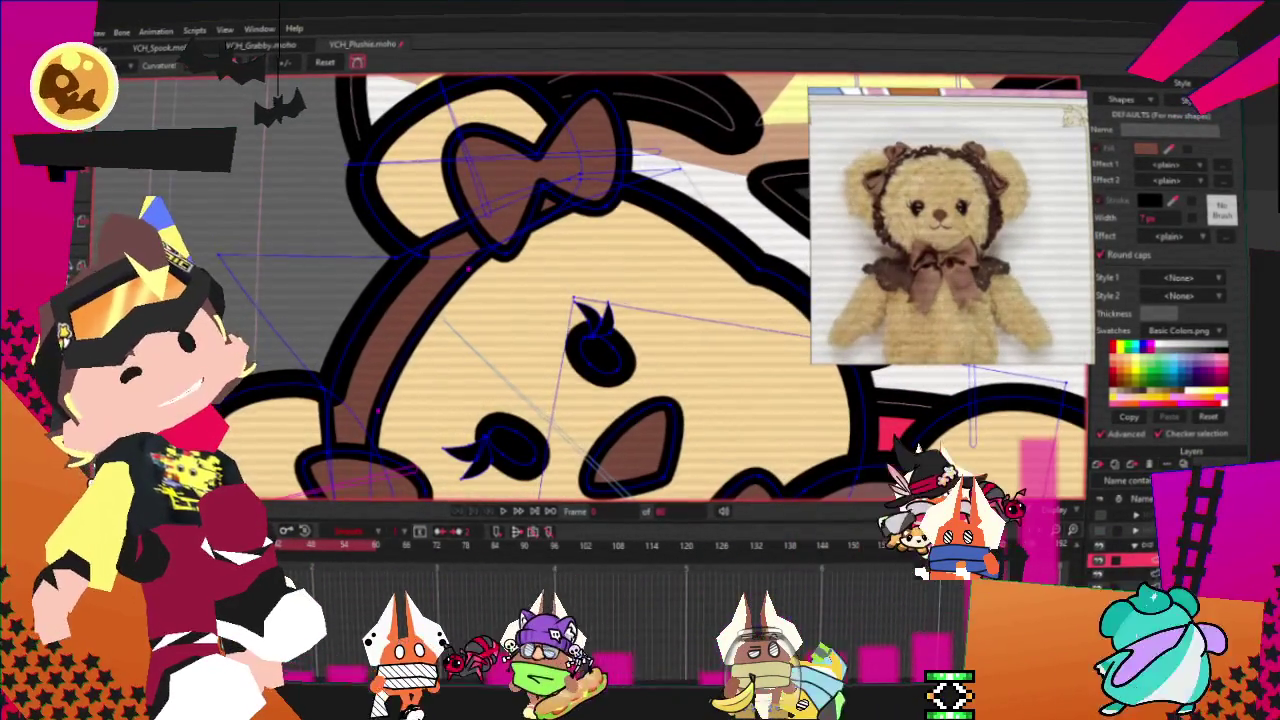
scroll(505, 482, "down", 3)
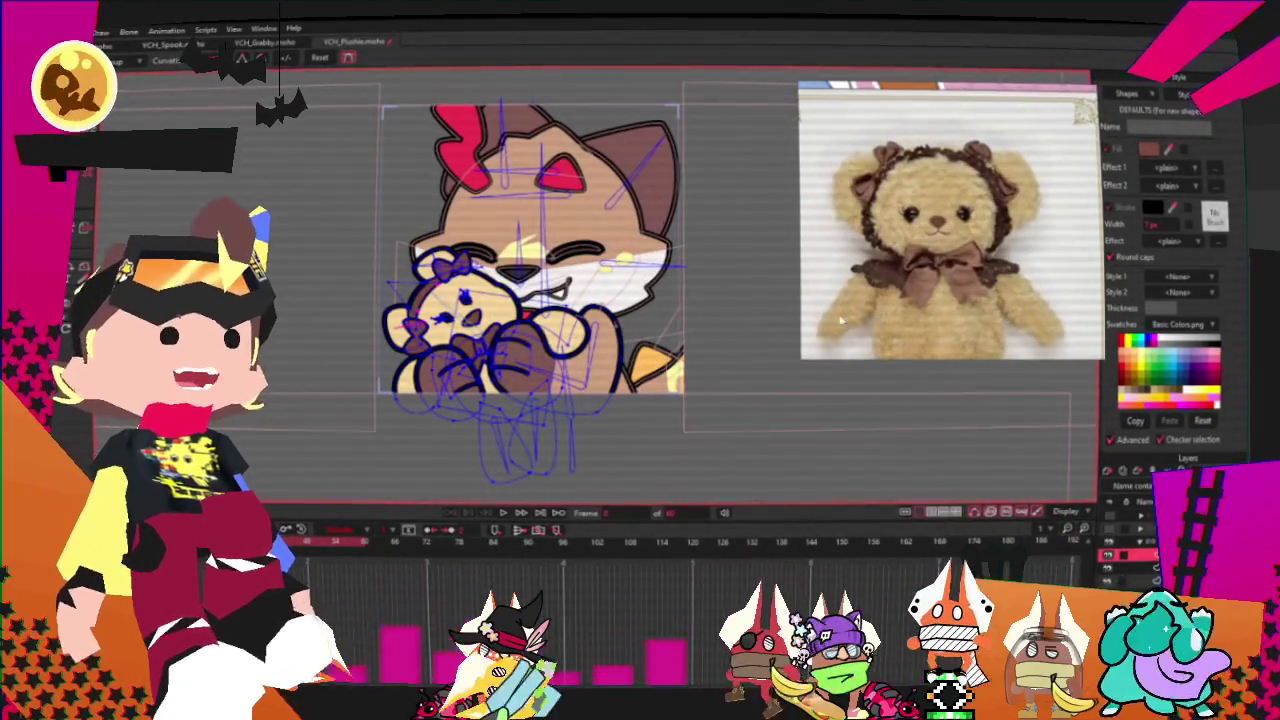
scroll(779, 396, "up", 2)
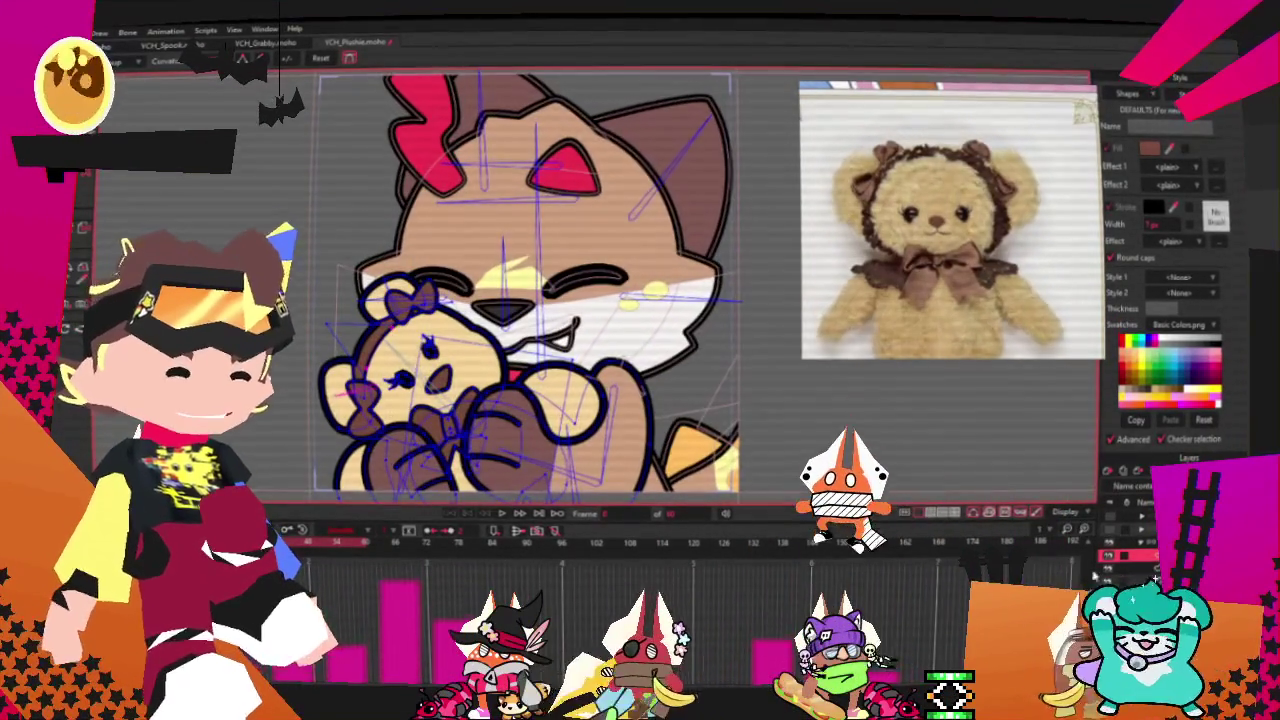
left_click(1125, 569)
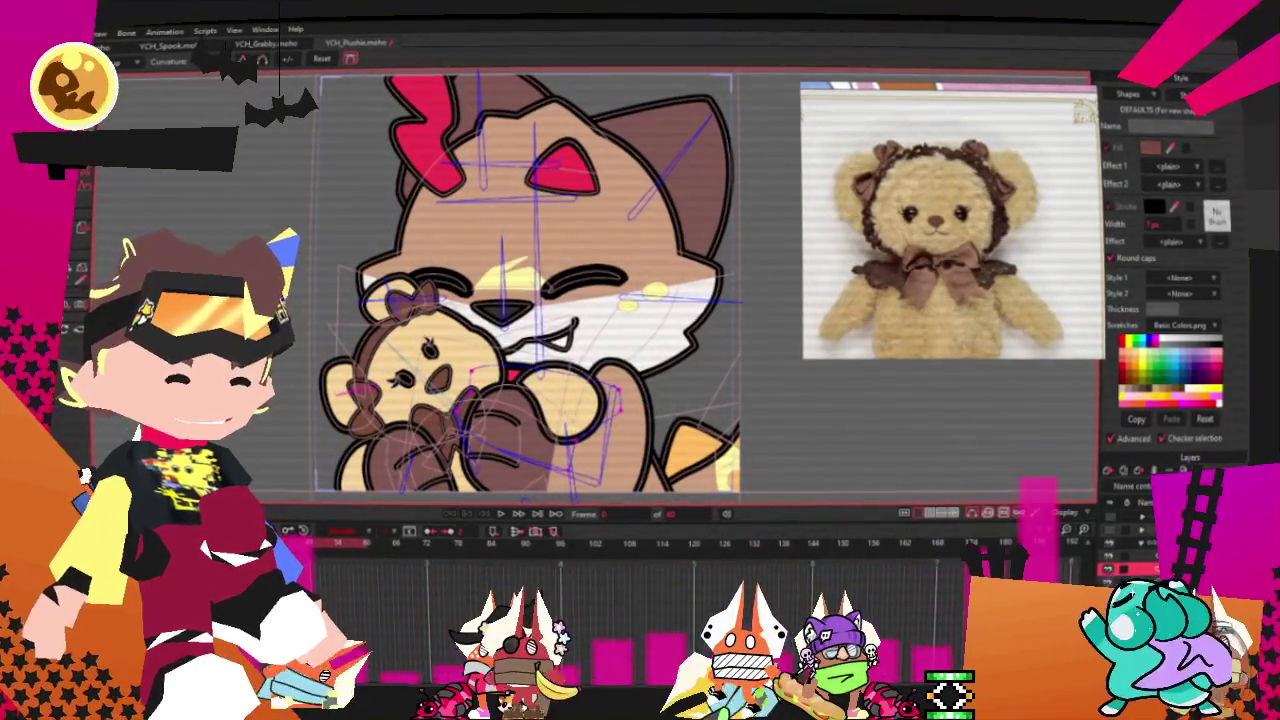
scroll(982, 260, "down", 3)
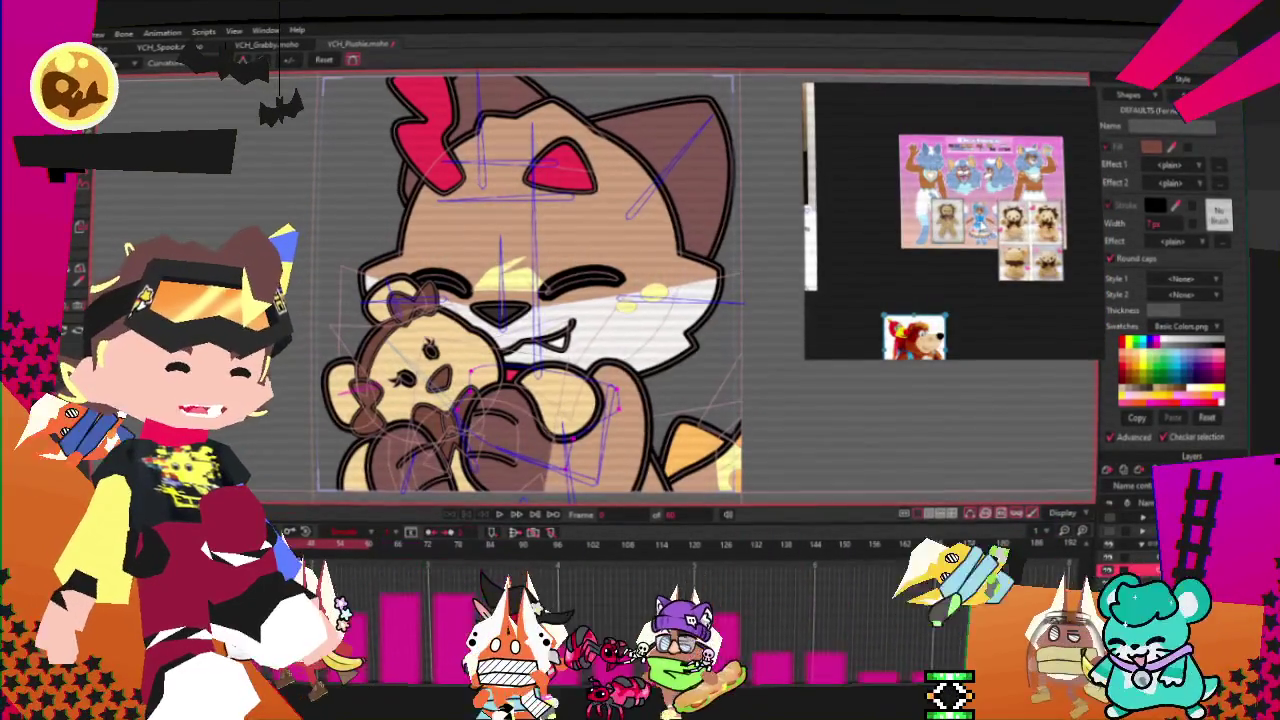
scroll(960, 220, "up", 3)
scroll(960, 220, "up", 2)
scroll(960, 220, "up", 2)
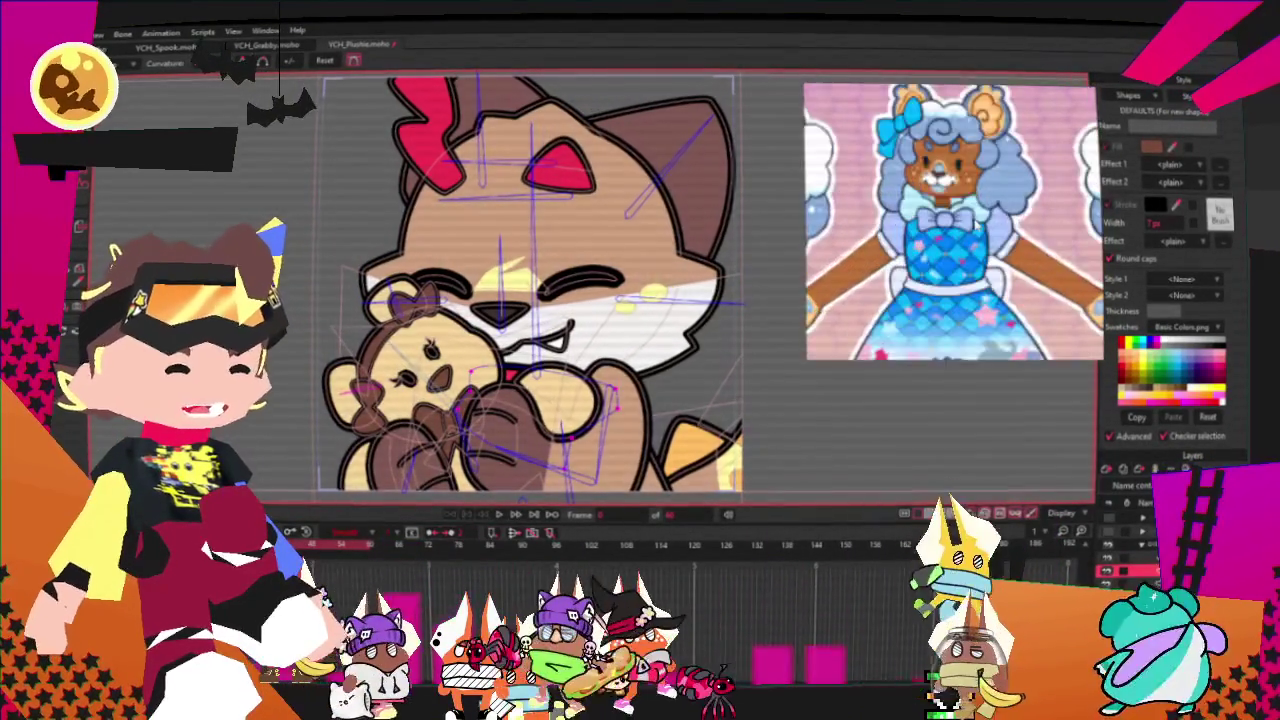
scroll(673, 366, "up", 3)
scroll(673, 366, "down", 1)
scroll(673, 366, "up", 2)
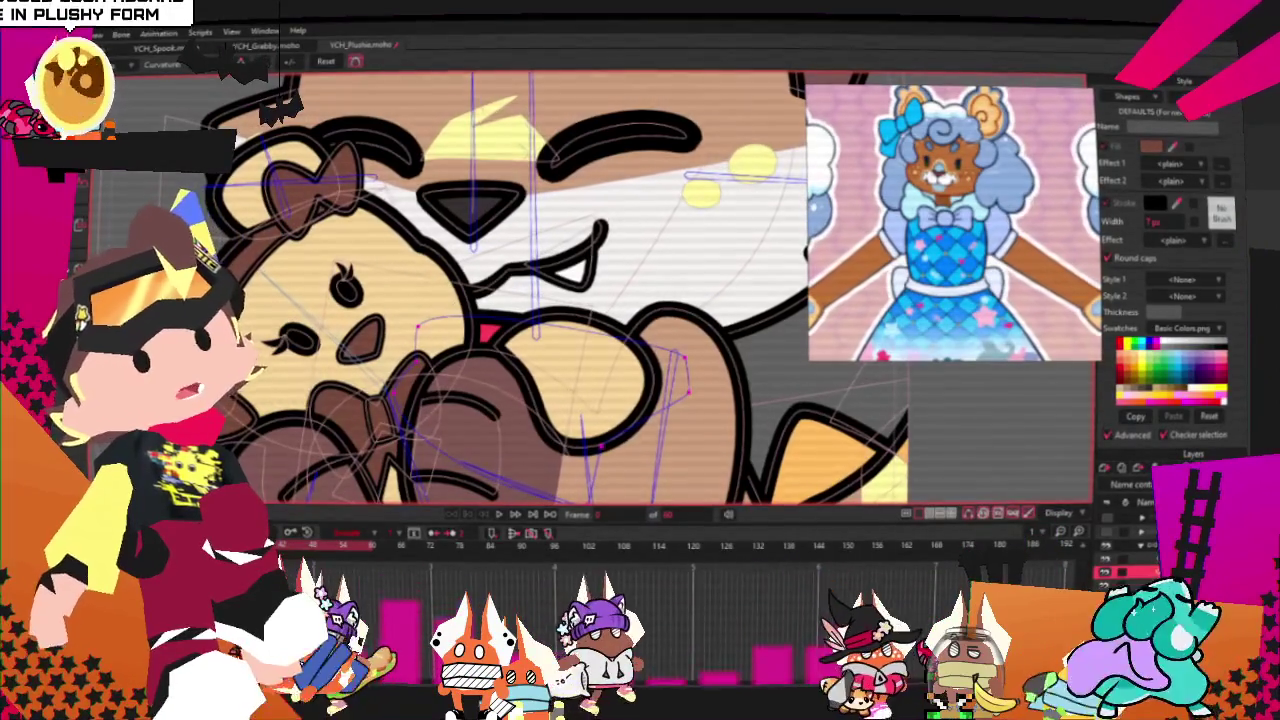
scroll(955, 220, "up", 2)
key("q")
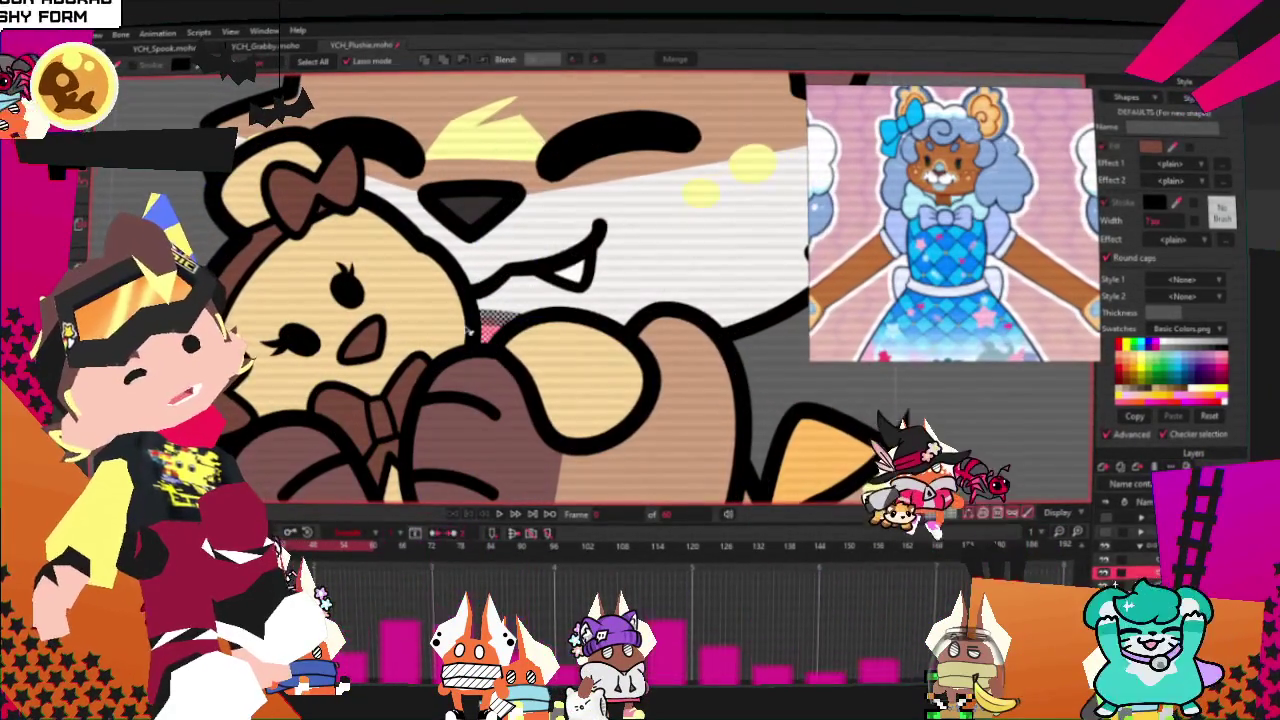
scroll(958, 200, "up", 1)
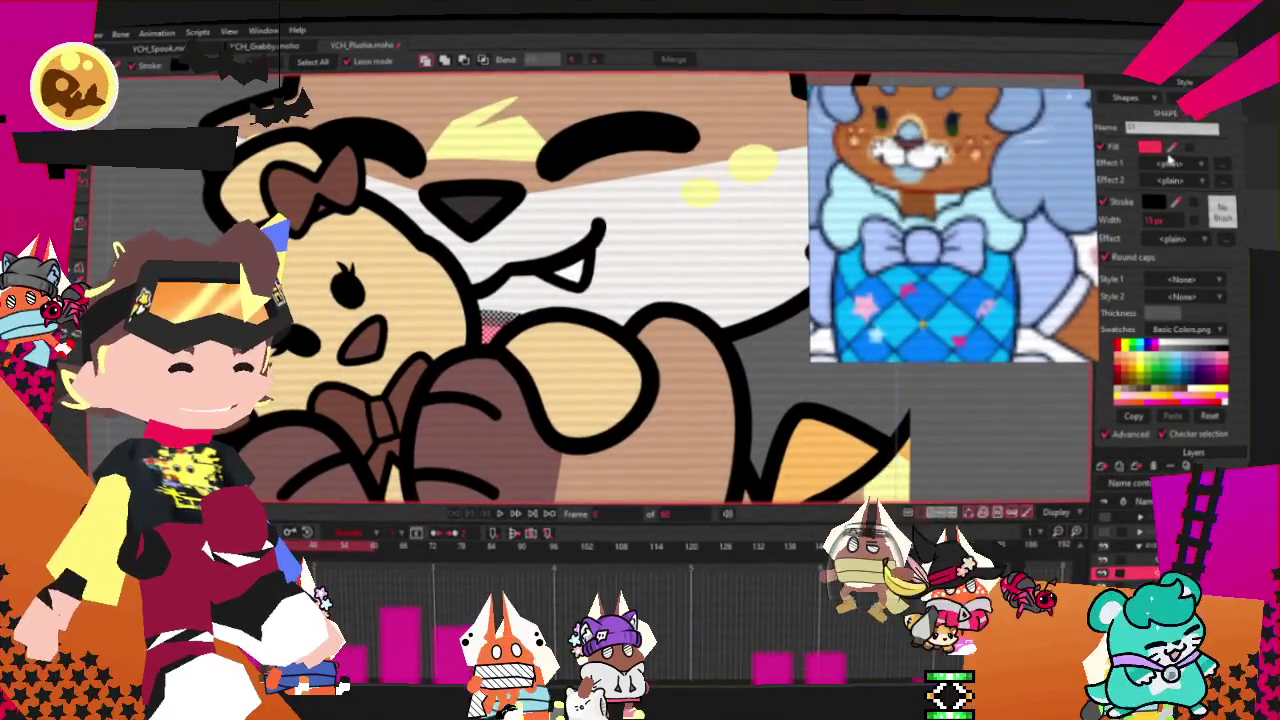
scroll(560, 220, "down", 2)
scroll(560, 220, "down", 1)
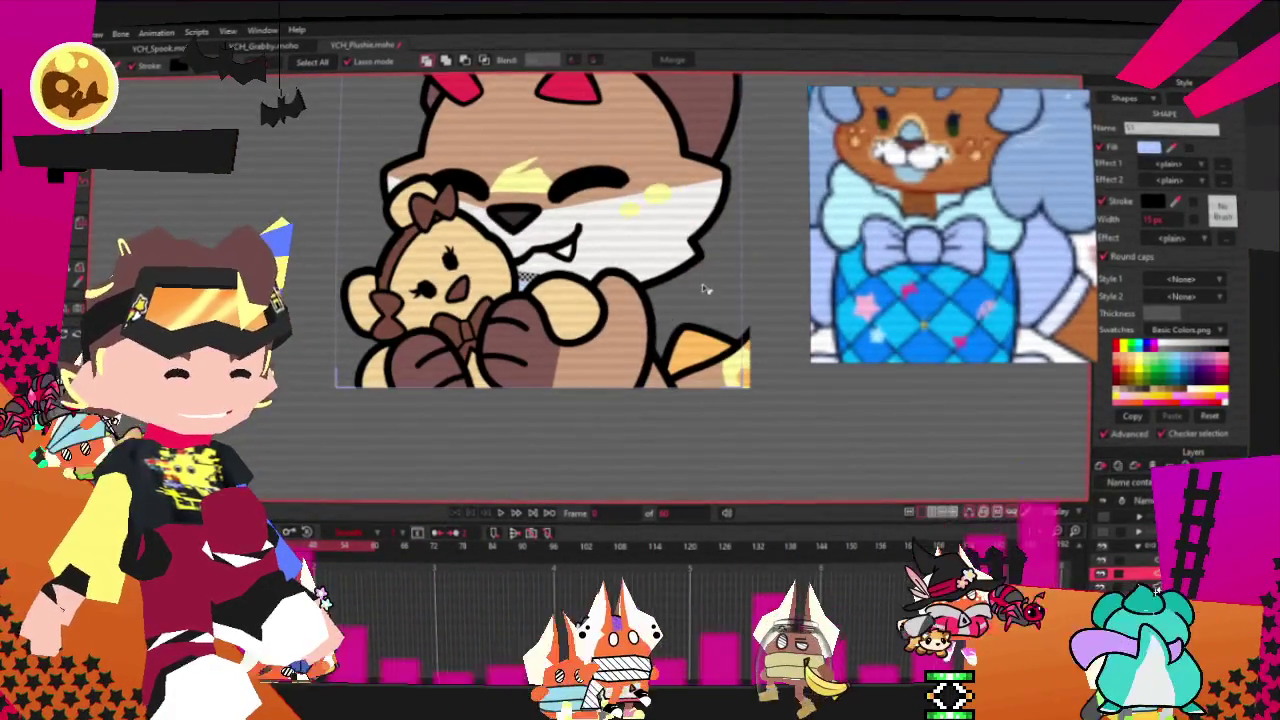
key("c")
scroll(598, 303, "up", 2)
scroll(598, 303, "up", 2)
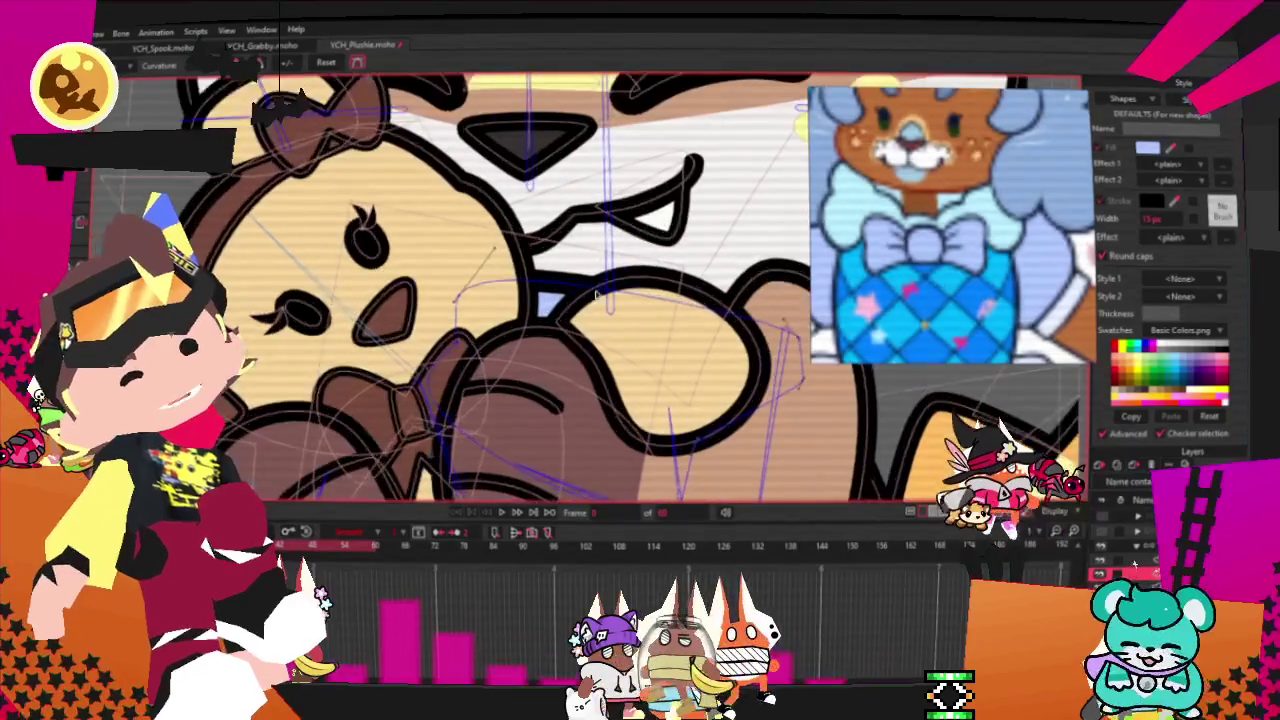
left_click_drag(527, 313, 540, 305)
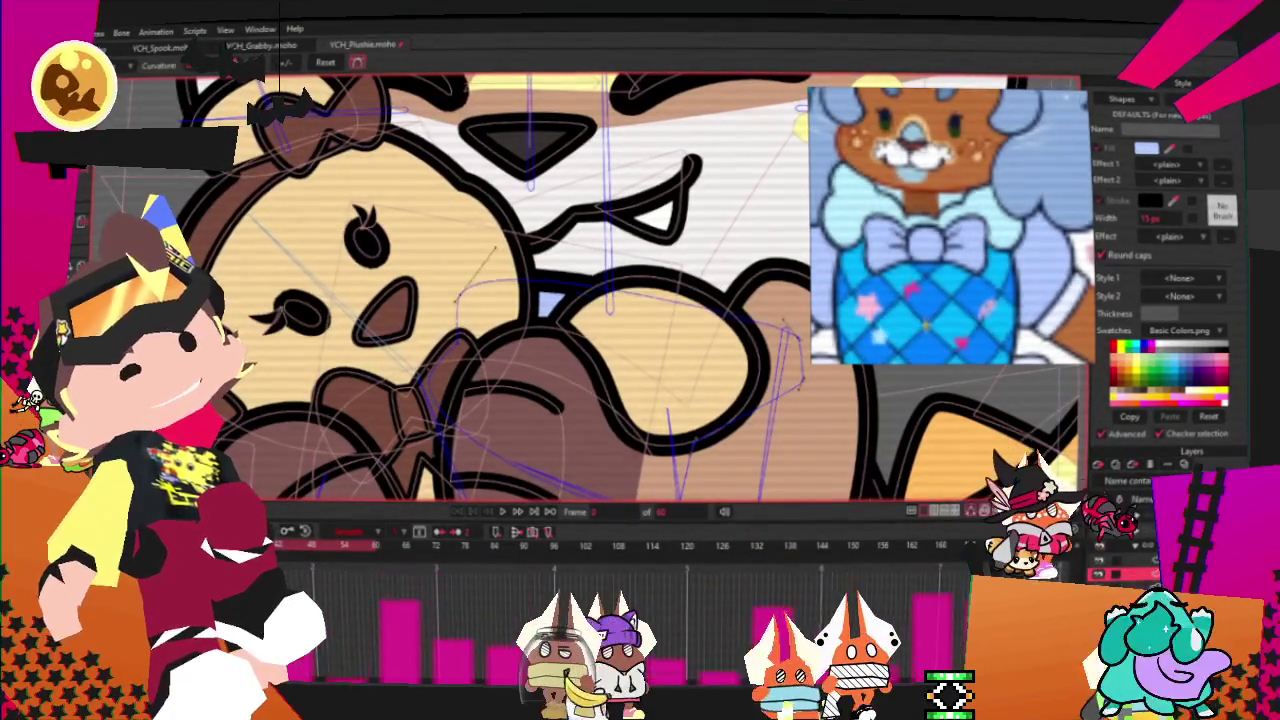
key("a")
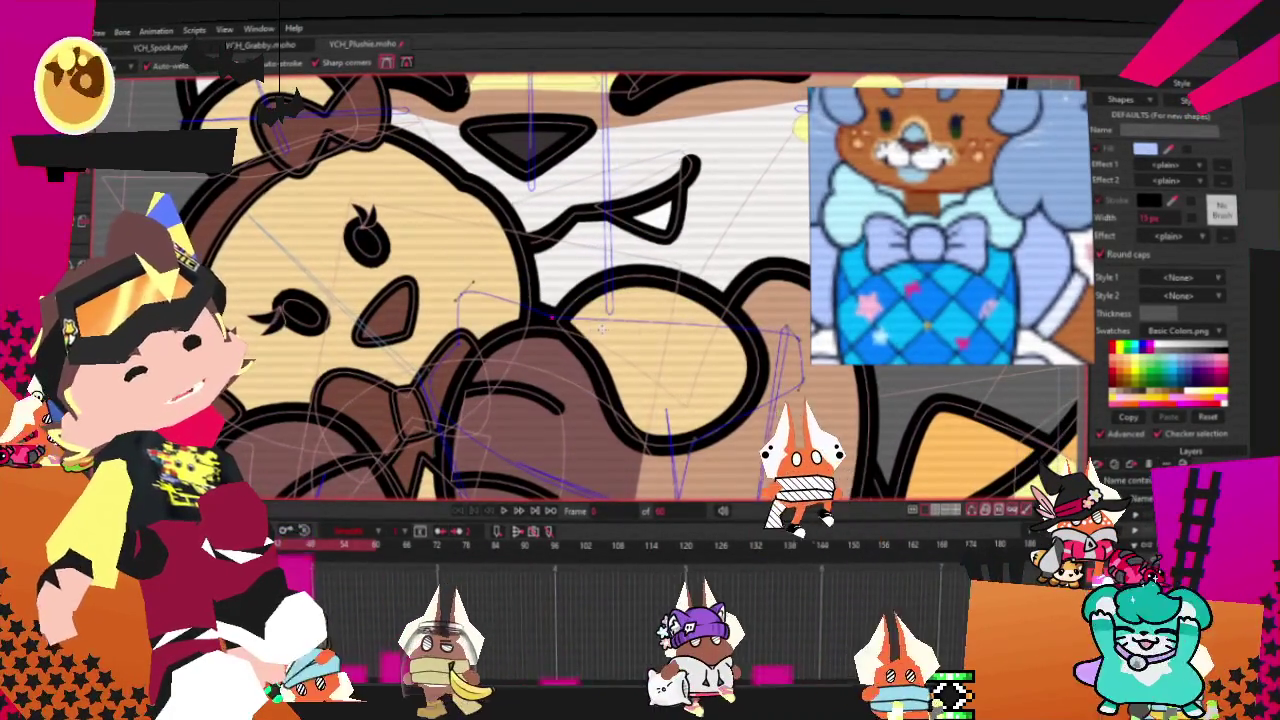
left_click_drag(688, 182, 665, 236)
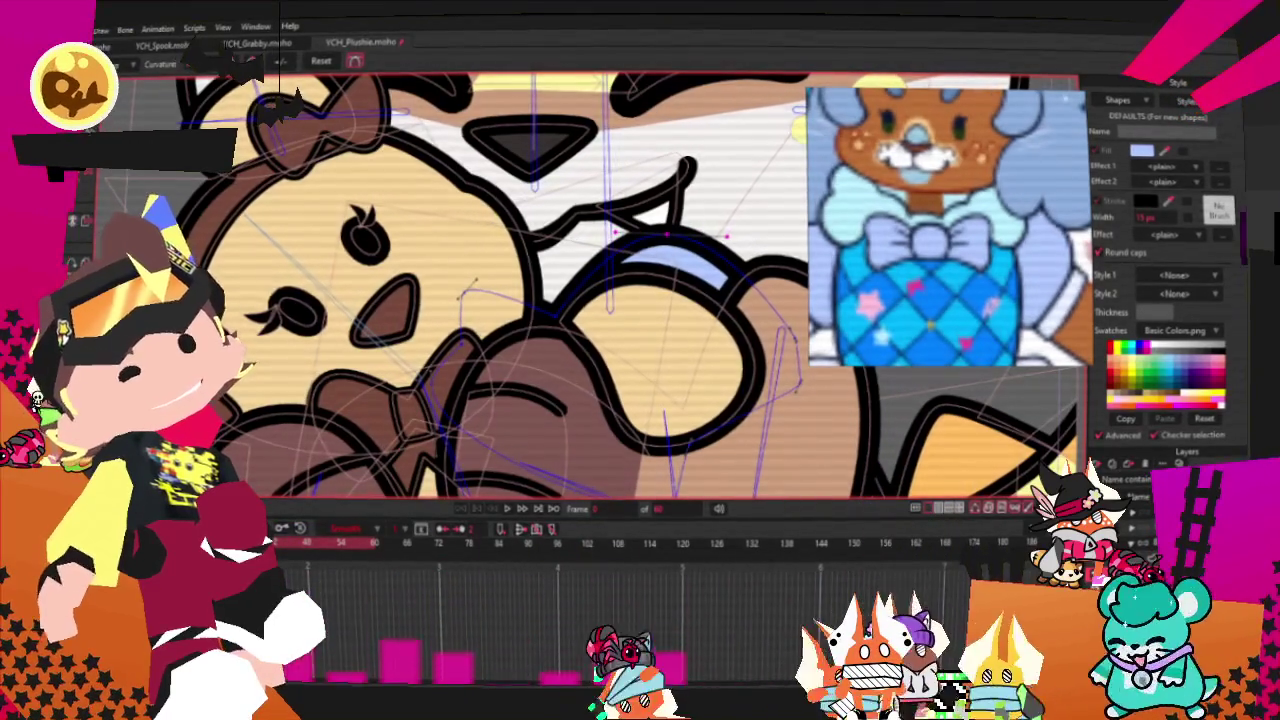
scroll(557, 232, "down", 3)
scroll(557, 232, "up", 3)
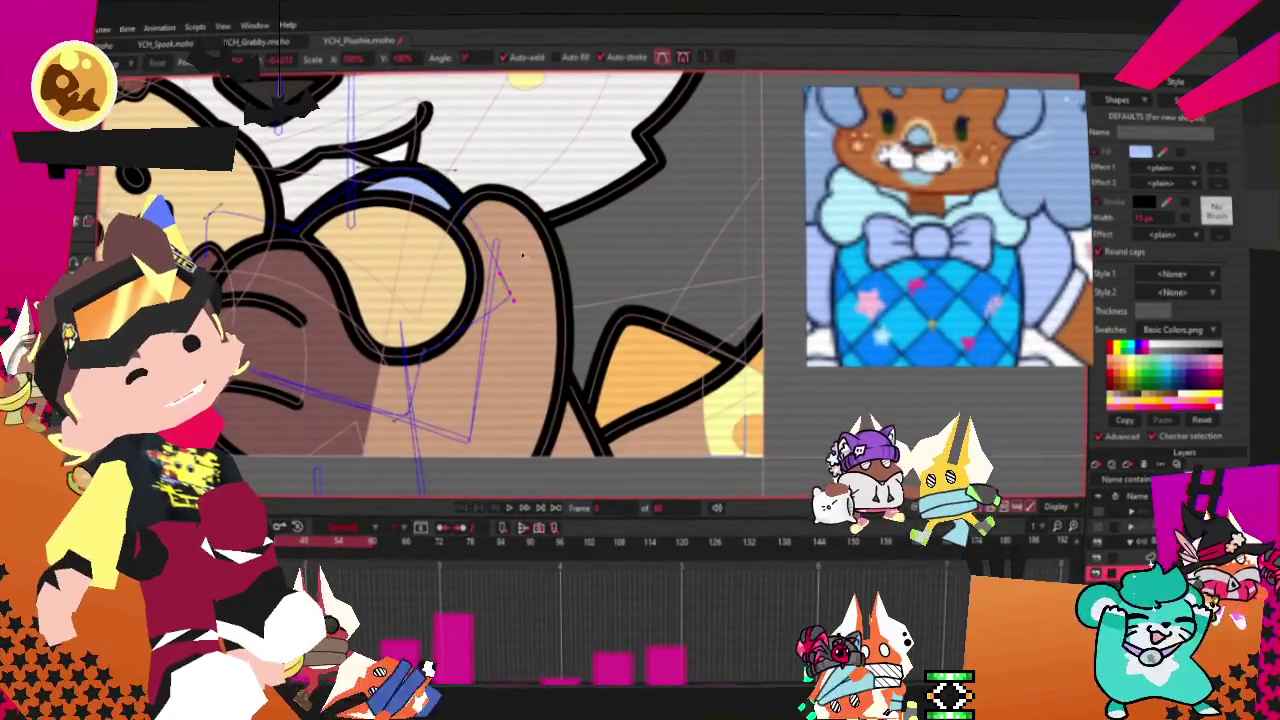
- Preview the hugging emote animation from the timeline
scroll(518, 261, "up", 3)
scroll(416, 364, "down", 3)
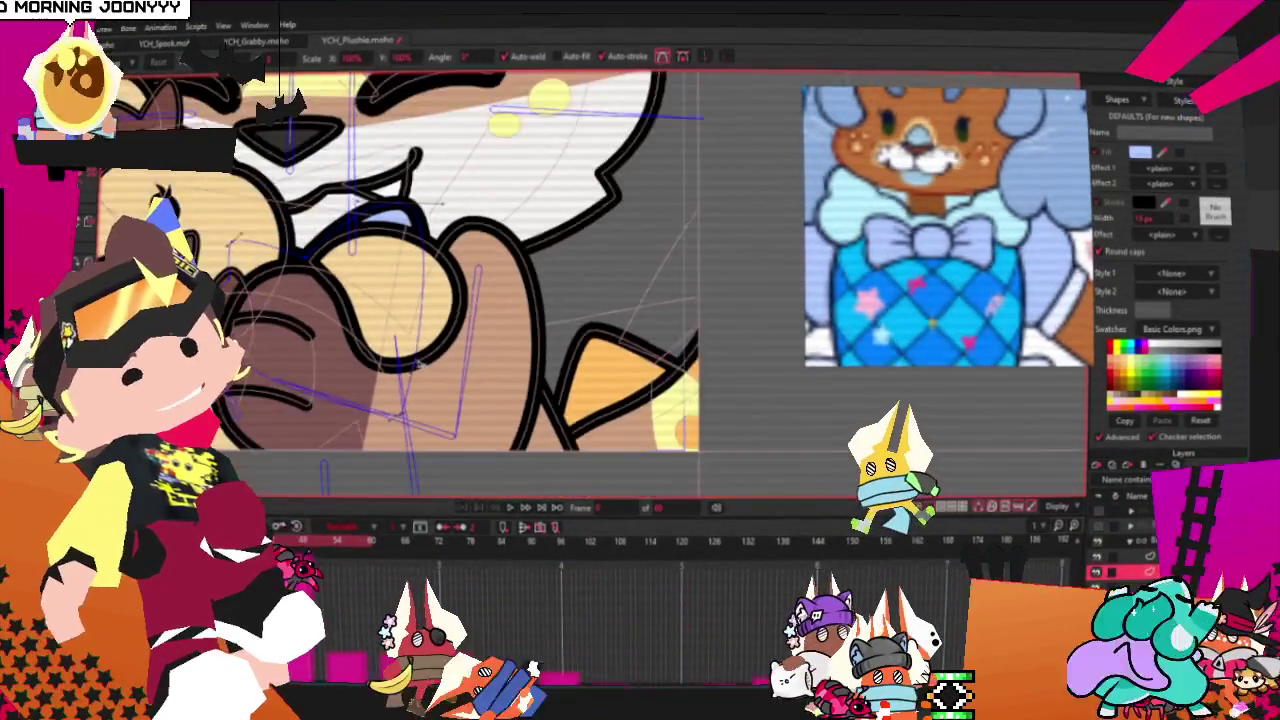
scroll(305, 235, "up", 2)
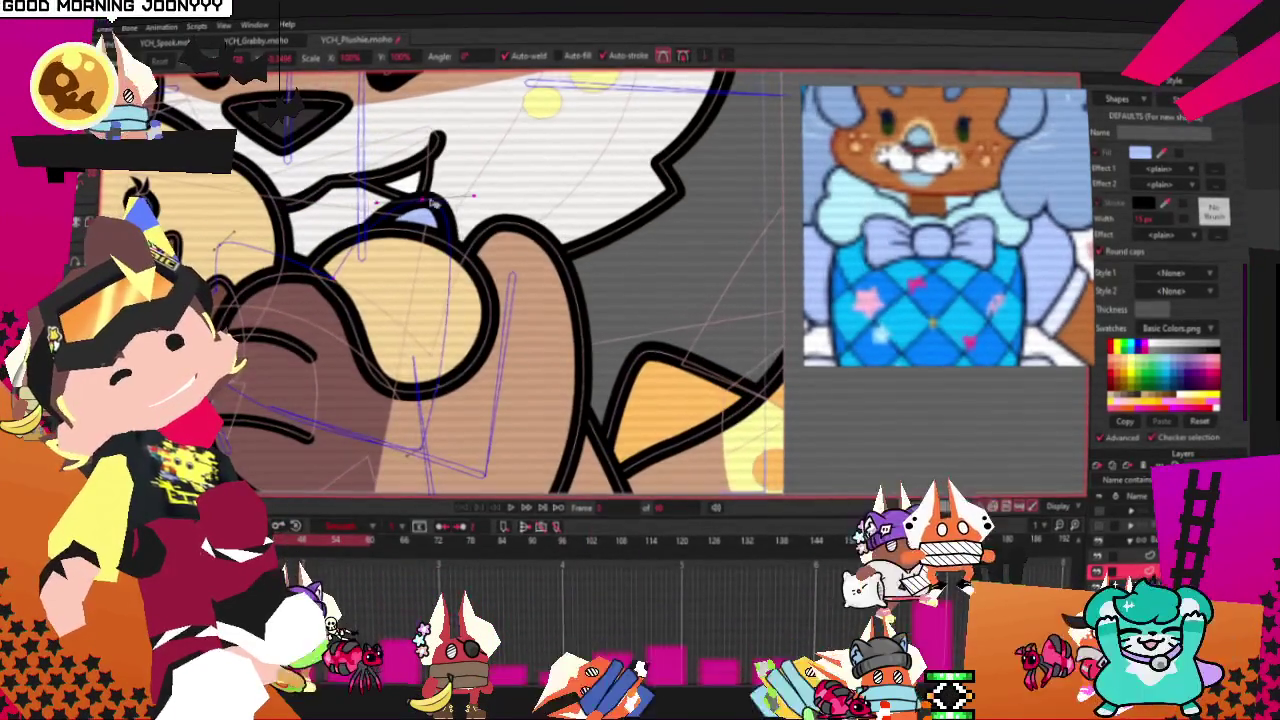
scroll(452, 170, "down", 1)
scroll(452, 170, "up", 2)
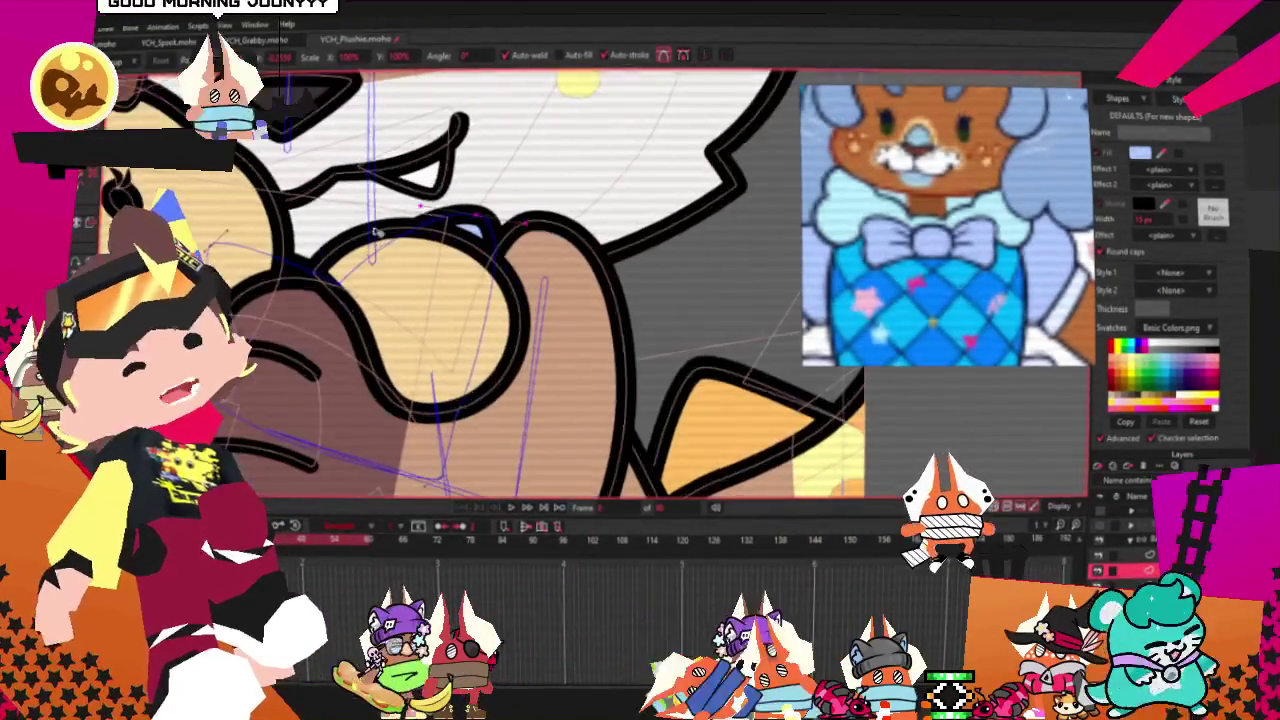
scroll(369, 238, "down", 2)
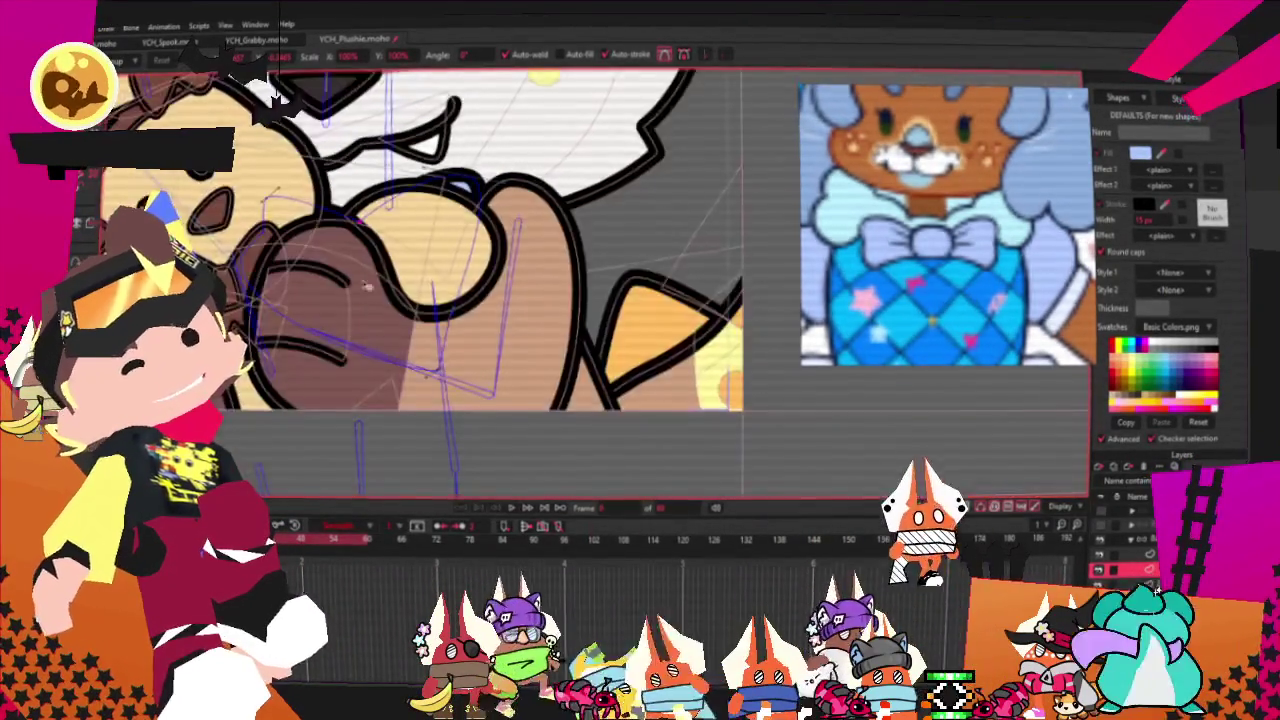
scroll(488, 408, "up", 1)
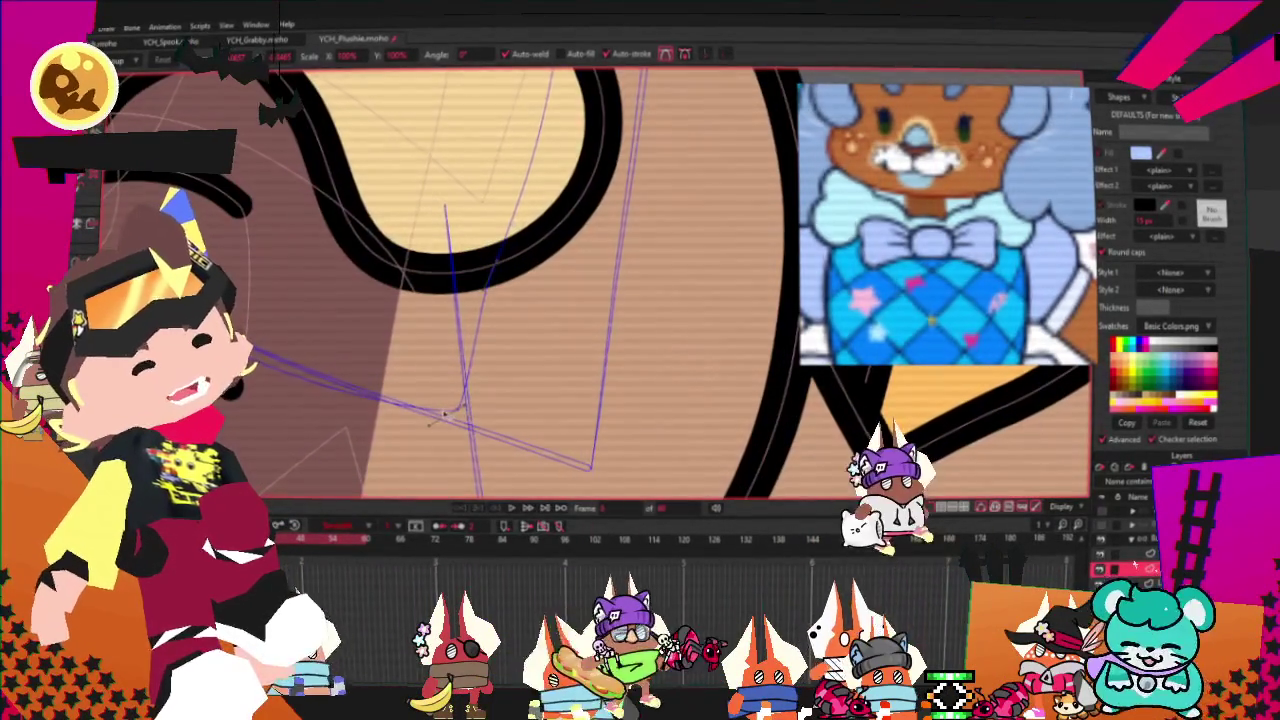
scroll(330, 170, "up", 1)
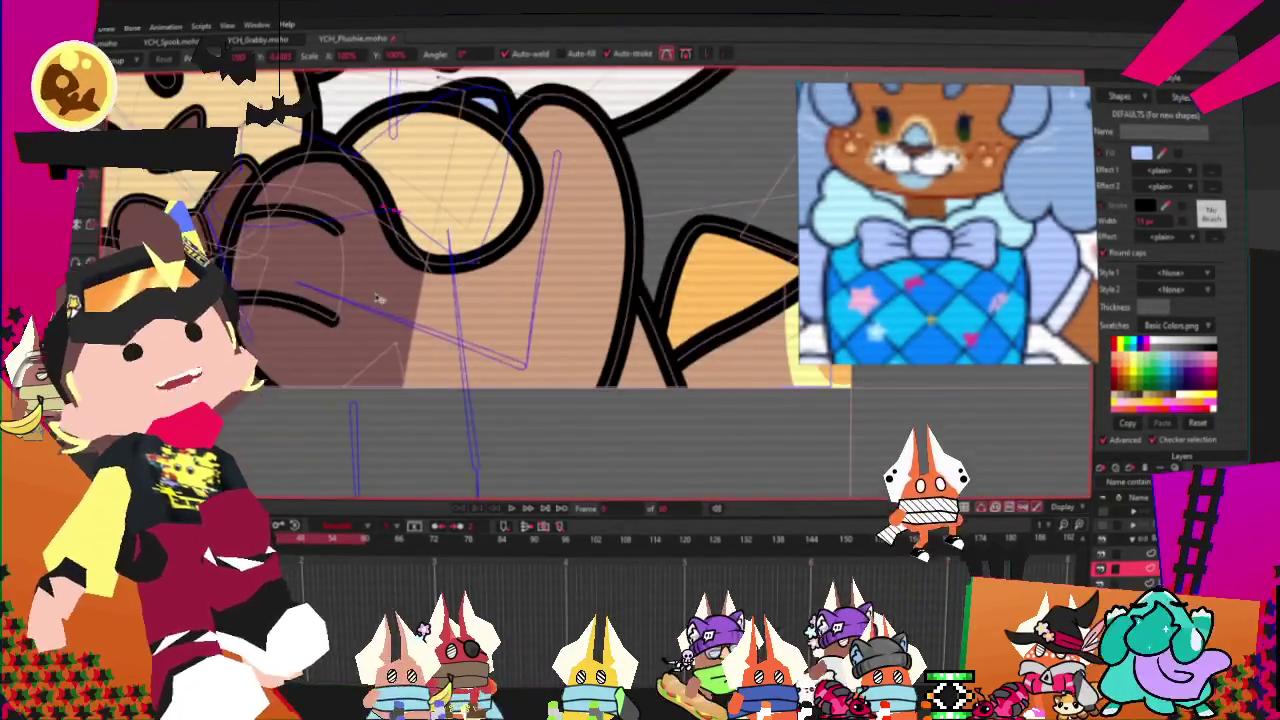
scroll(290, 280, "up", 1)
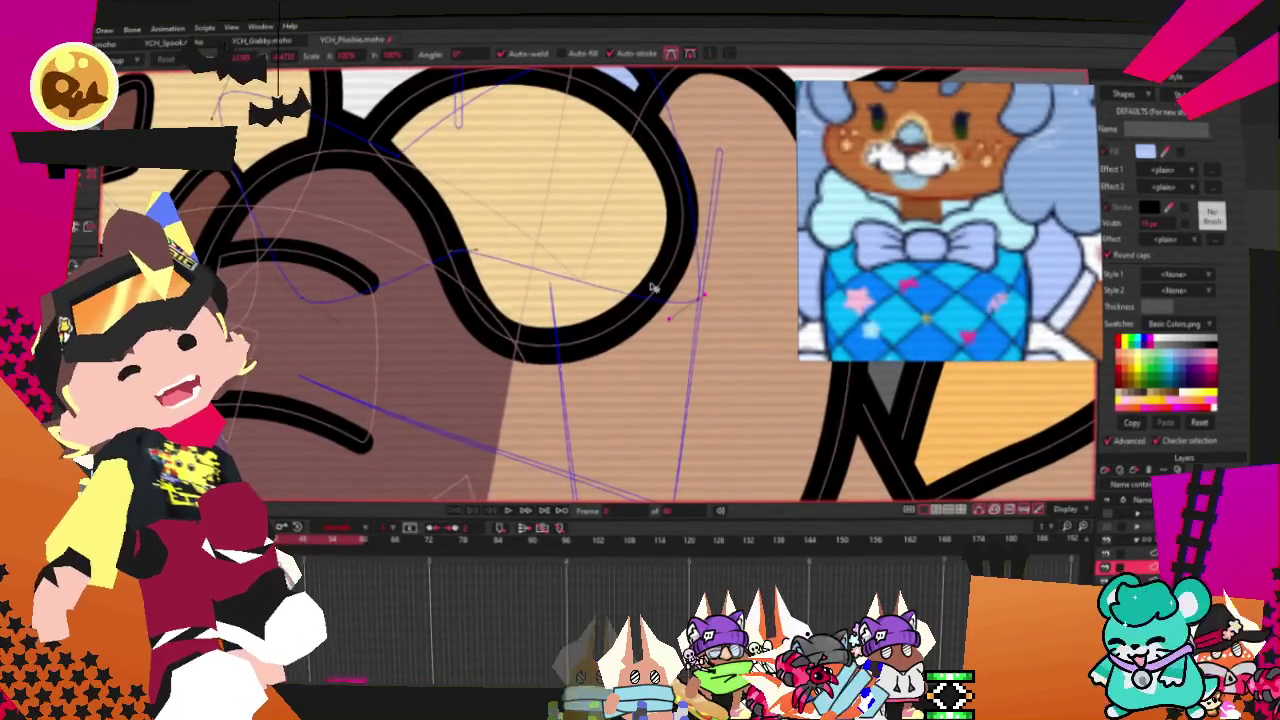
scroll(690, 304, "up", 1)
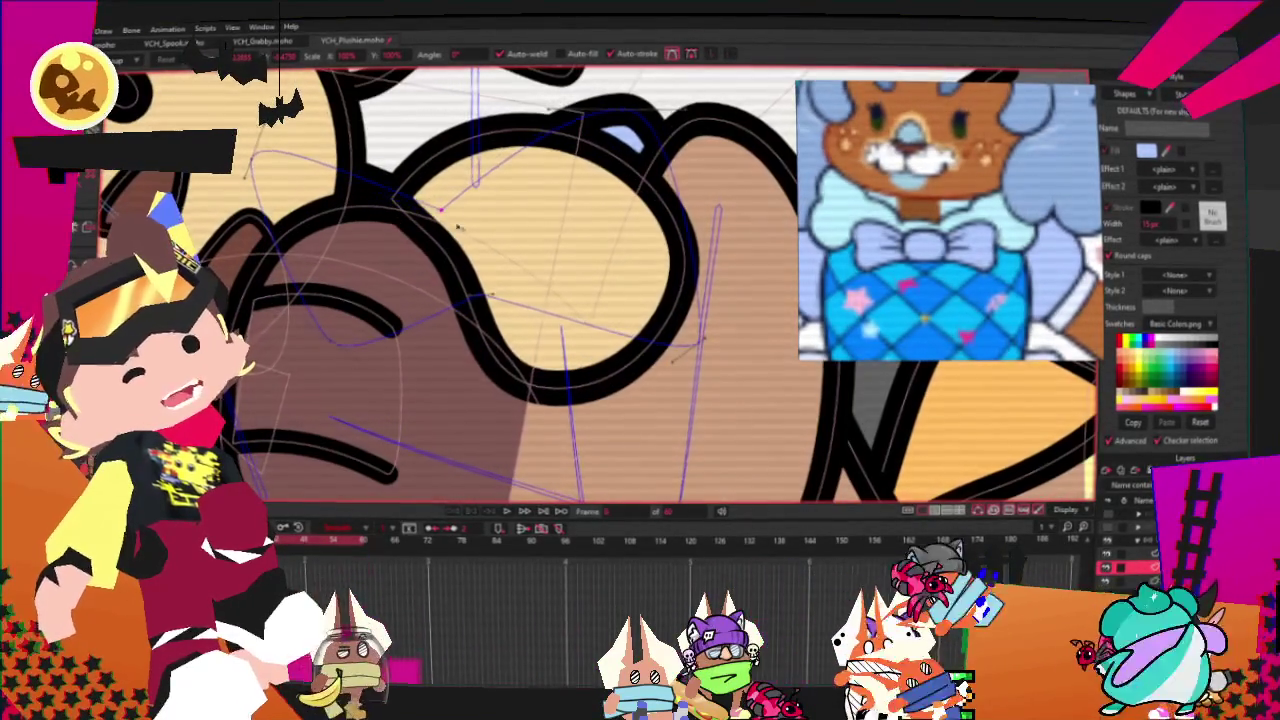
scroll(466, 252, "down", 2)
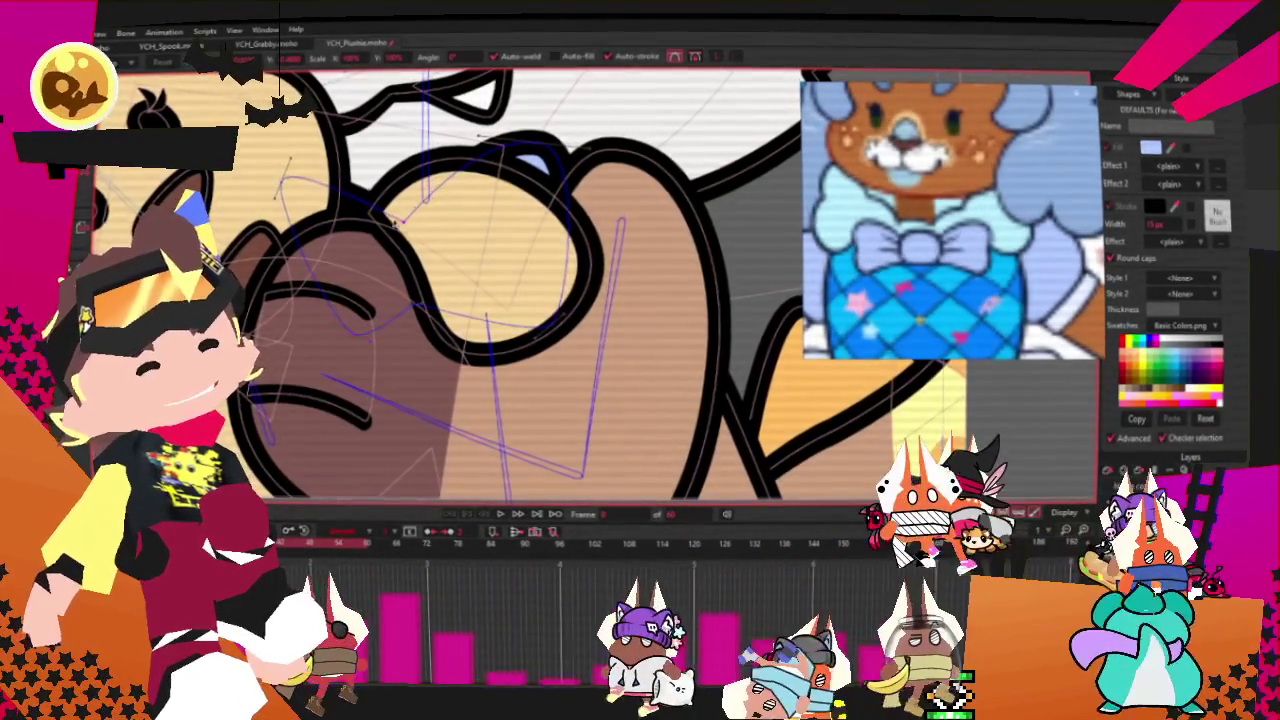
left_click(495, 512)
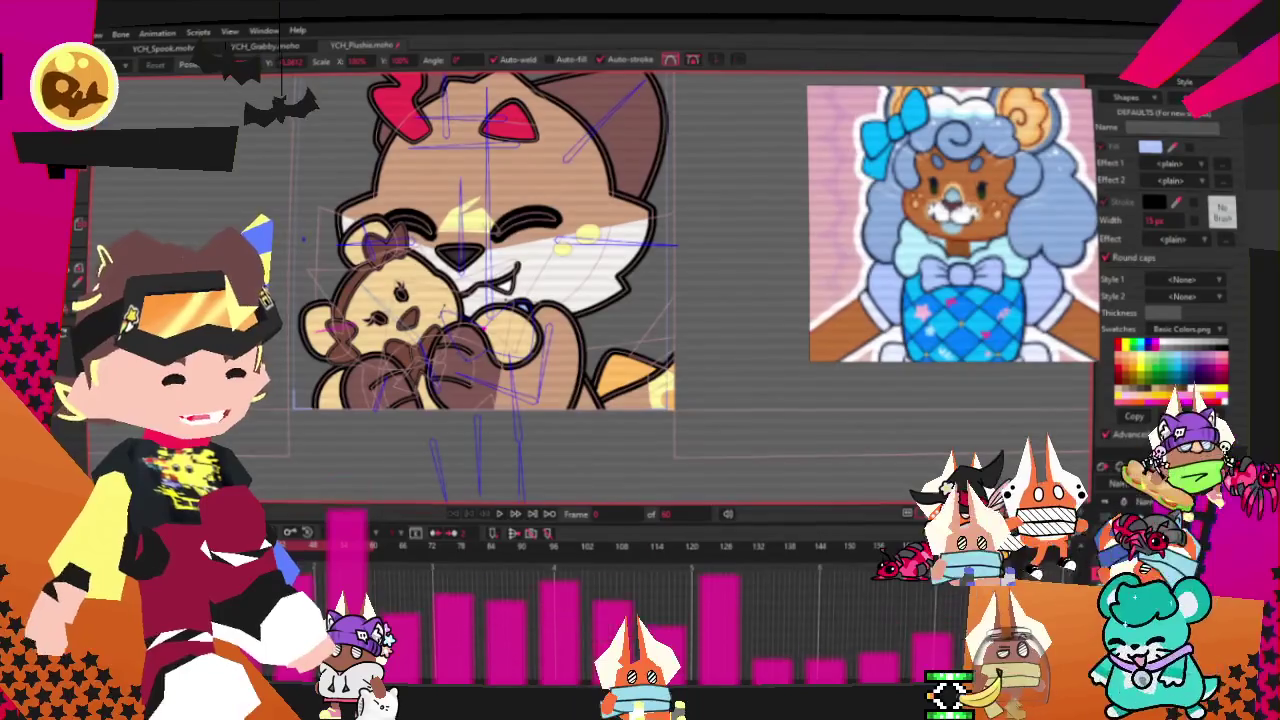
- Zoom into the cat's face and get ready to select whole shapes
scroll(480, 260, "up", 2)
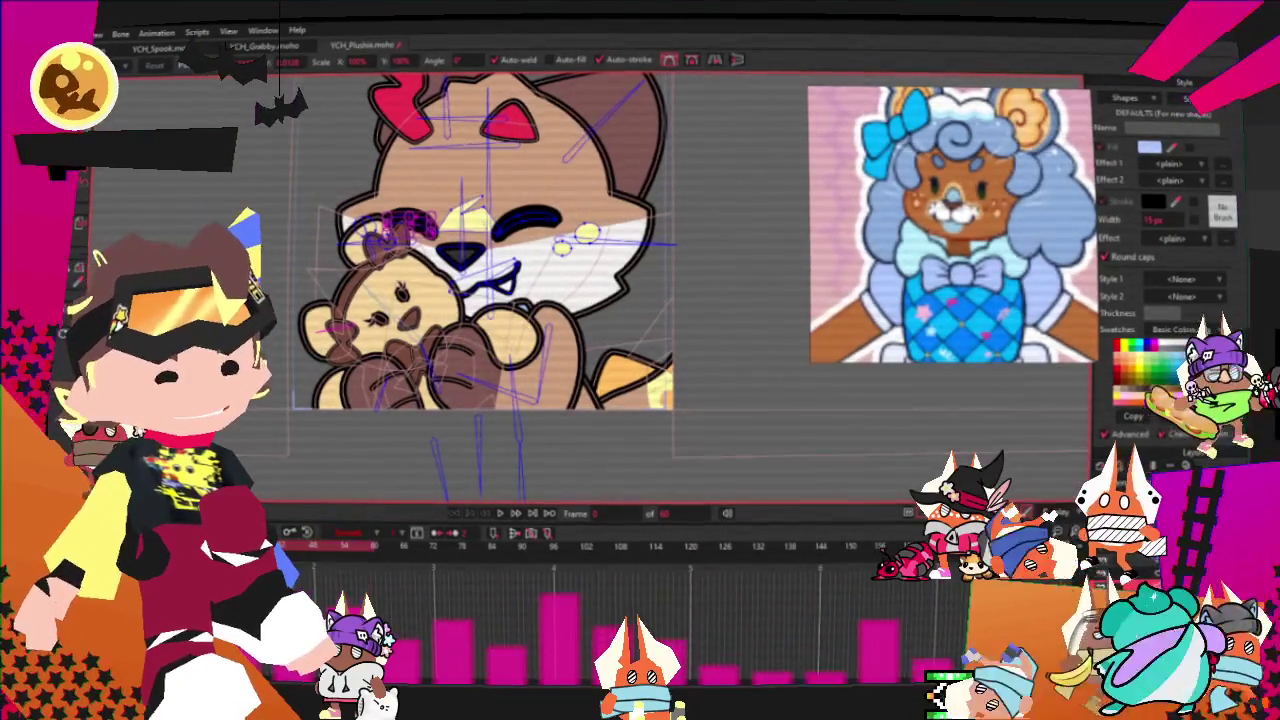
scroll(460, 111, "up", 1)
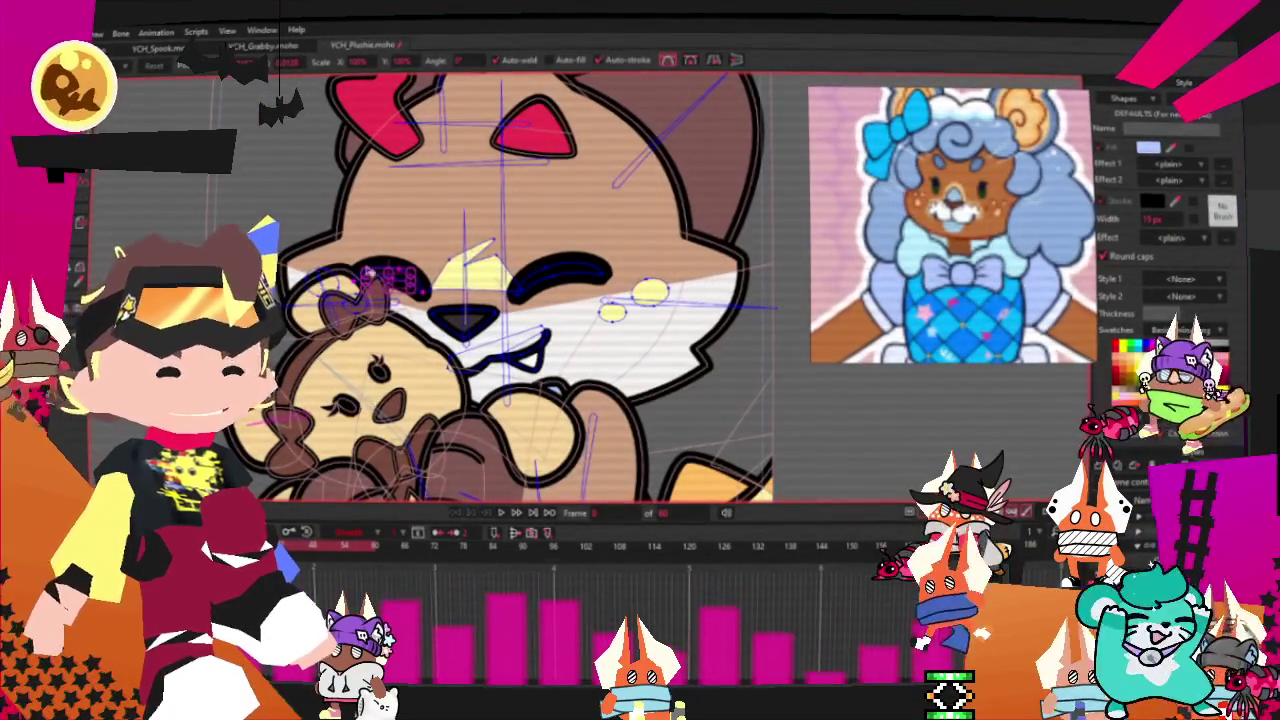
key("g")
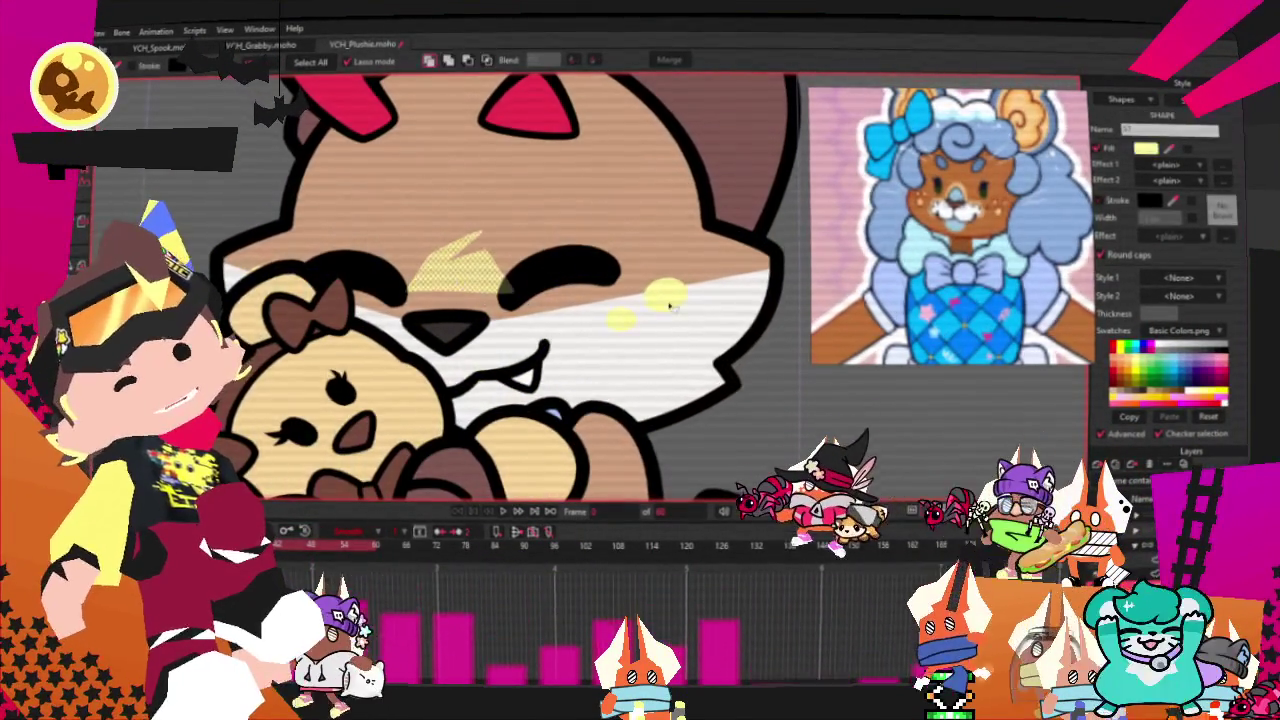
scroll(912, 205, "up", 3)
scroll(912, 205, "up", 2)
- Recolour the forehead marking with the reference's light blue and pick its top point
left_click(940, 183)
scroll(727, 314, "down", 3)
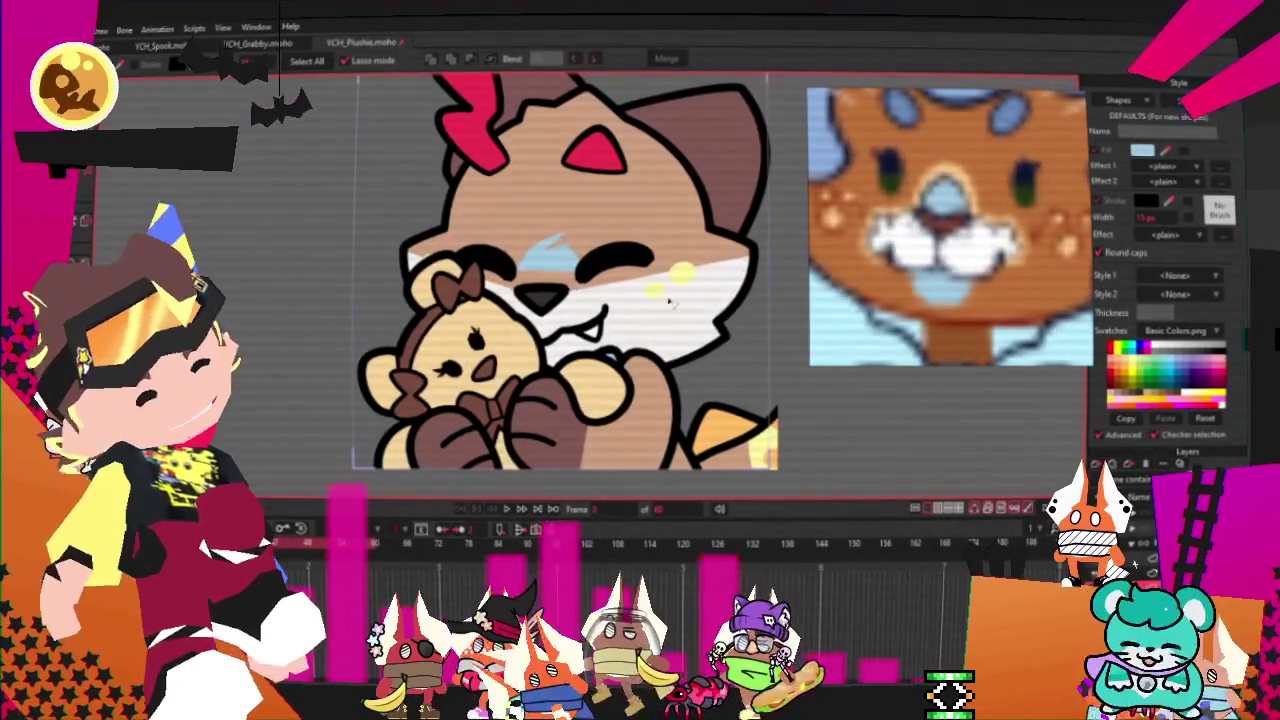
key("t")
scroll(548, 230, "up", 1)
scroll(548, 230, "up", 1)
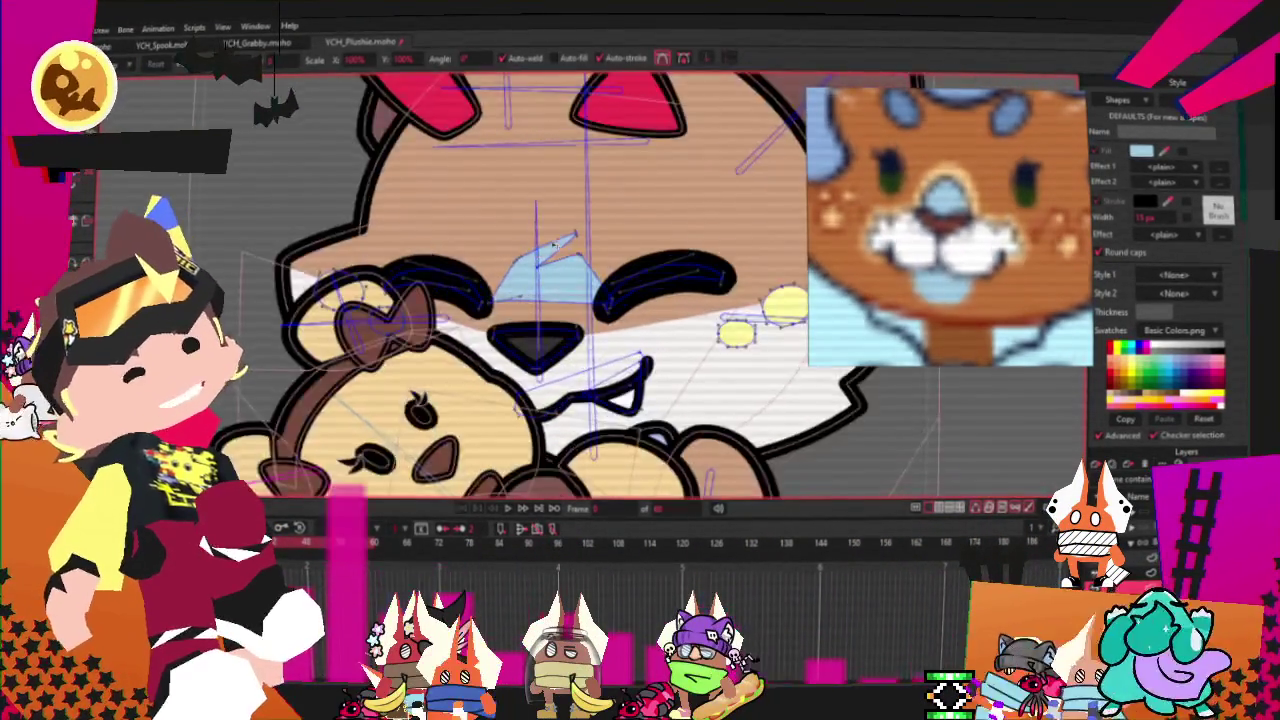
scroll(548, 230, "up", 1)
scroll(548, 230, "up", 1)
left_click(593, 230)
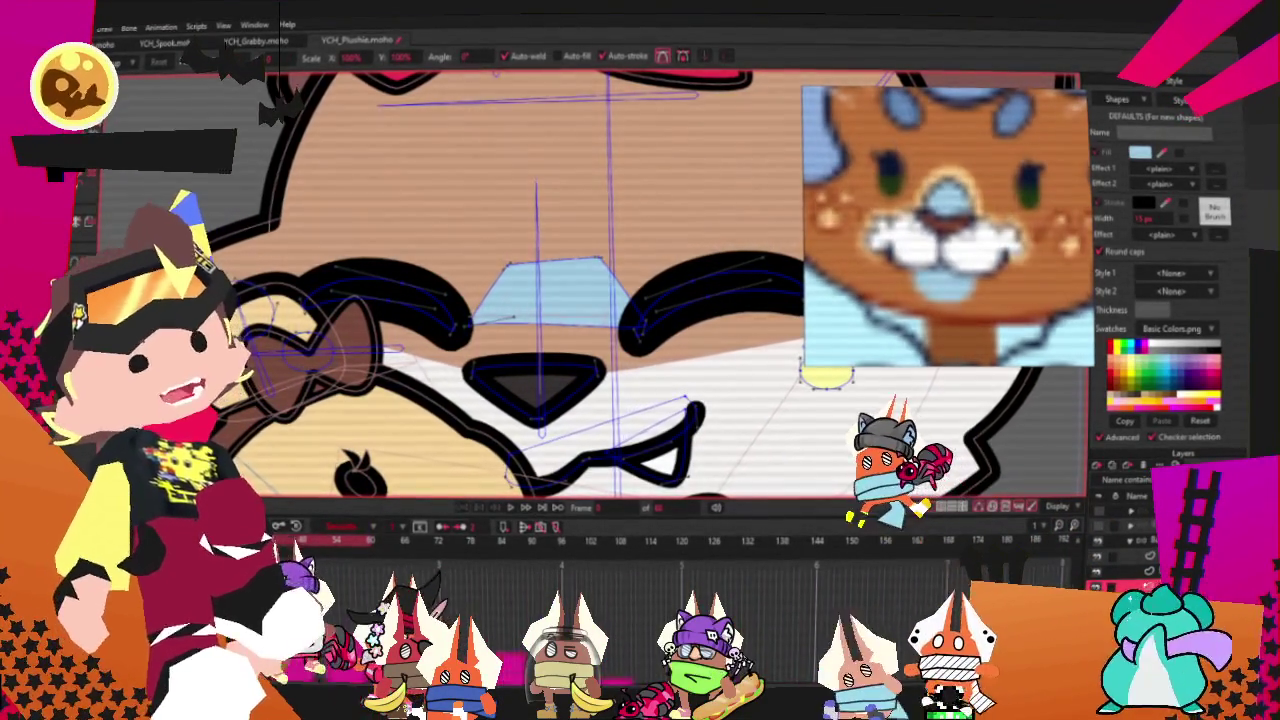
scroll(581, 295, "up", 2)
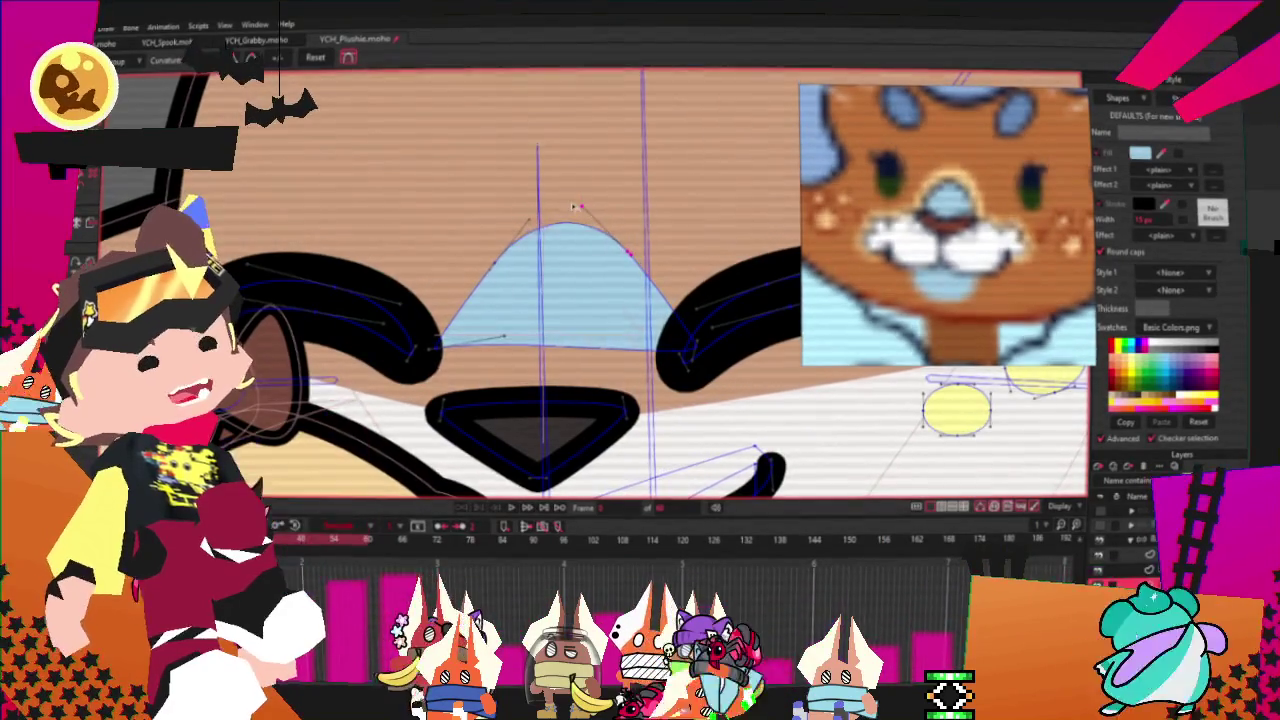
scroll(568, 206, "down", 2)
scroll(546, 347, "up", 2)
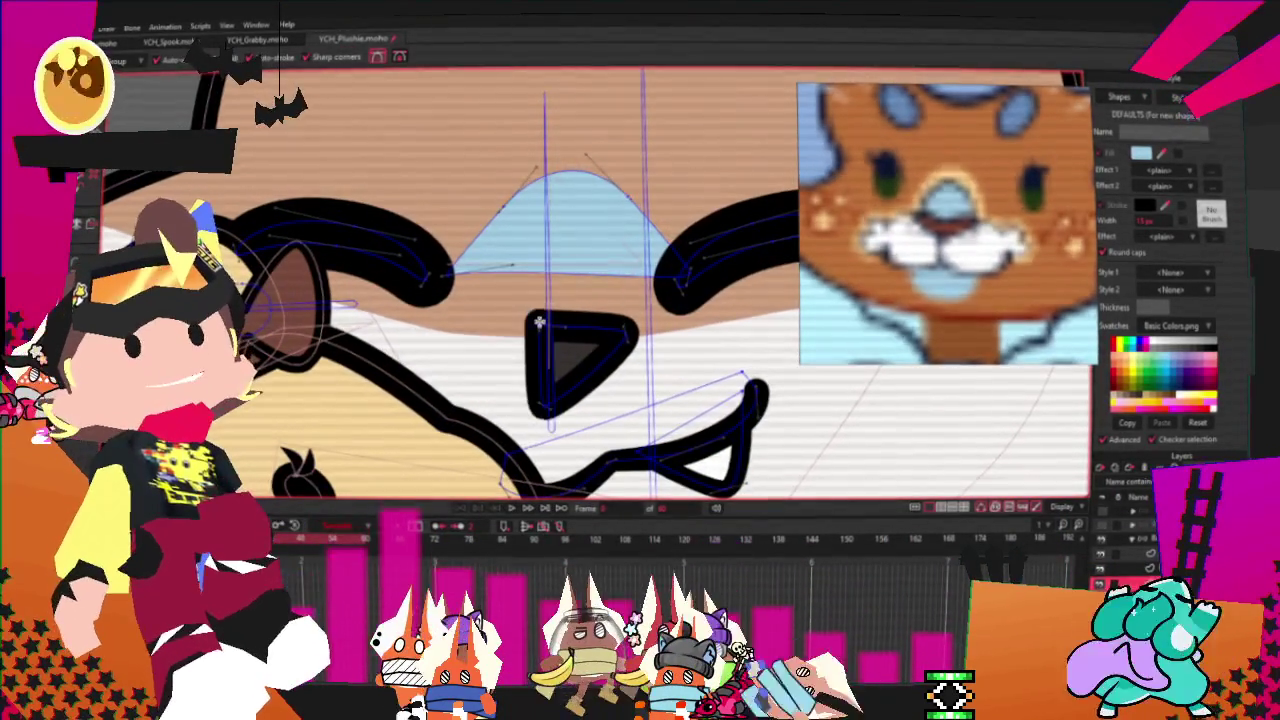
scroll(589, 340, "up", 1)
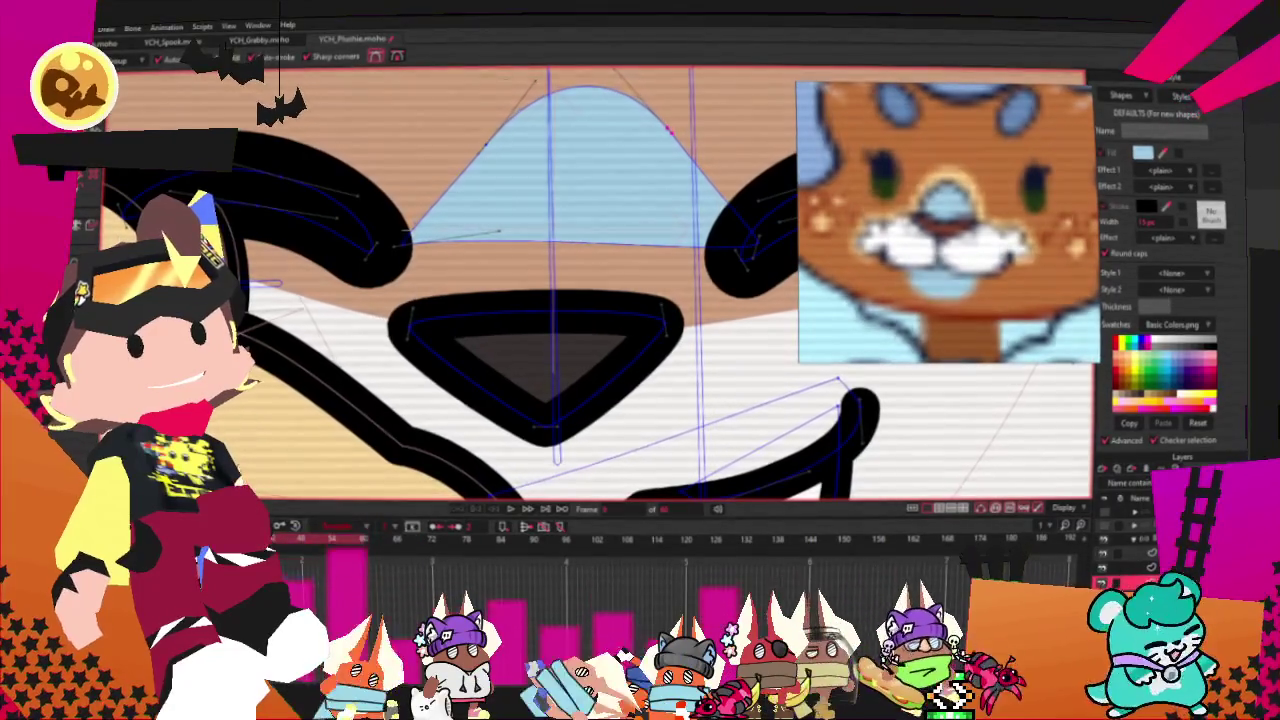
- Box-select a group of the marking's points, then close YCH_Plushie.moho from the File menu
key("r")
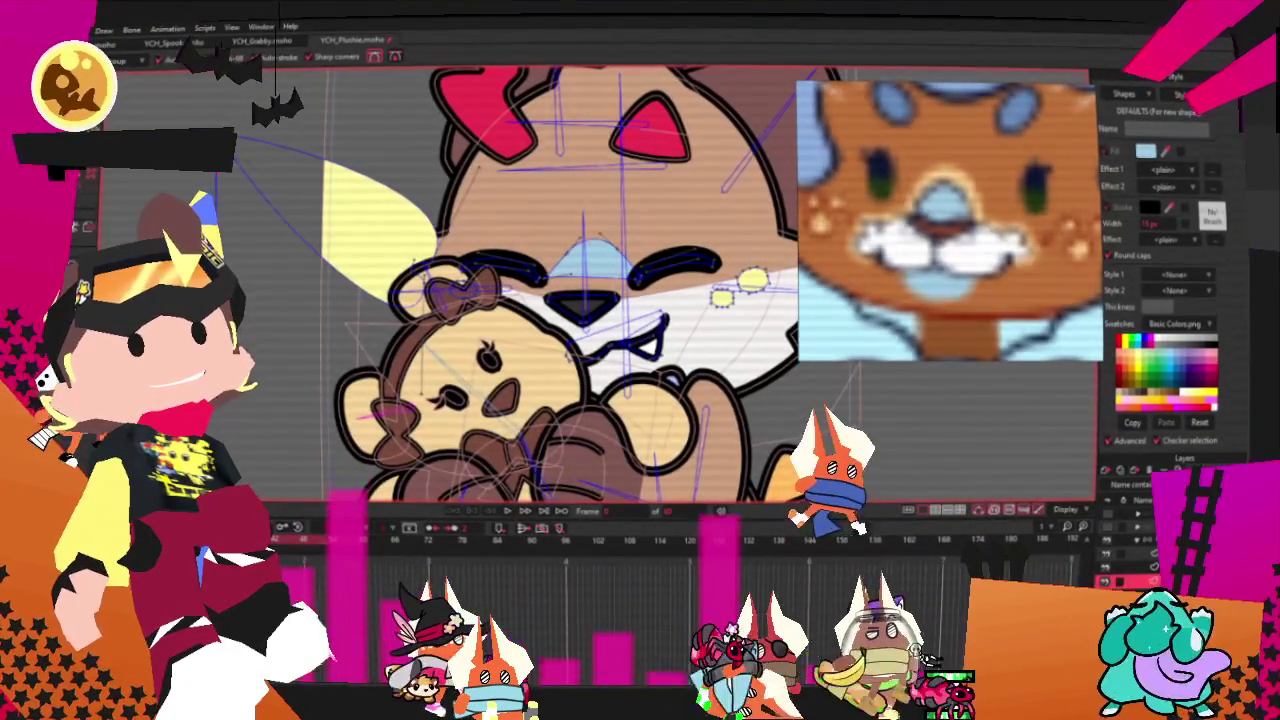
key("g")
key("a")
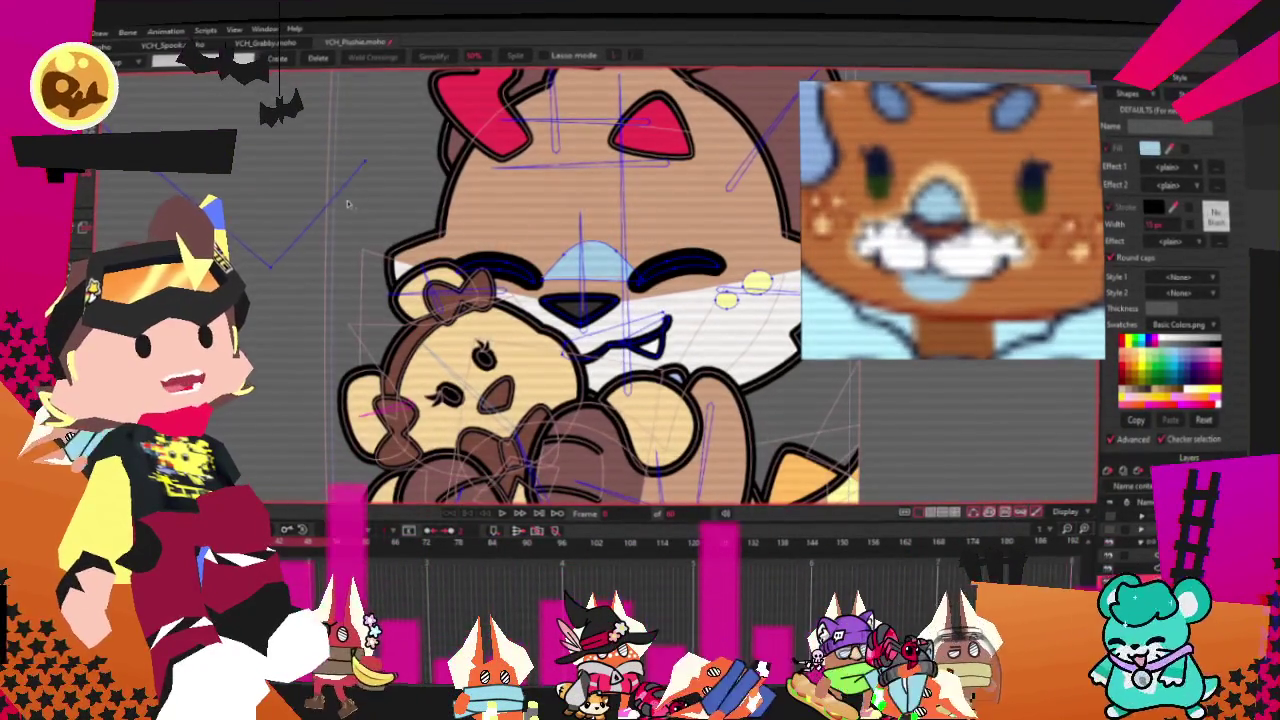
left_click_drag(323, 192, 240, 258)
scroll(240, 258, "down", 2)
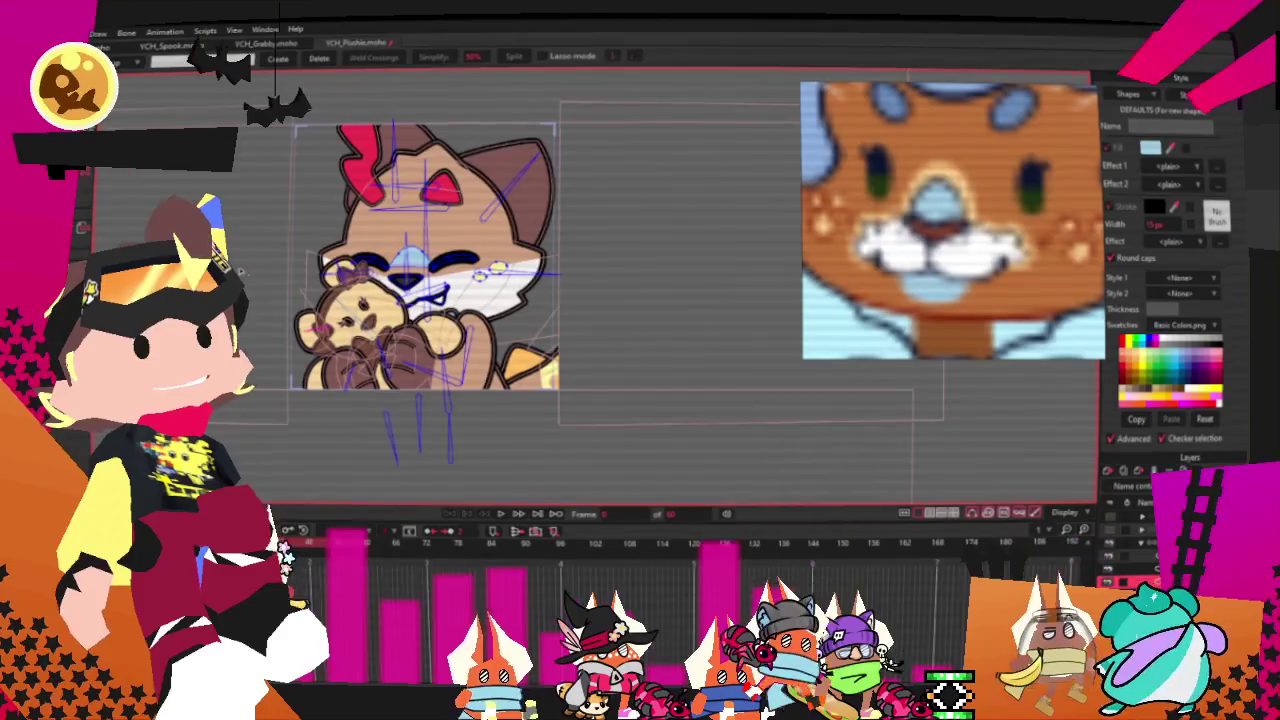
scroll(407, 245, "up", 2)
scroll(407, 245, "down", 3)
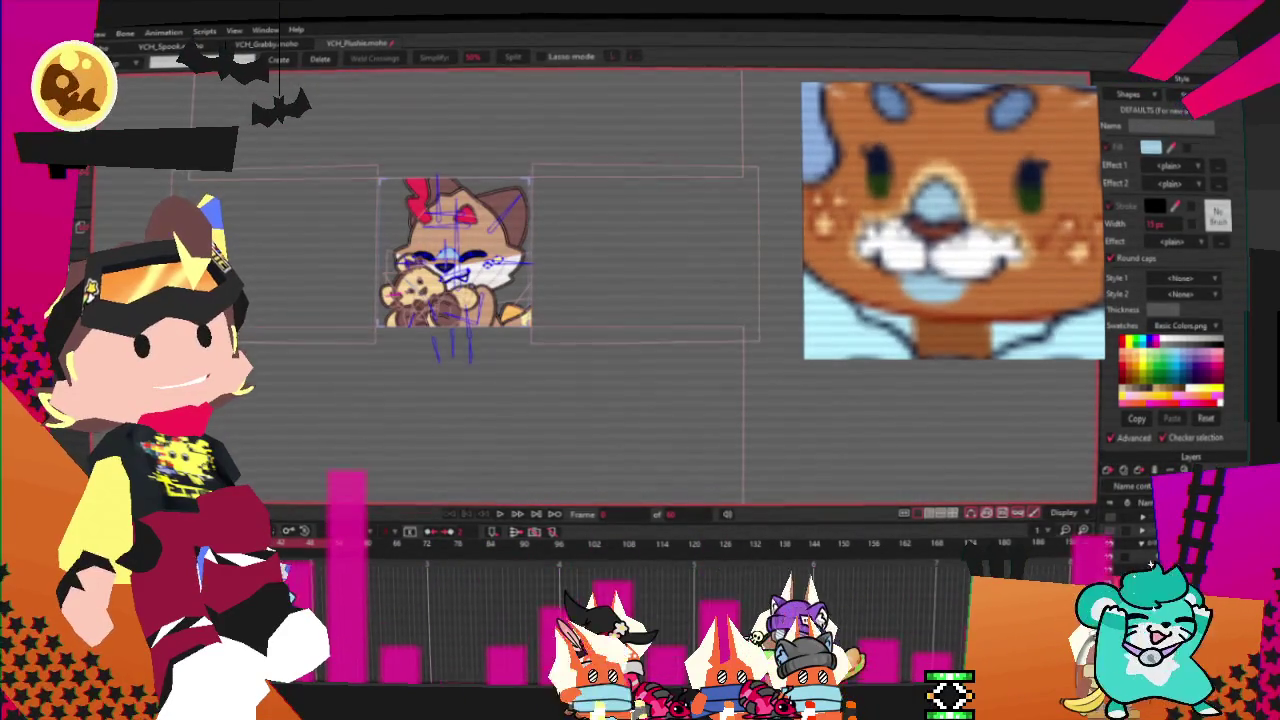
left_click(90, 33)
key("Escape")
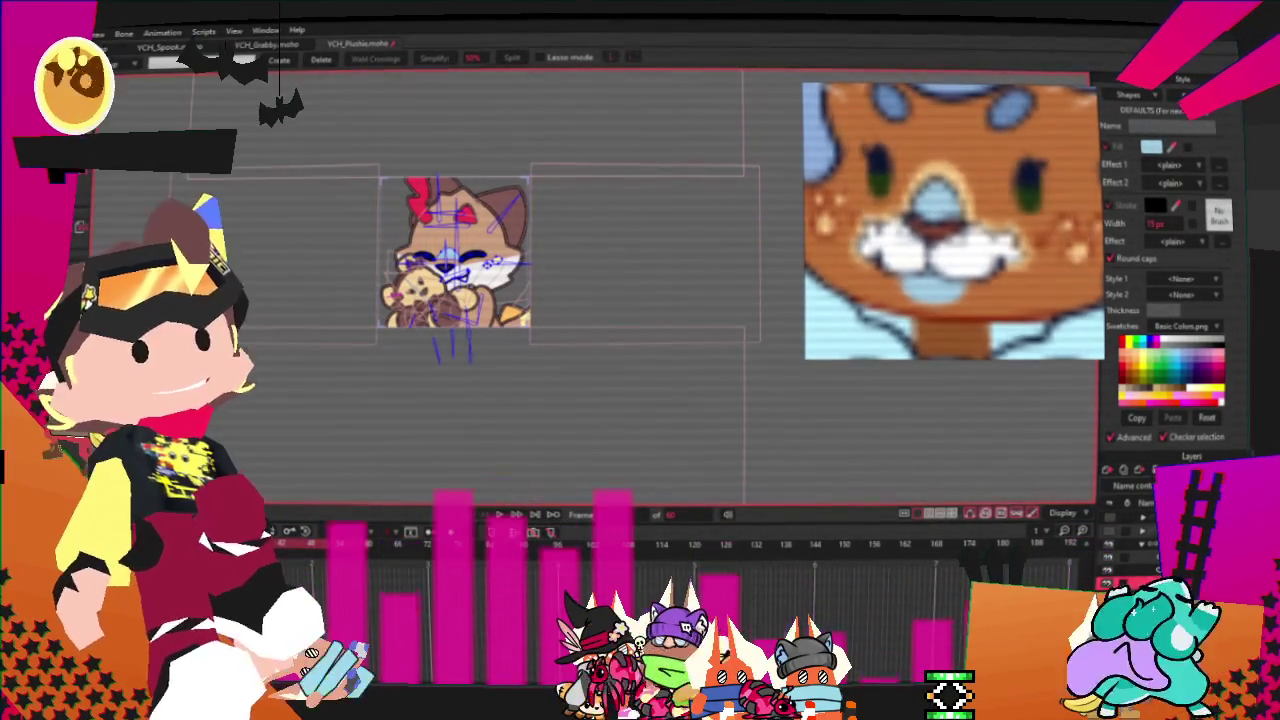
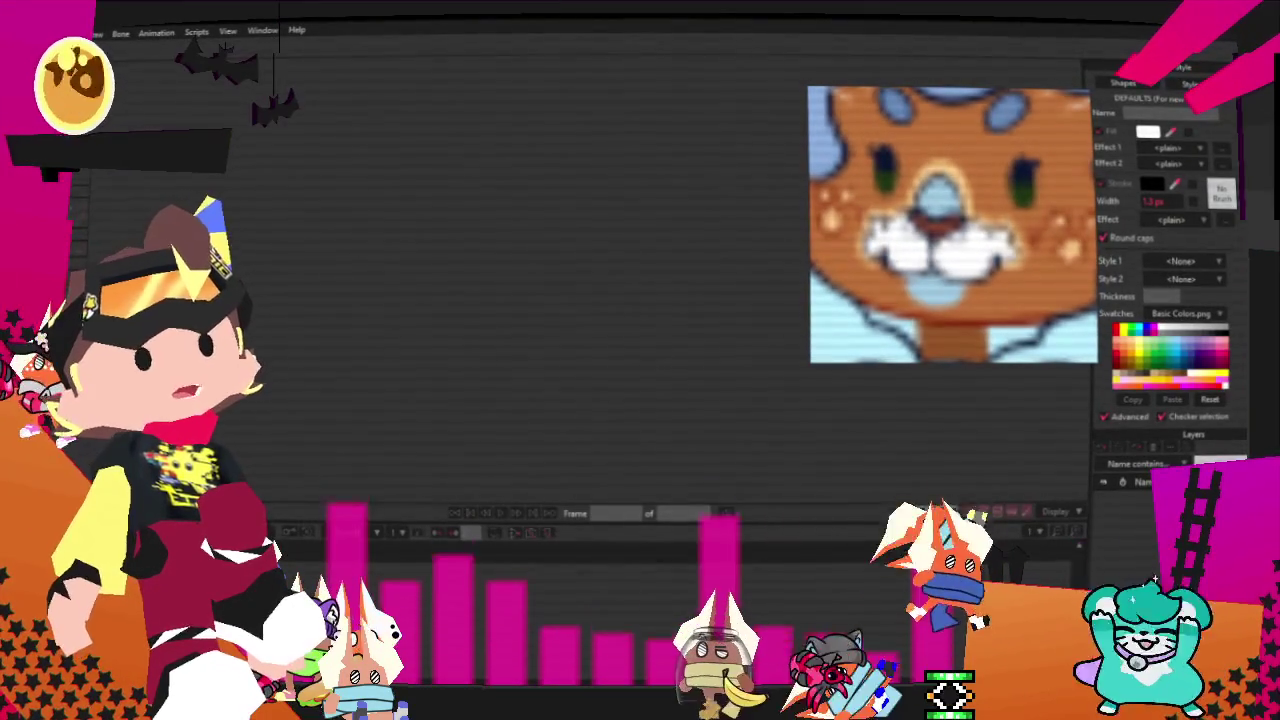
- Reopen the cat-and-teddy-bear project from the File menu's recent projects list
left_click(40, 30)
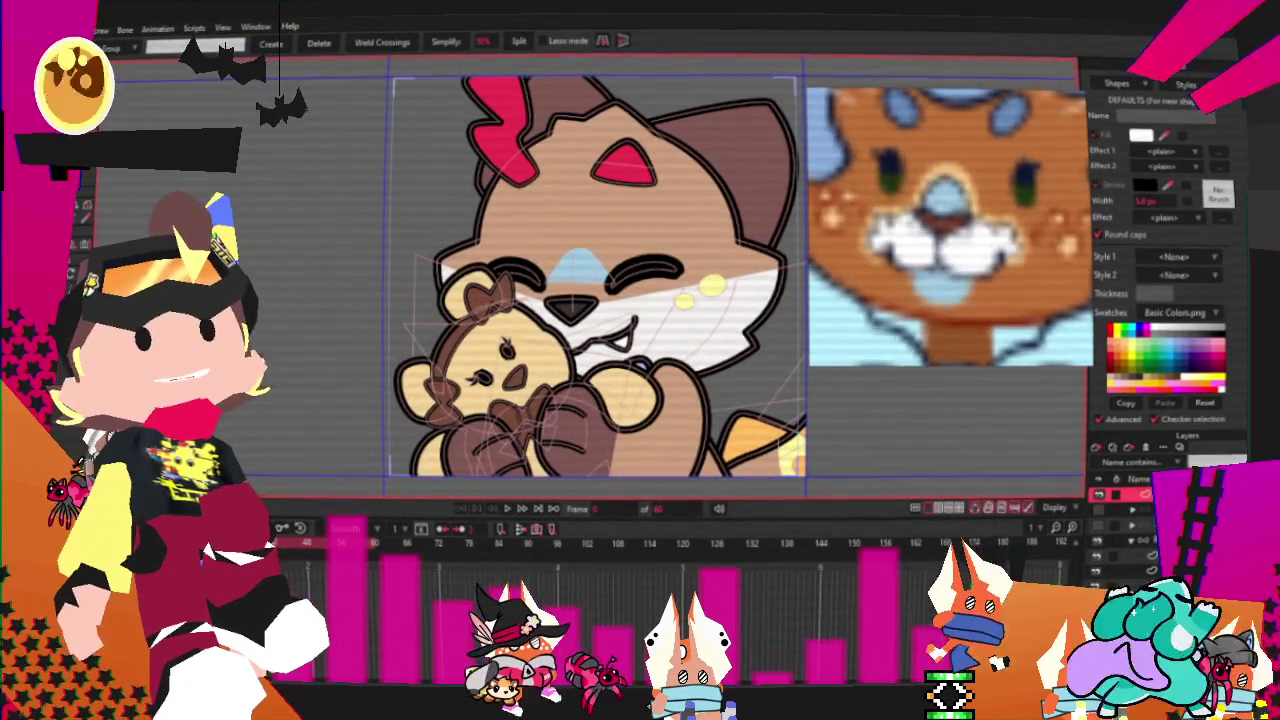
key("alt+f")
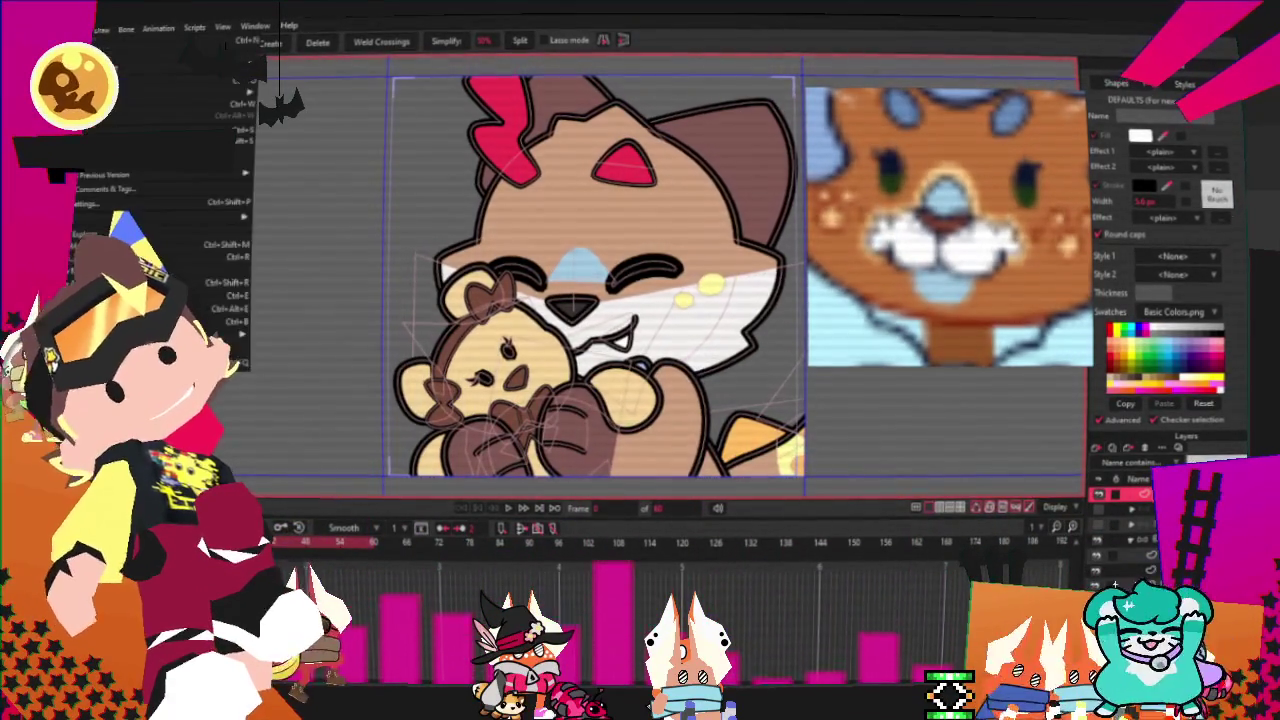
mouse_move(160, 93)
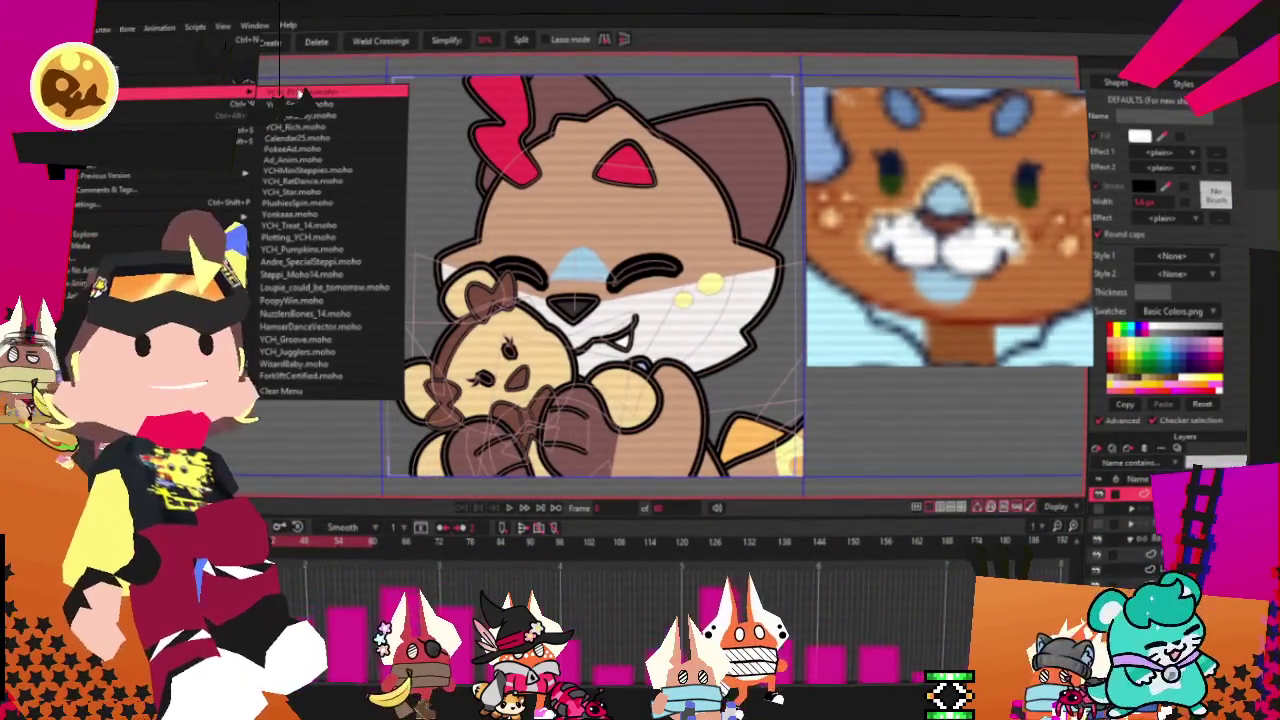
left_click(300, 92)
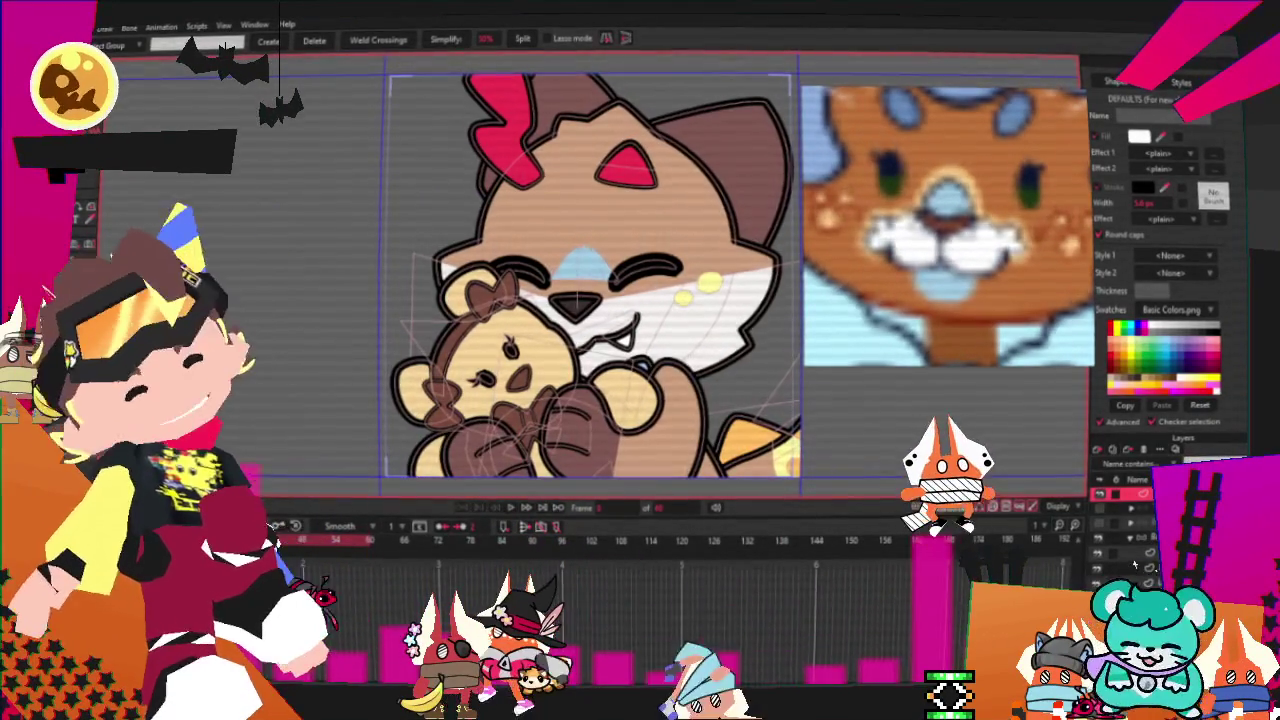
- Zoom in on the cat's nose and outline a zigzag-edged white muzzle around it
scroll(459, 236, "up", 3)
scroll(459, 236, "up", 2)
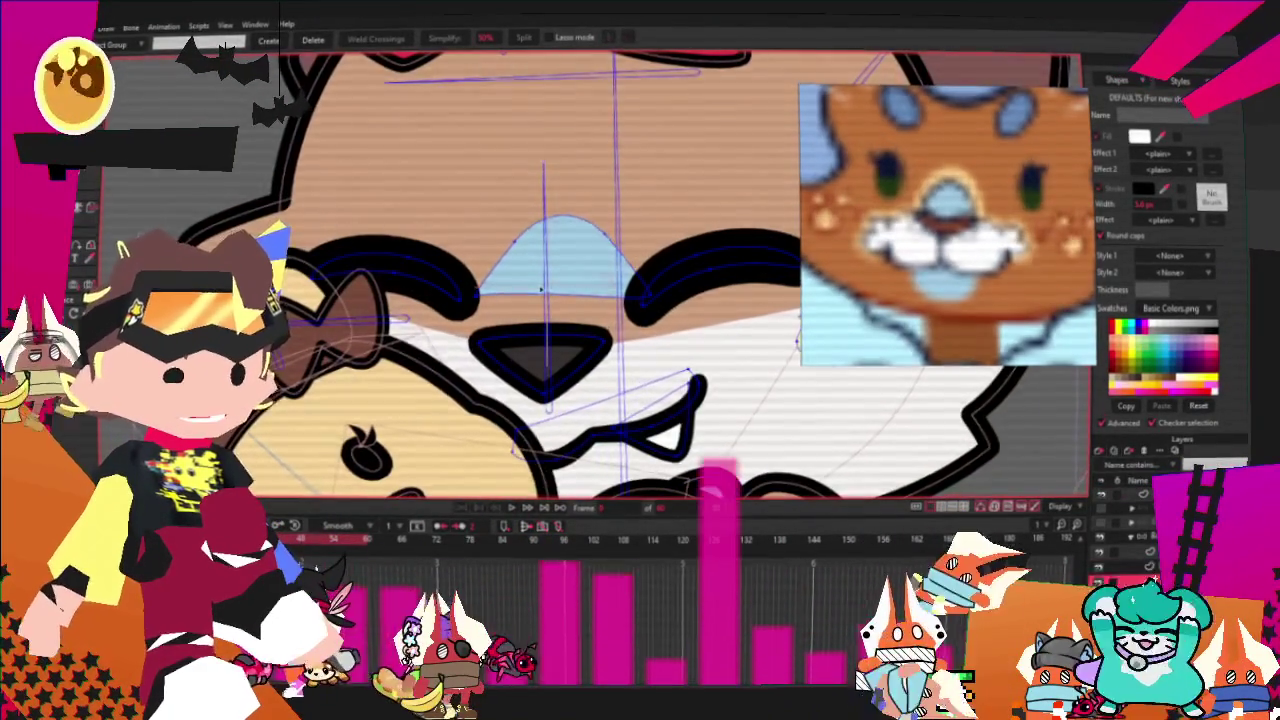
left_click_drag(585, 303, 555, 283)
scroll(555, 283, "down", 1)
scroll(555, 283, "down", 1)
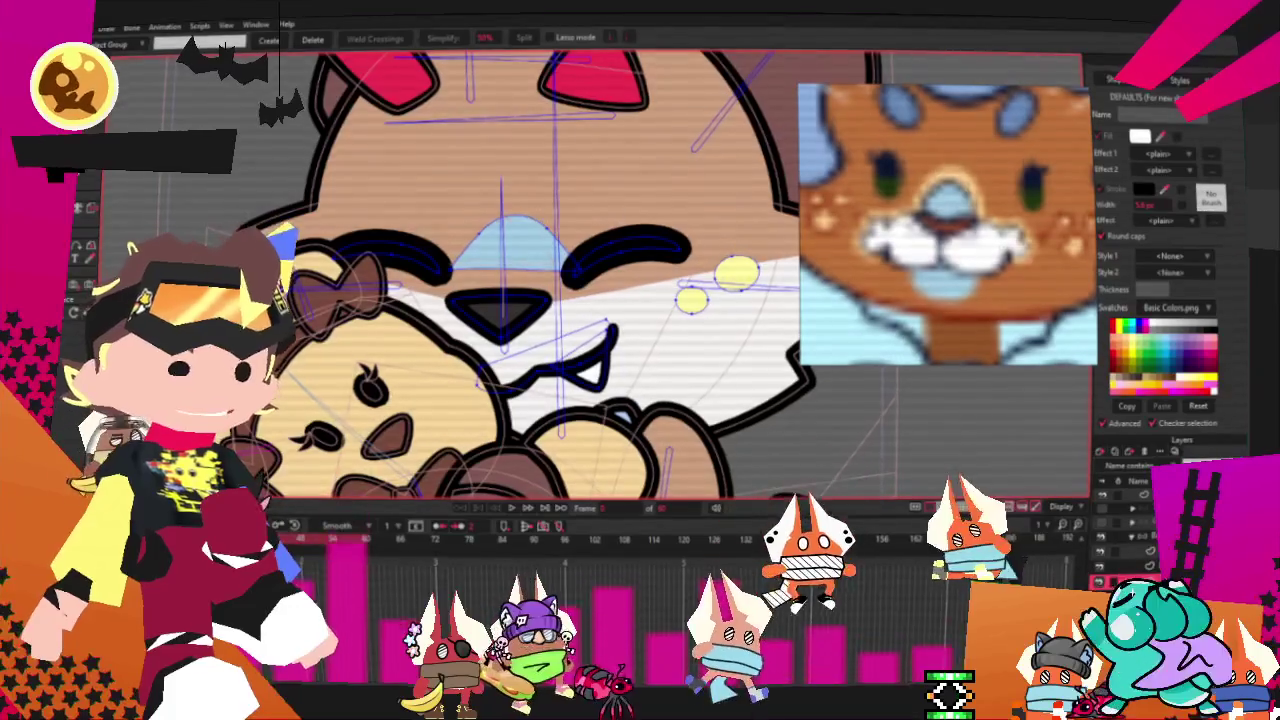
scroll(692, 374, "down", 2)
scroll(692, 374, "up", 2)
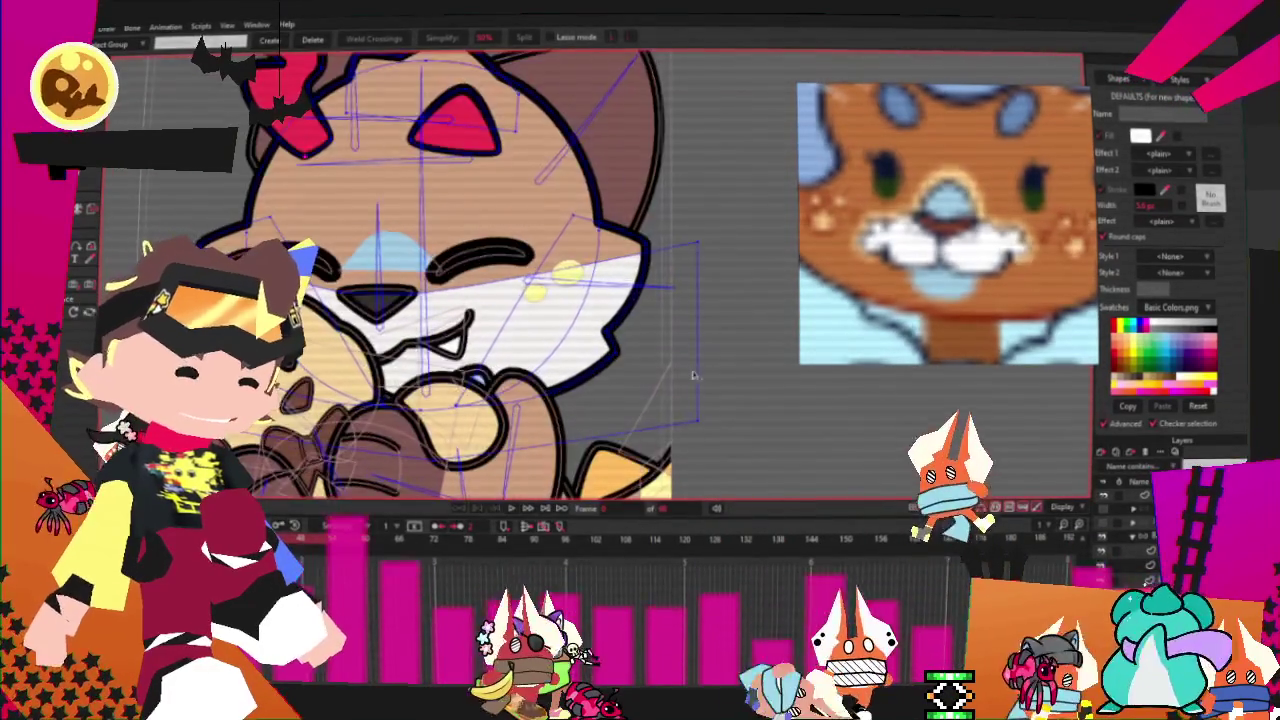
scroll(367, 318, "up", 1)
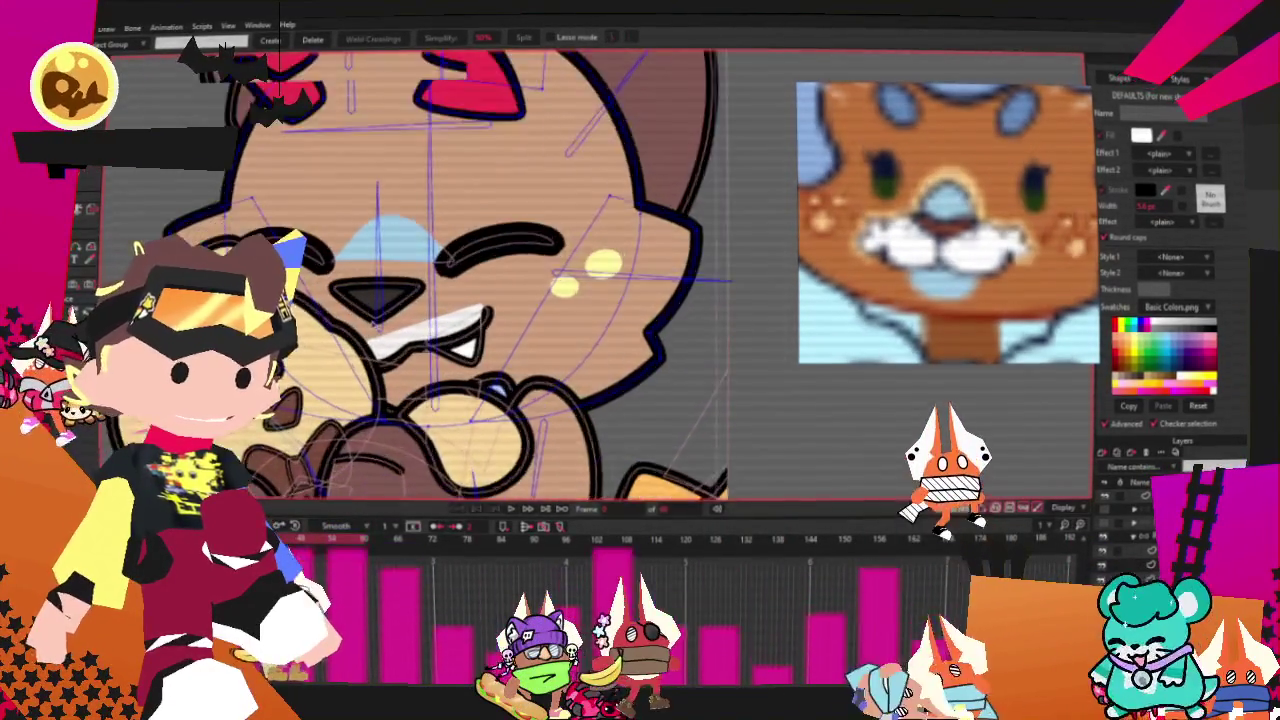
scroll(367, 318, "up", 1)
scroll(367, 318, "up", 1)
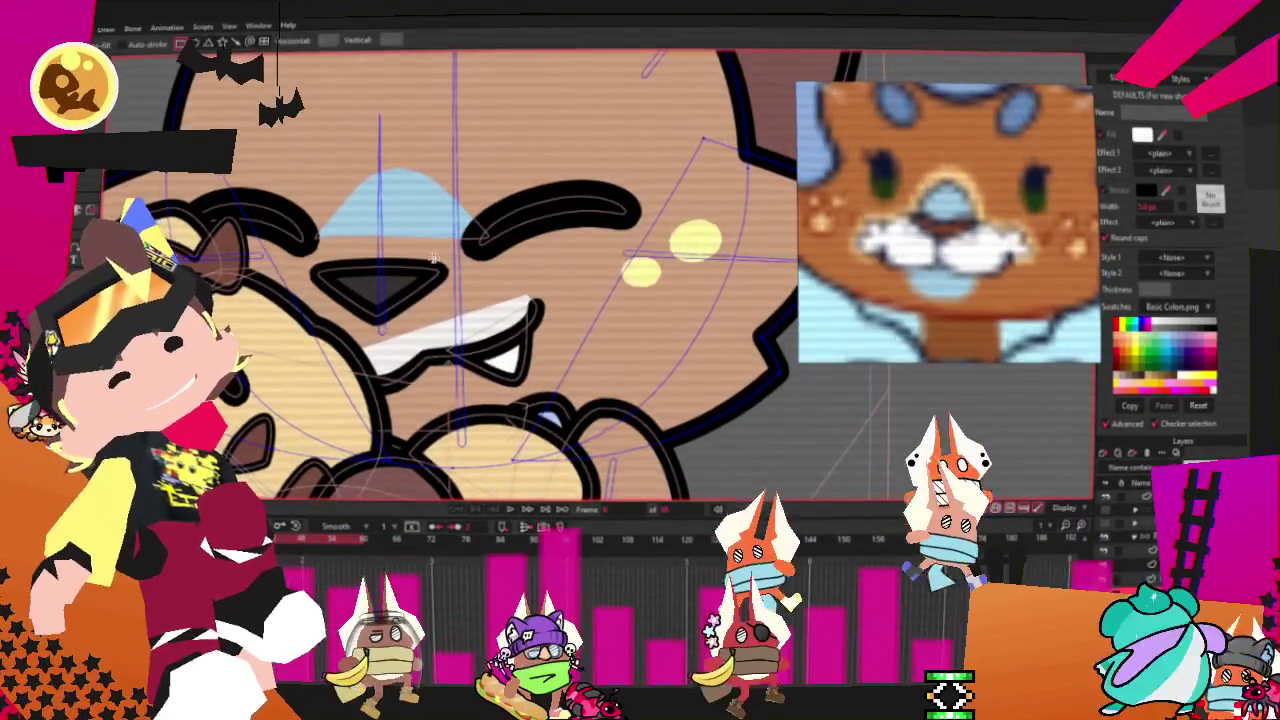
scroll(466, 313, "up", 1)
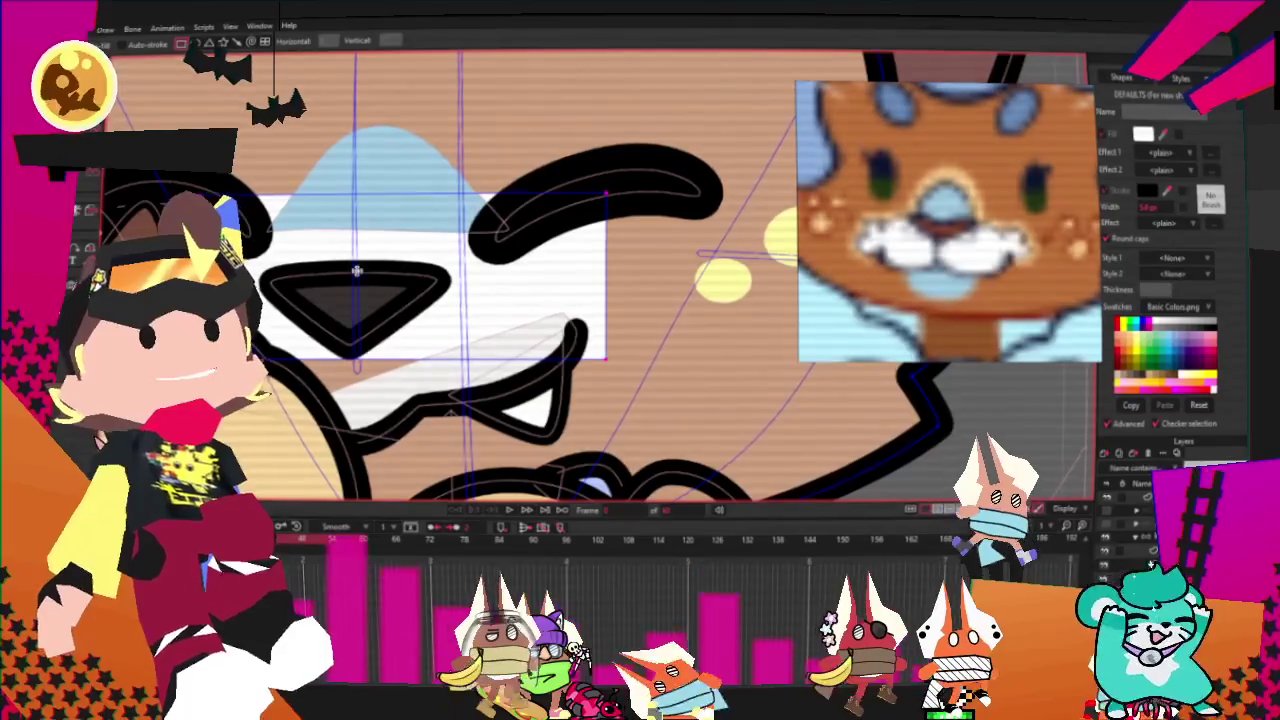
scroll(420, 280, "up", 1)
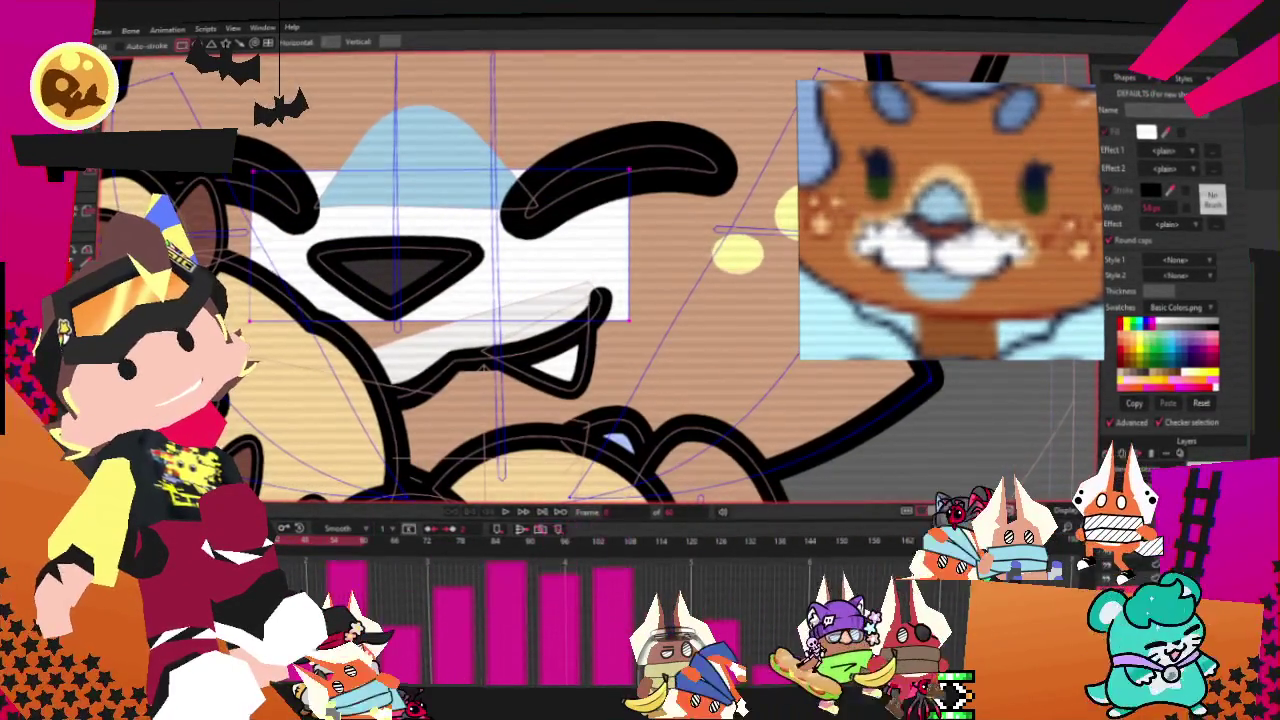
scroll(500, 280, "down", 1)
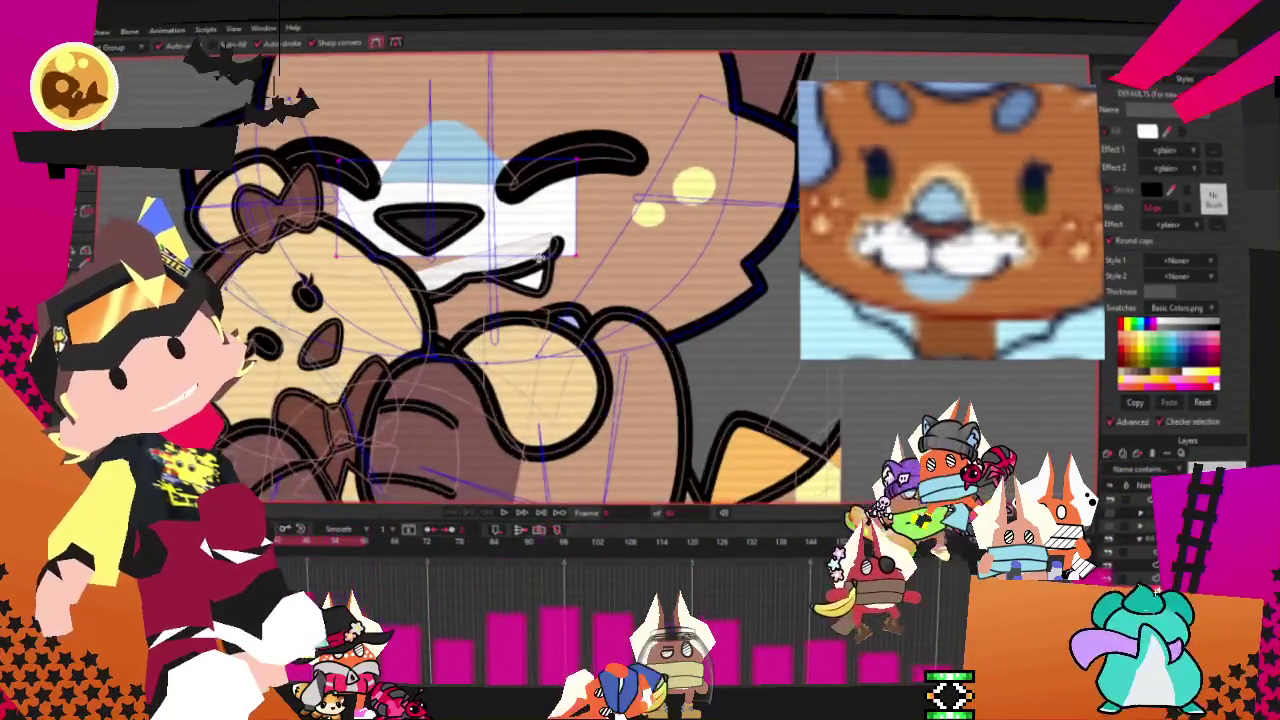
scroll(680, 240, "up", 1)
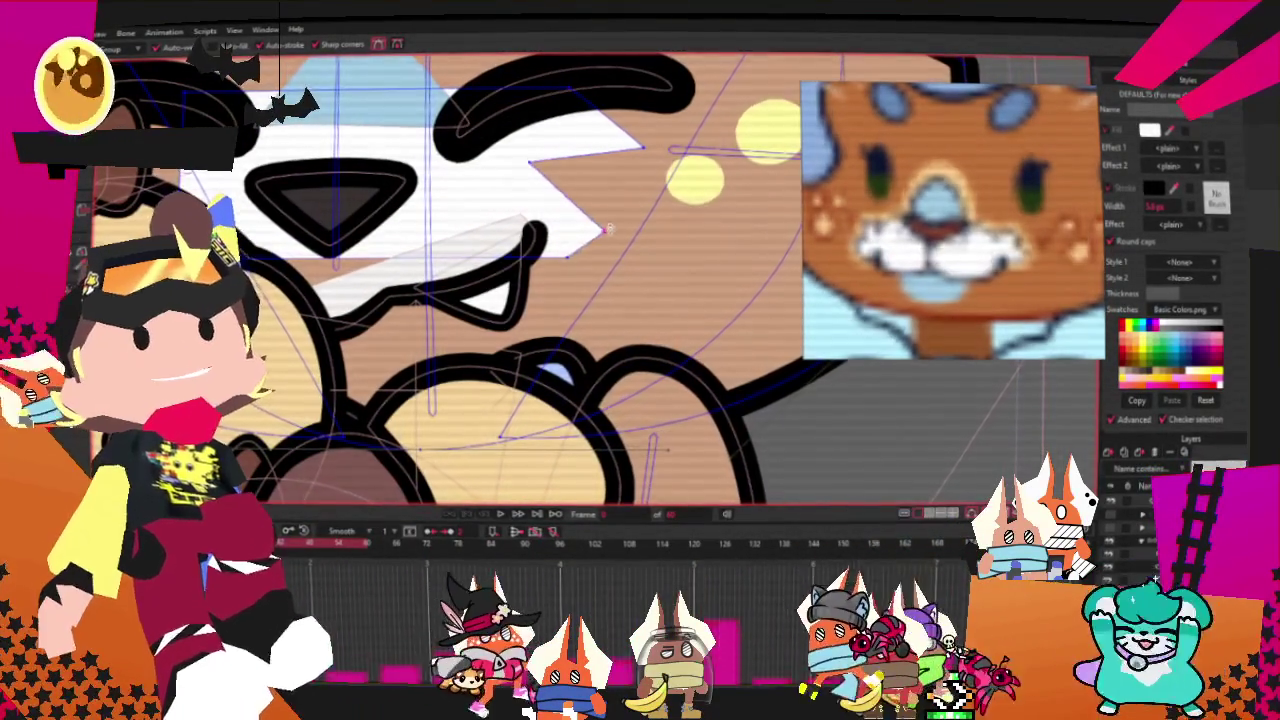
- Round the muzzle's pointed spikes into soft curves with the Curvature tool
key("t")
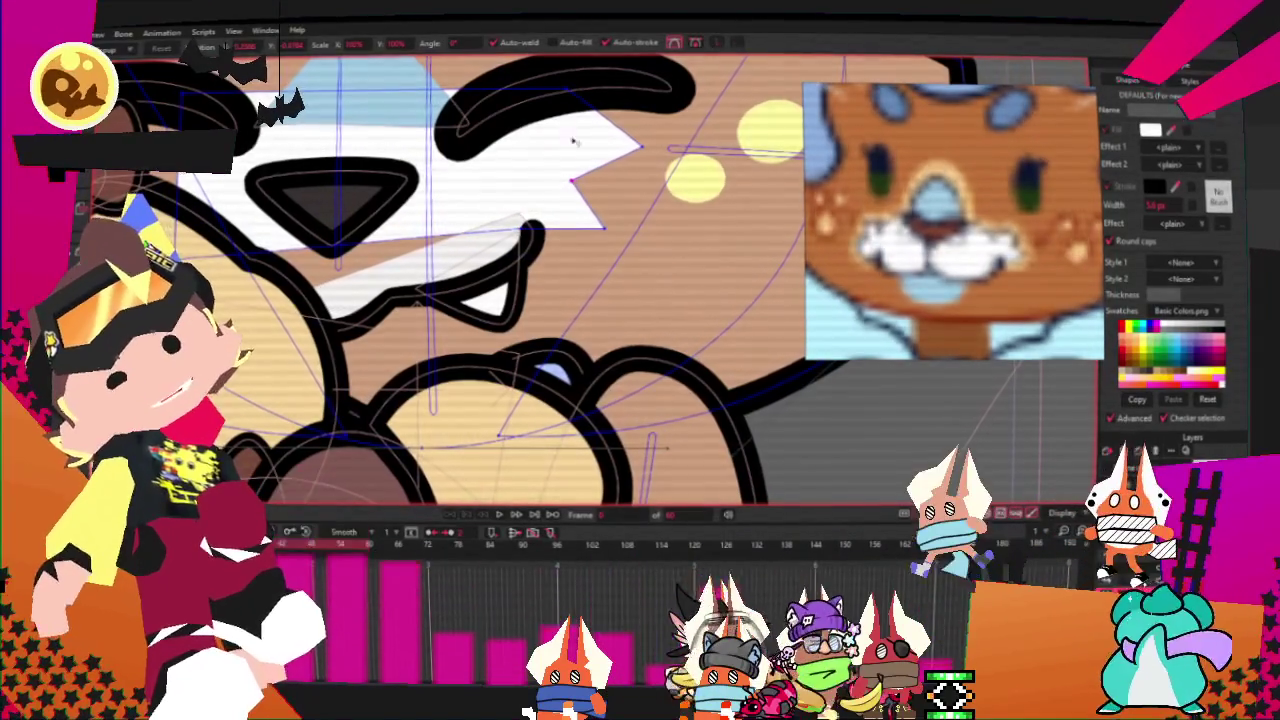
key("c")
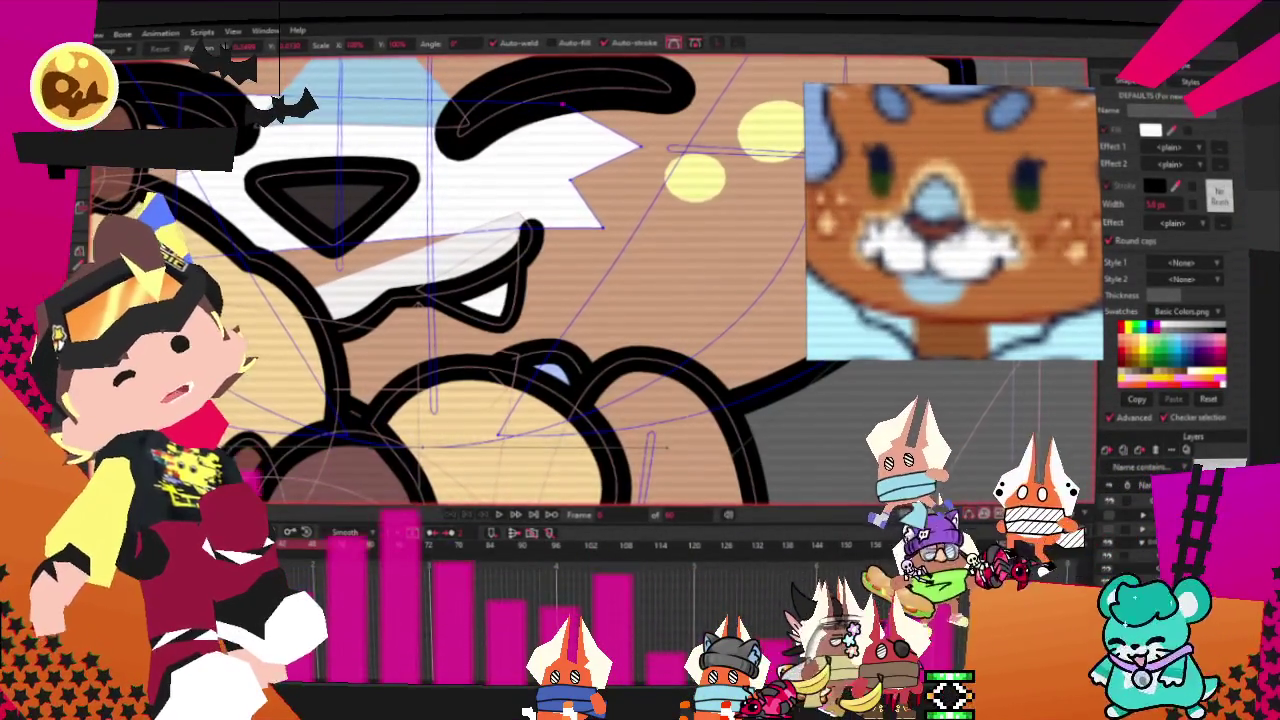
left_click_drag(603, 230, 625, 232)
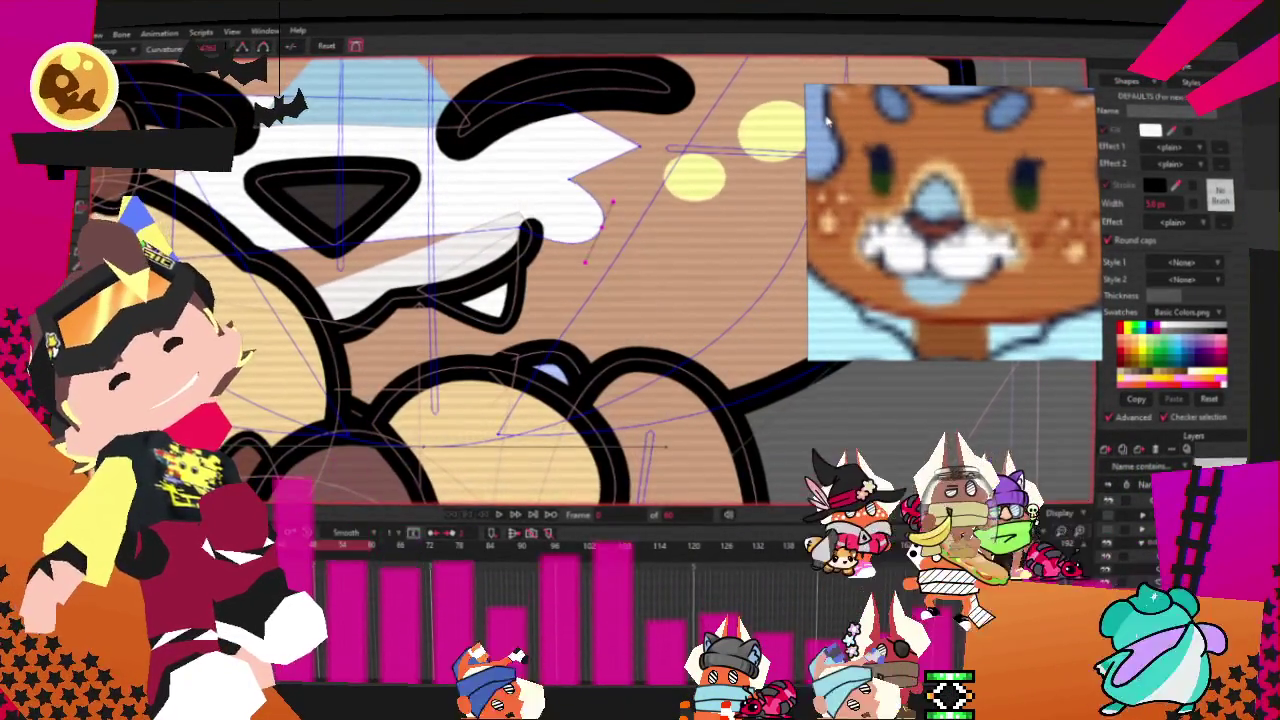
key("t")
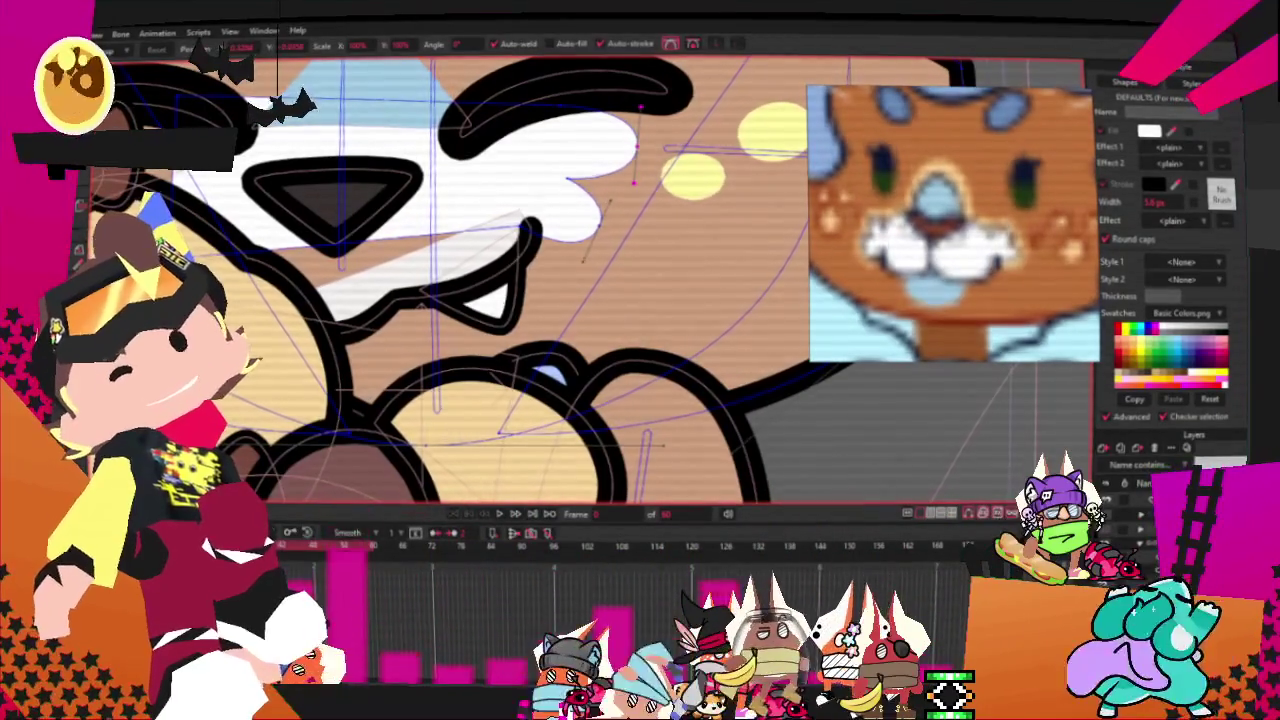
key("a")
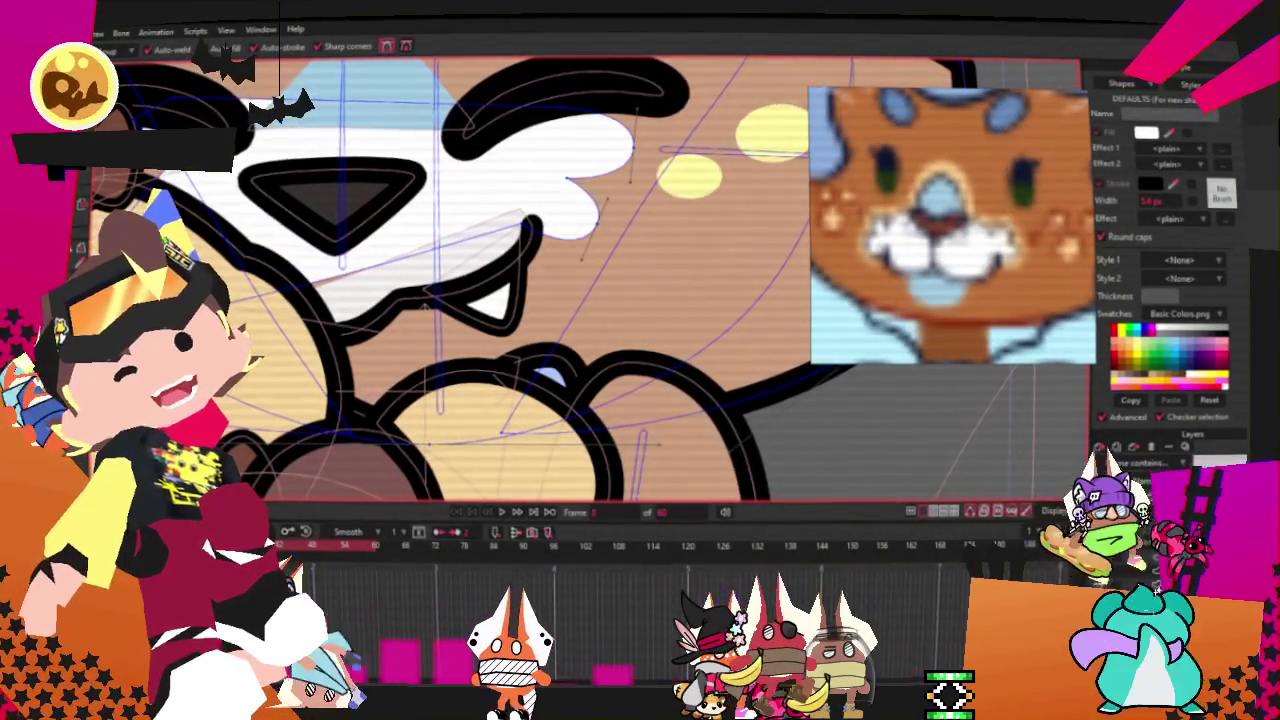
- Add and move points along the muzzle's upper and lower-left edges to puff it across both cheeks
scroll(368, 239, "down", 2)
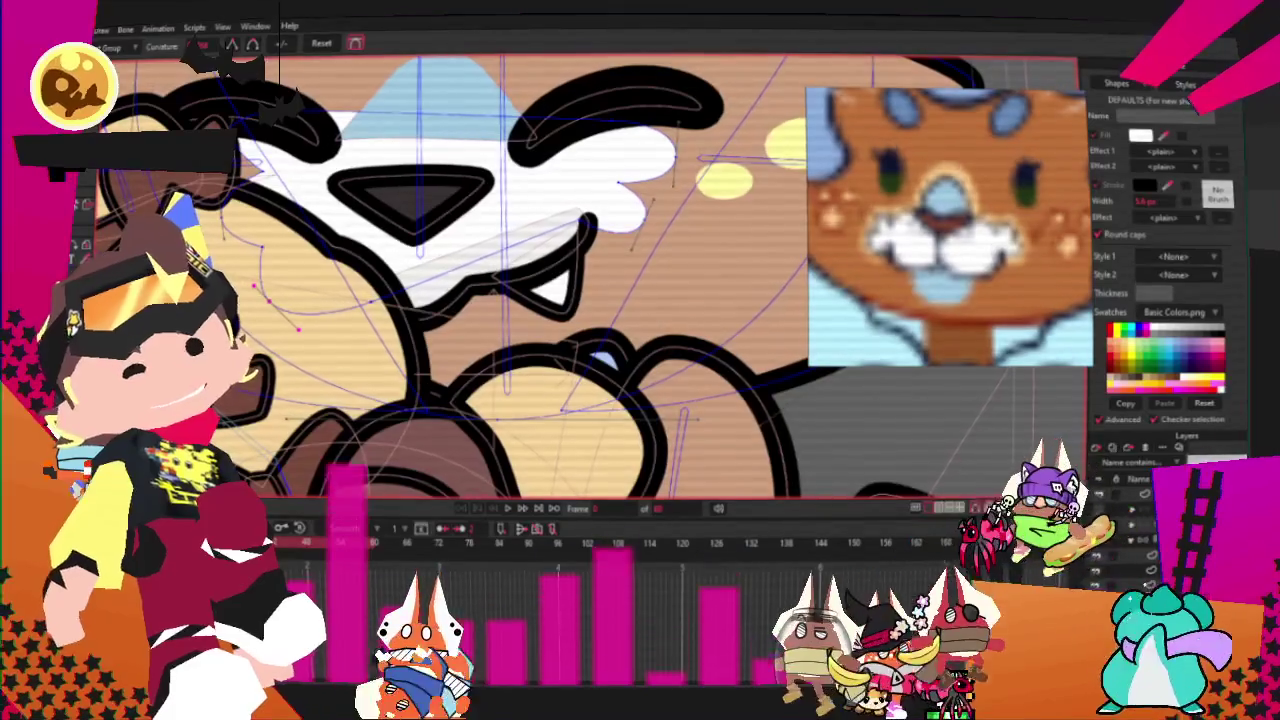
key("t")
scroll(600, 280, "up", 1)
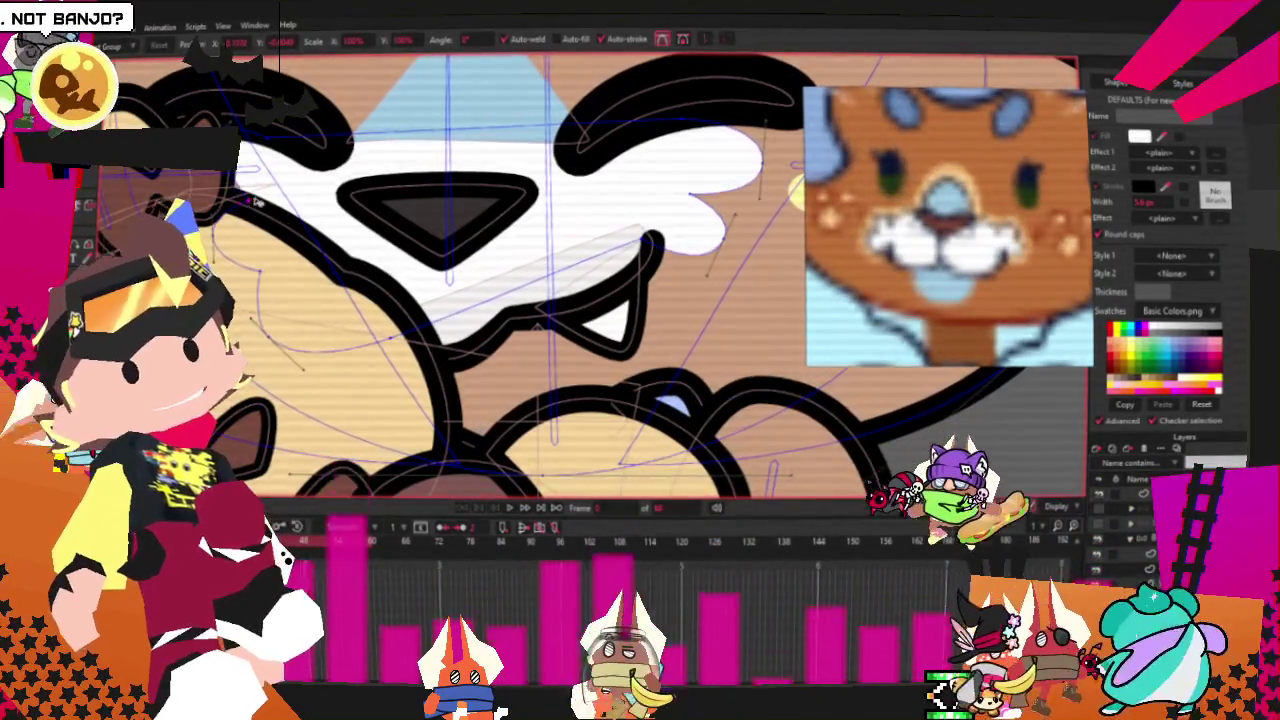
left_click_drag(232, 135, 292, 100)
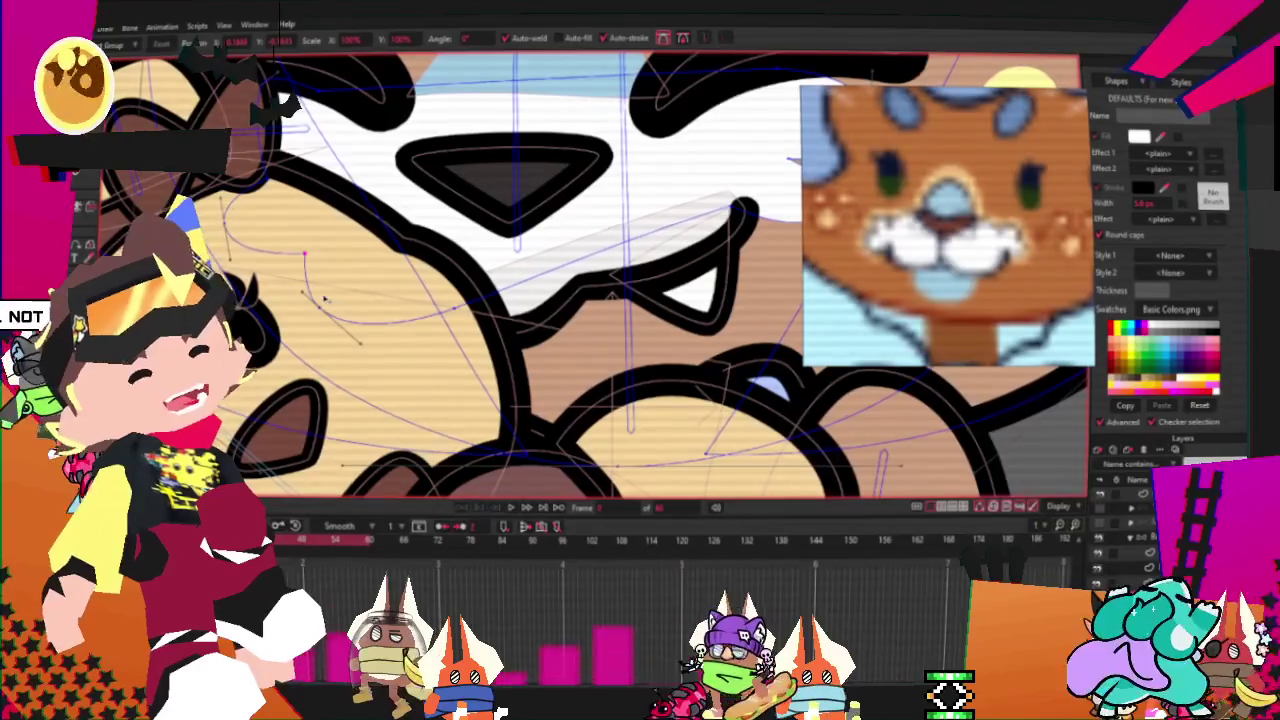
left_click_drag(292, 100, 285, 200)
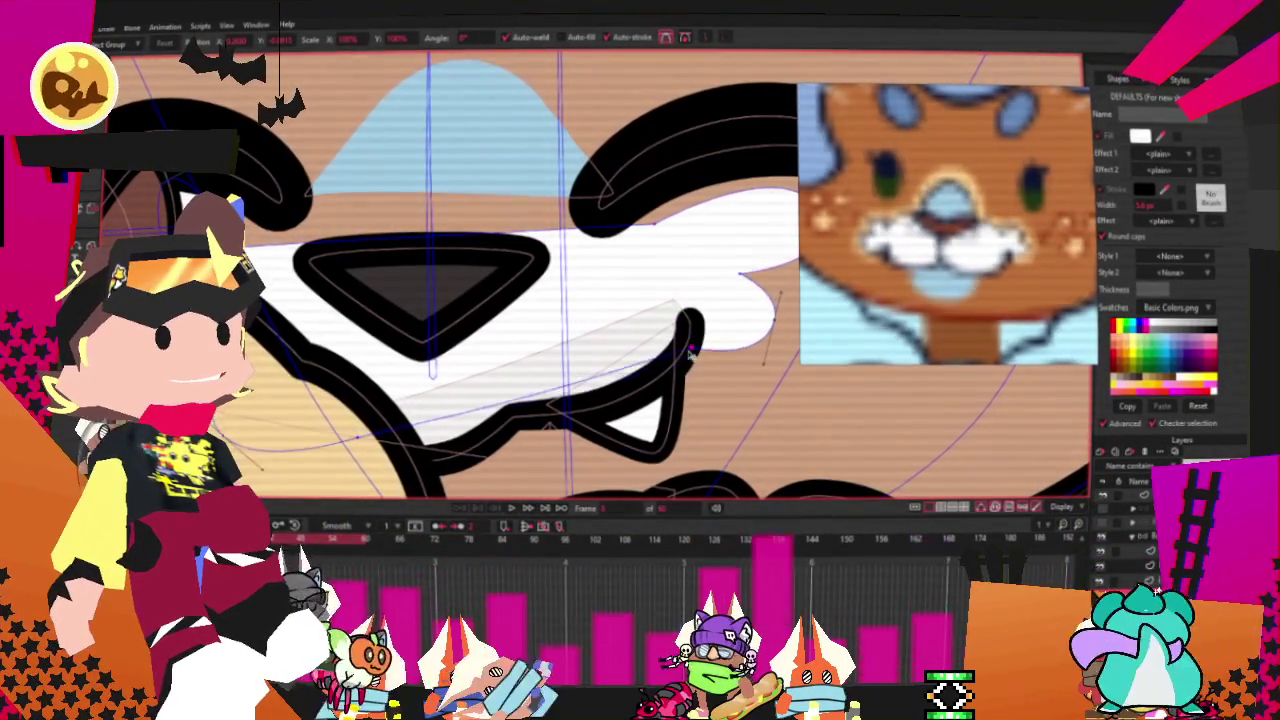
scroll(686, 246, "down", 2)
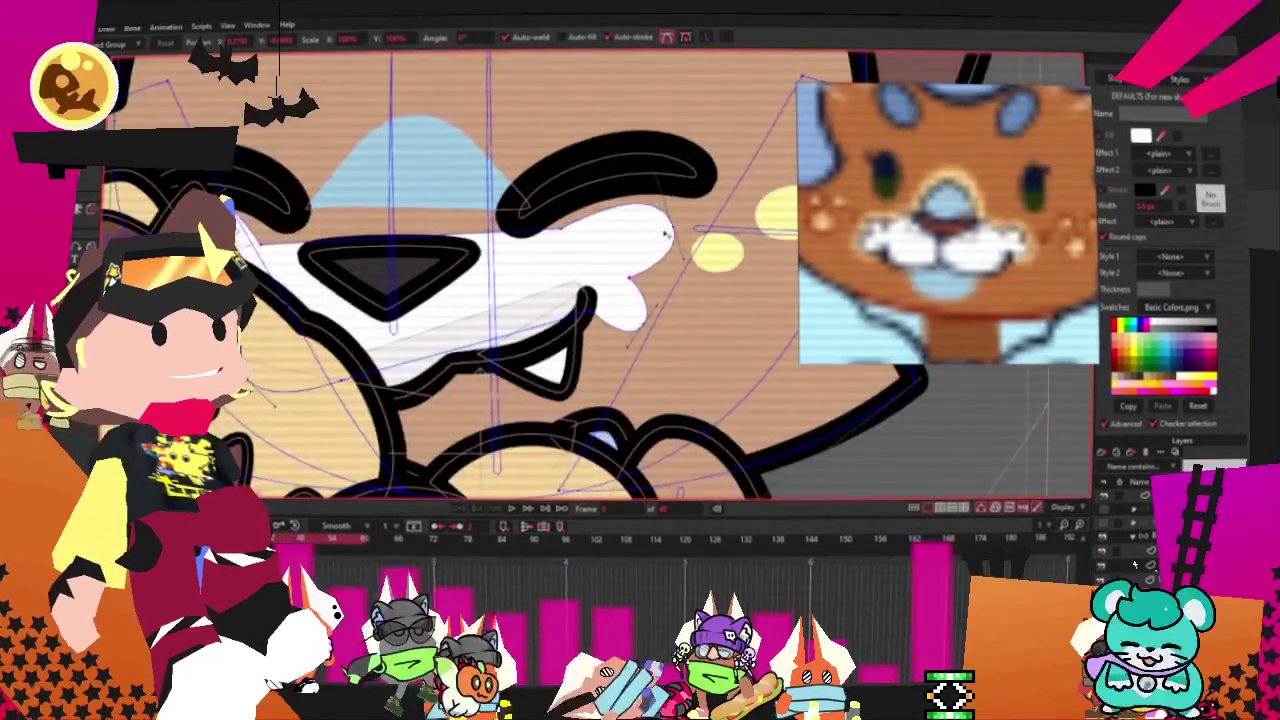
scroll(600, 280, "up", 2)
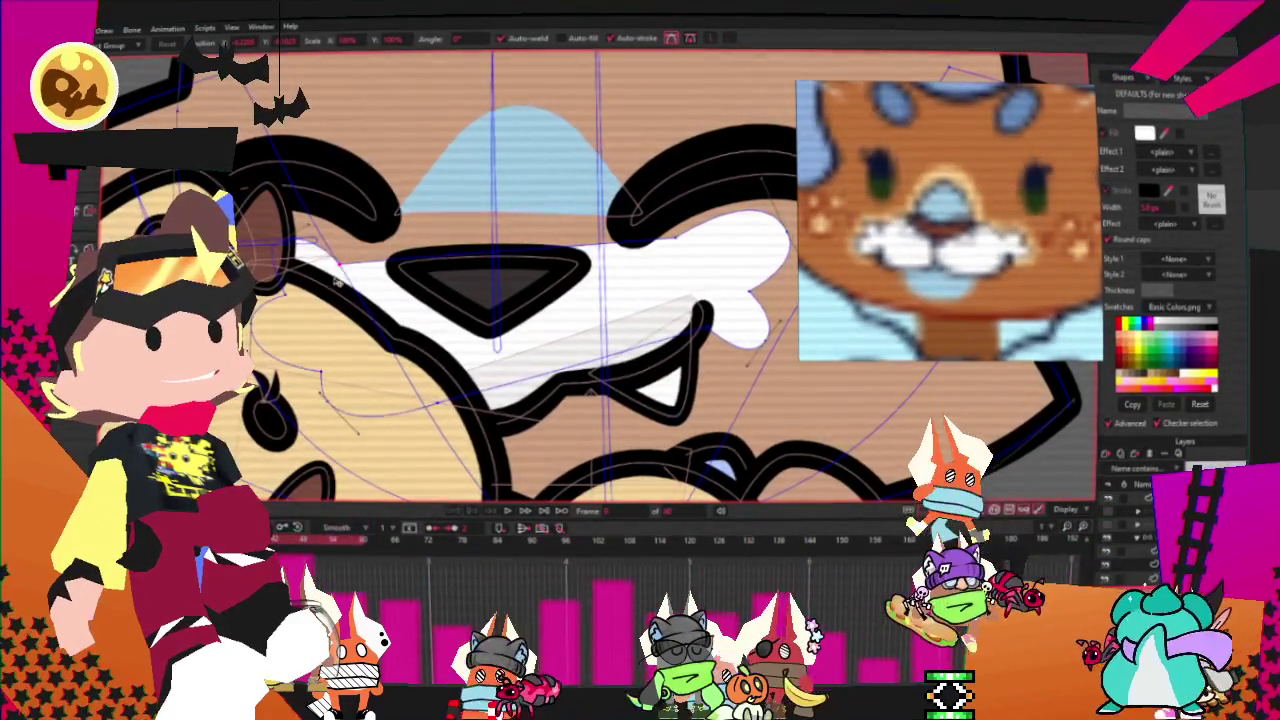
scroll(440, 280, "down", 3)
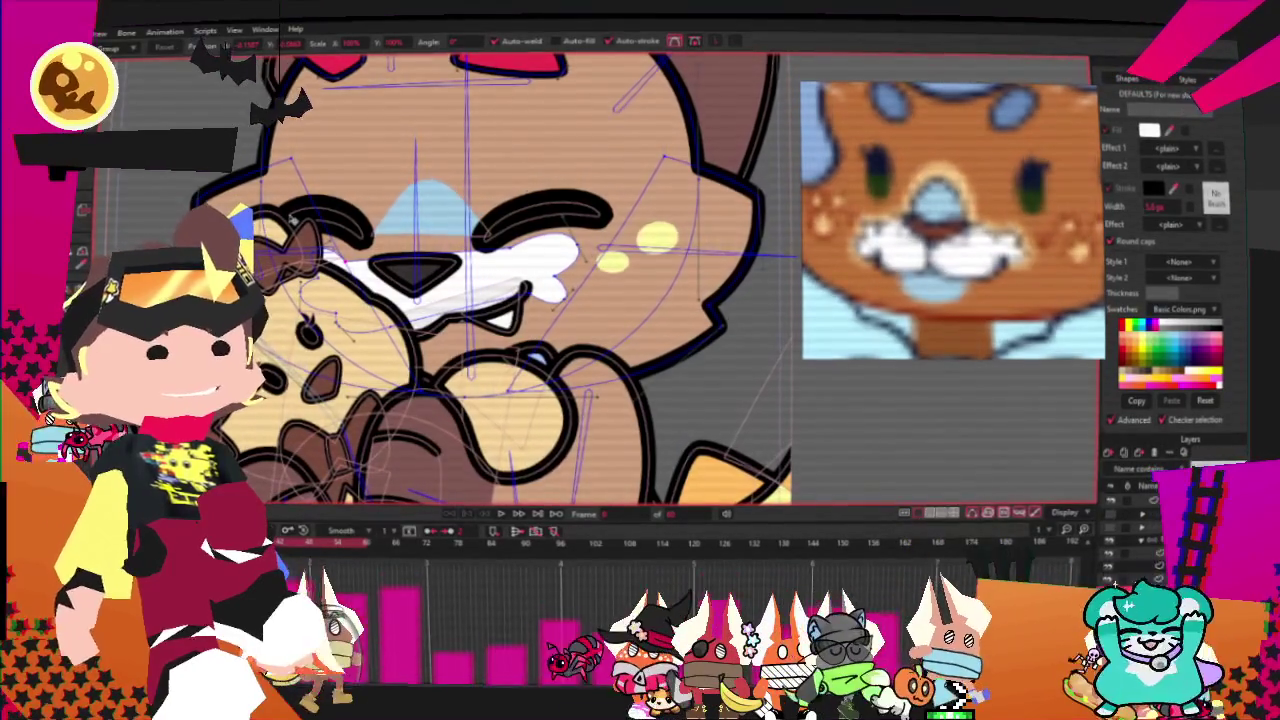
- Select the white muzzle shape with Select Shape to check it, then deselect it
key("q")
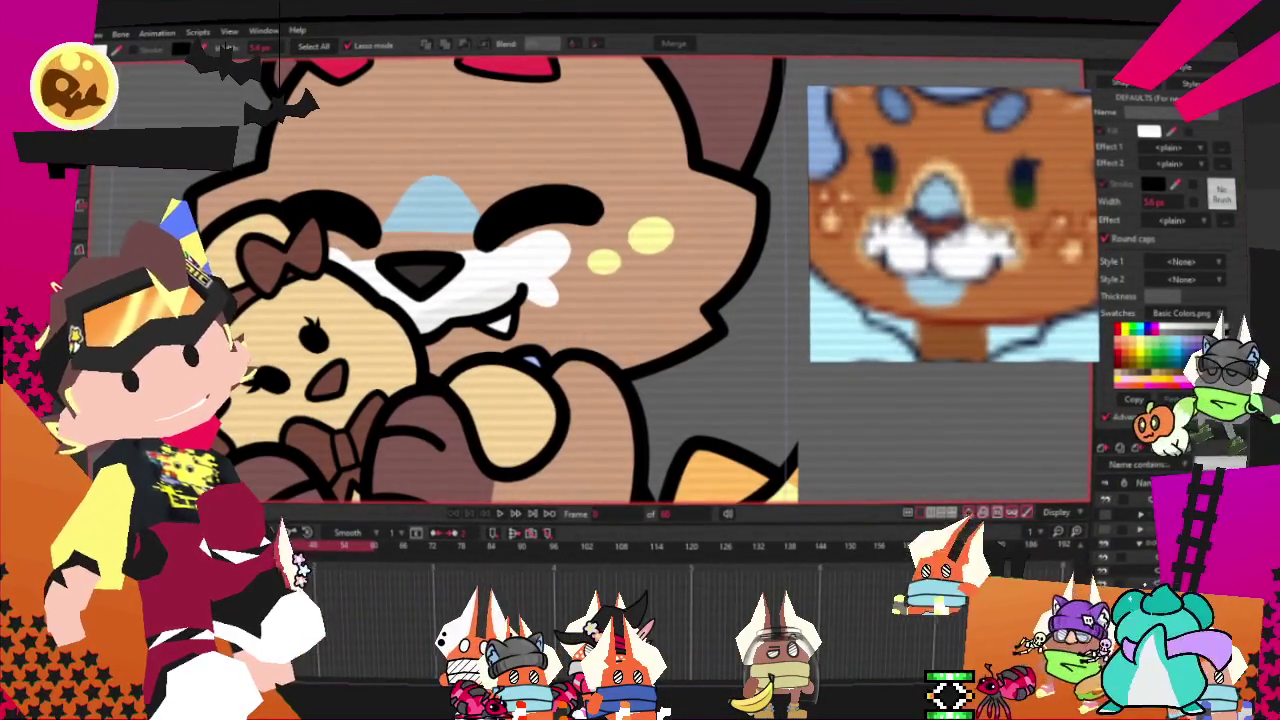
scroll(404, 298, "up", 2)
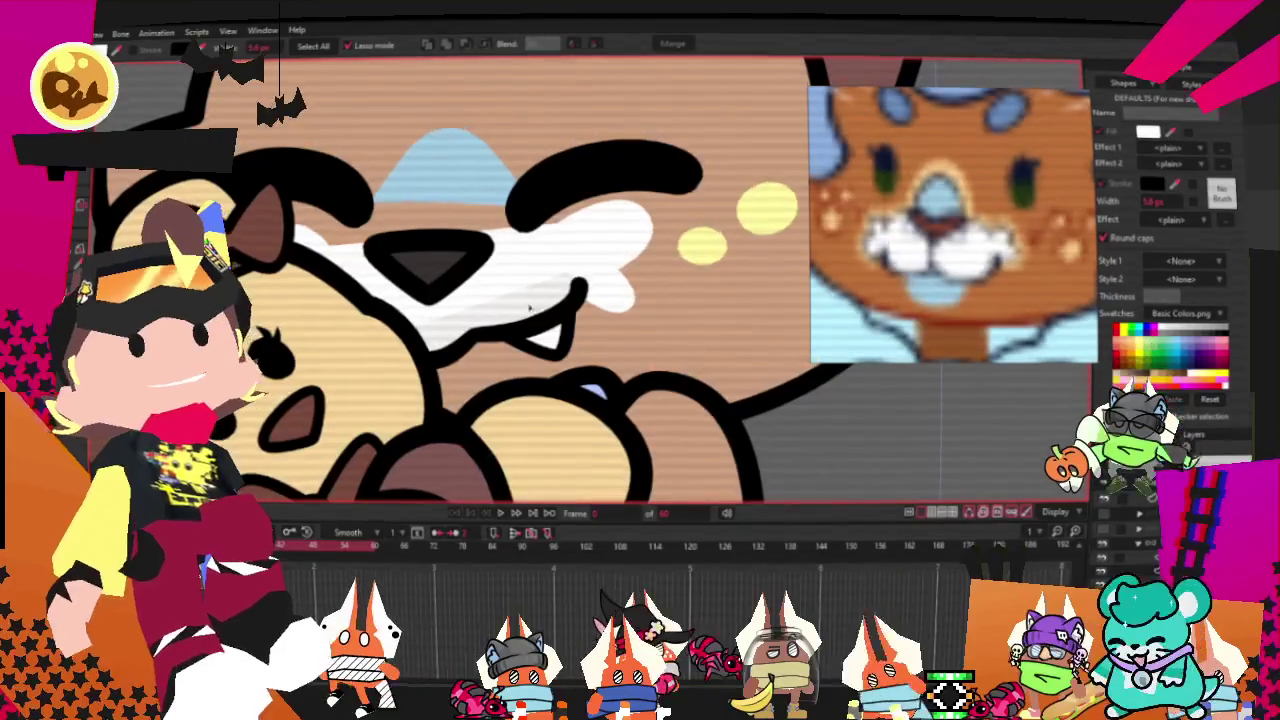
left_click(530, 288)
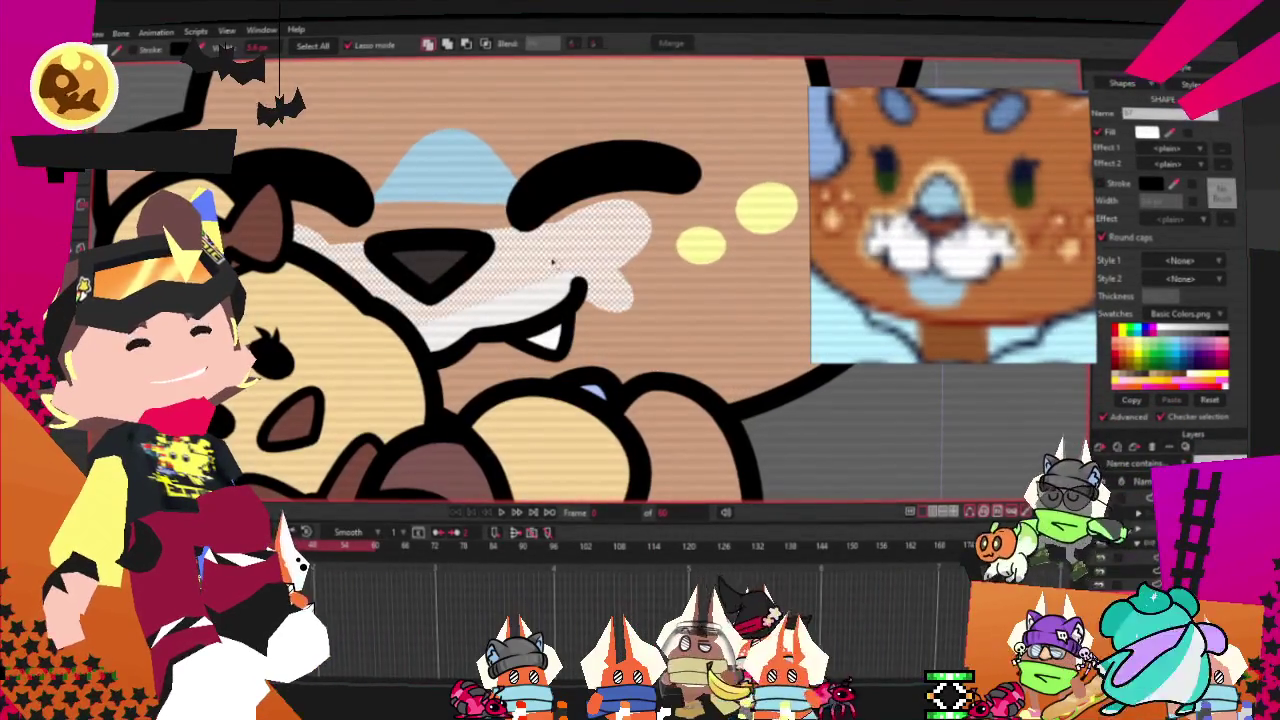
scroll(1000, 282, "up", 3)
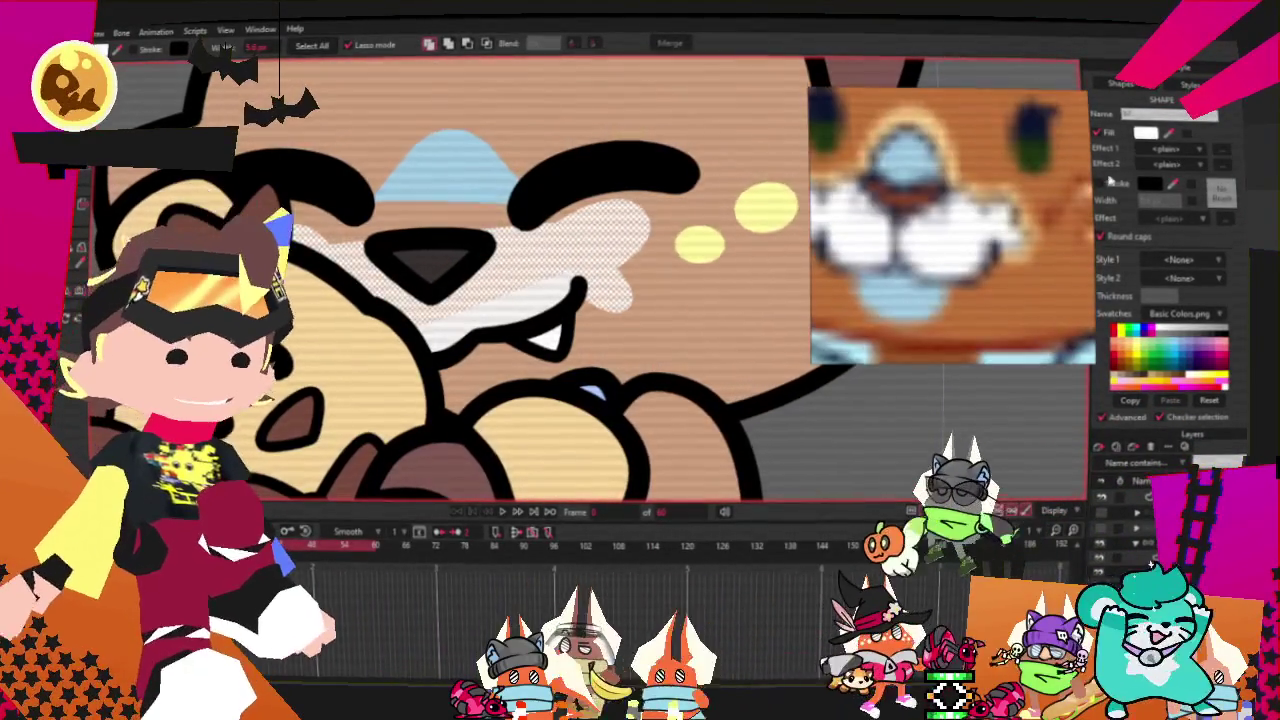
left_click(652, 432)
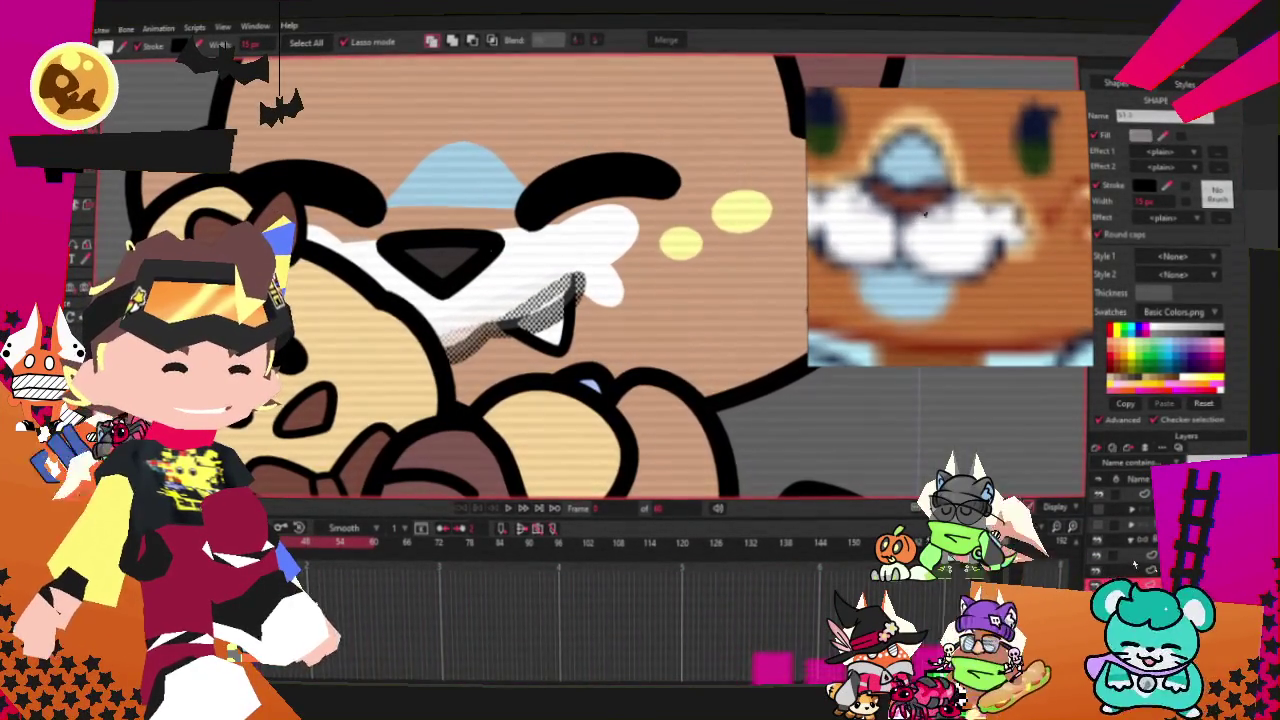
- Zoom into the dark triangular nose with Transform Points active
scroll(770, 439, "down", 3)
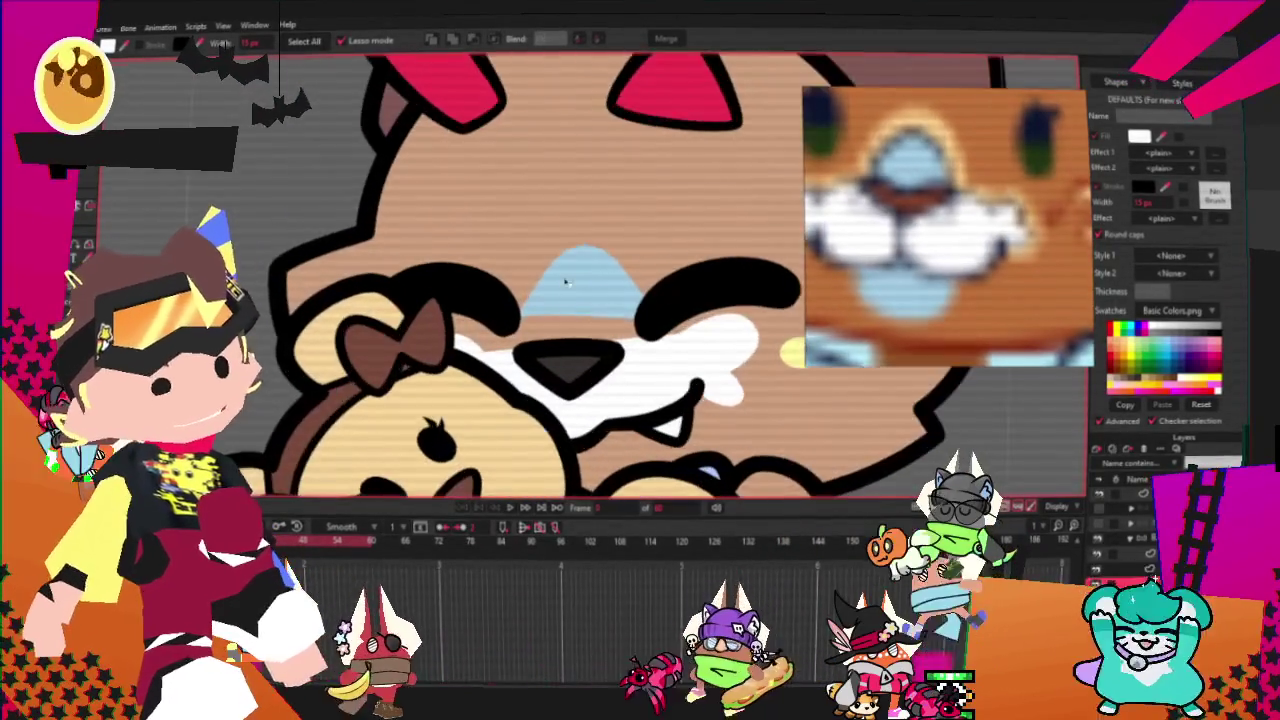
scroll(886, 497, "up", 5)
key("t")
scroll(560, 400, "up", 2)
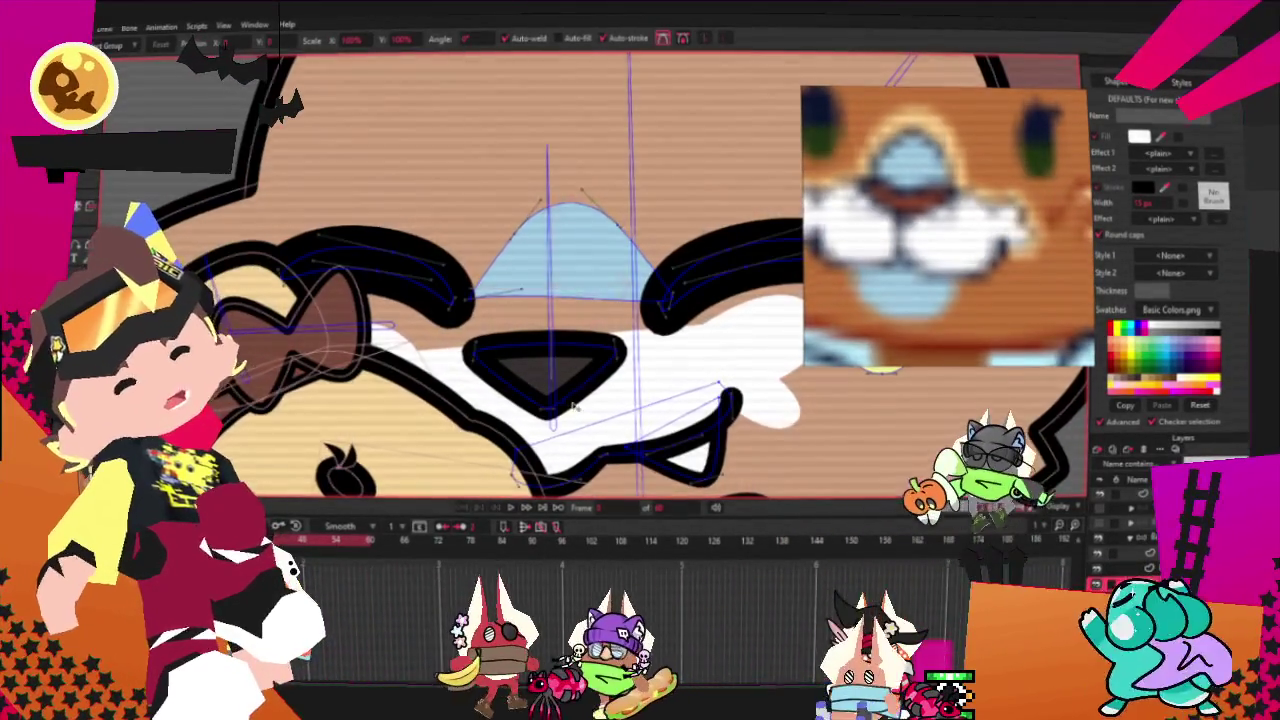
- Add points and curve the triangular nose outline into a heart, then select the whole nose shape
key("a")
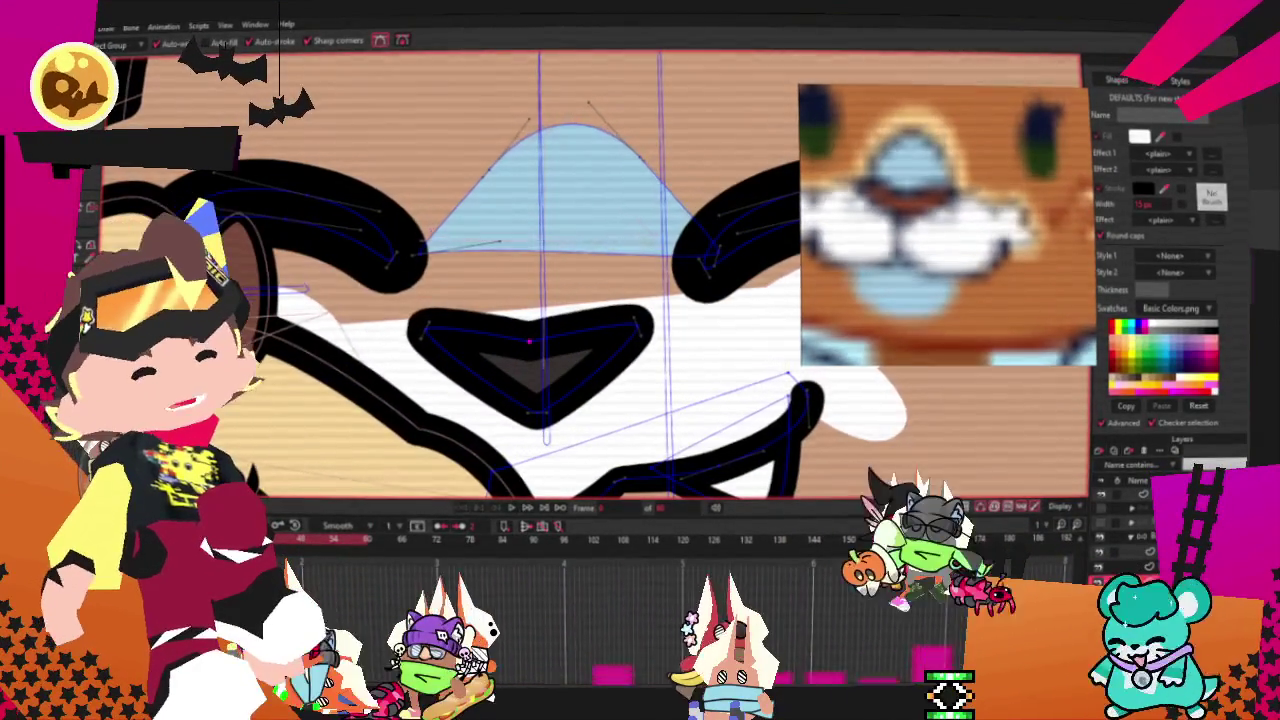
key("period")
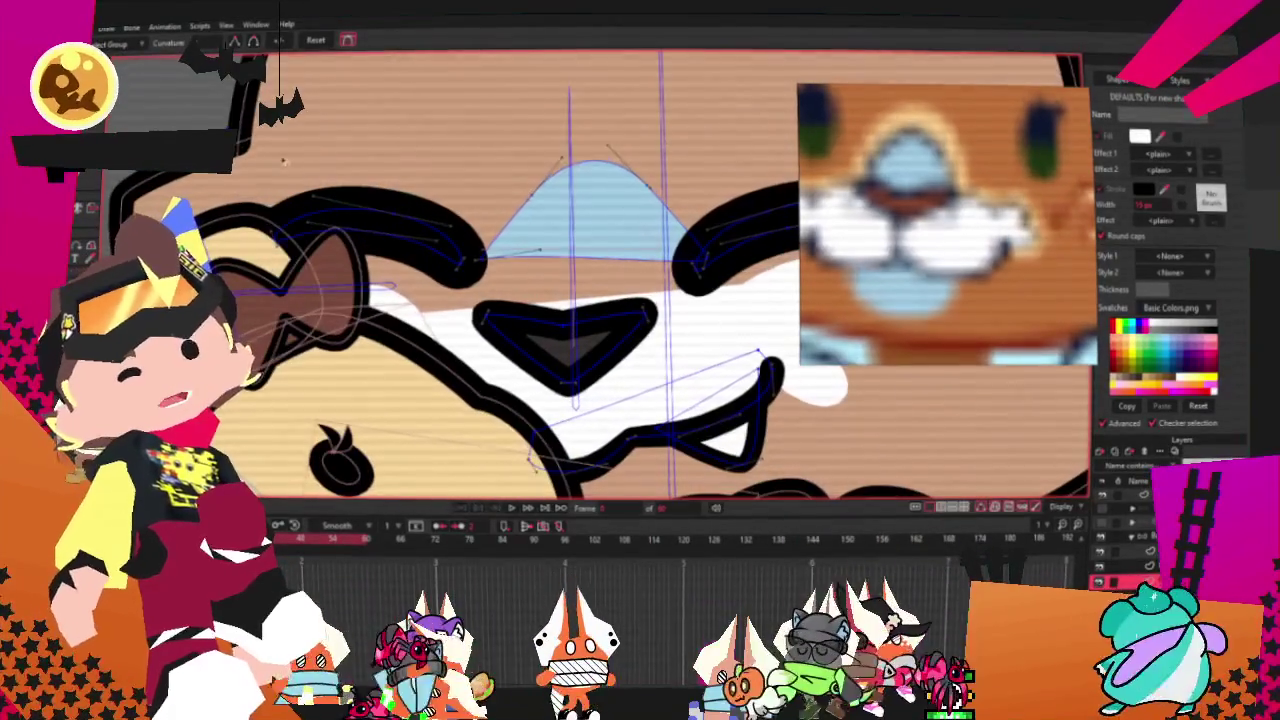
scroll(437, 265, "up", 1)
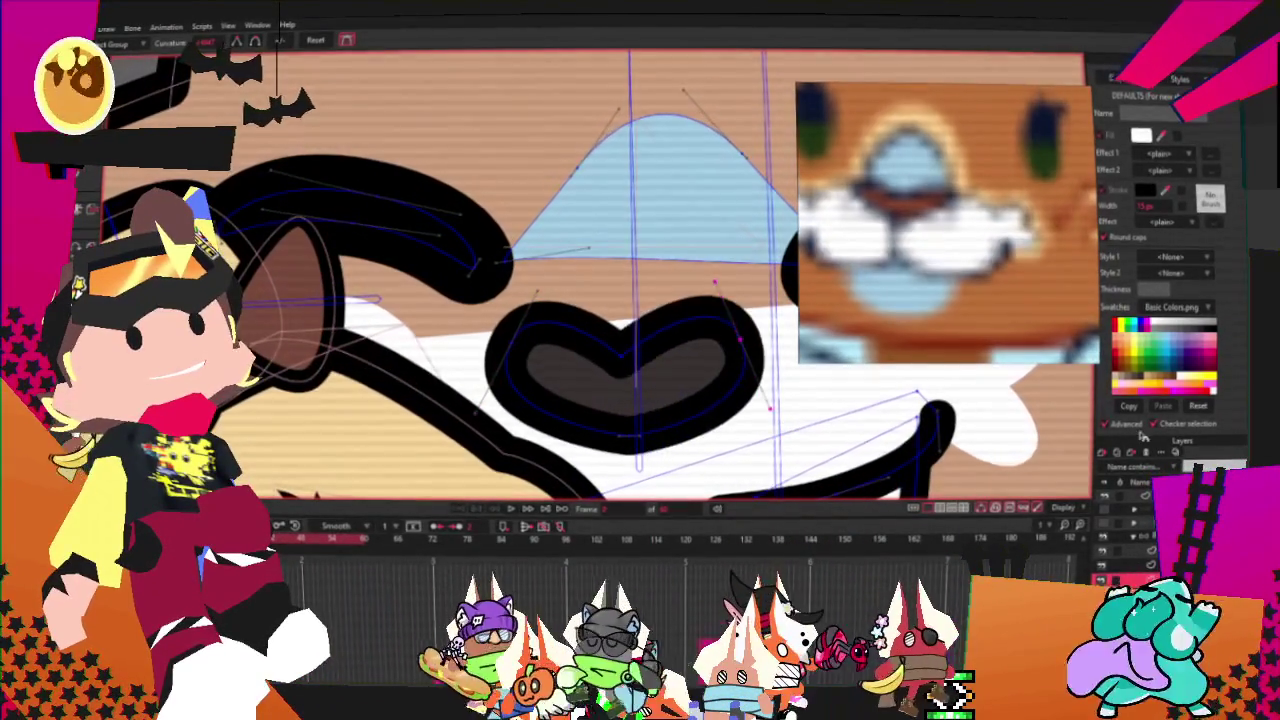
scroll(499, 326, "up", 1)
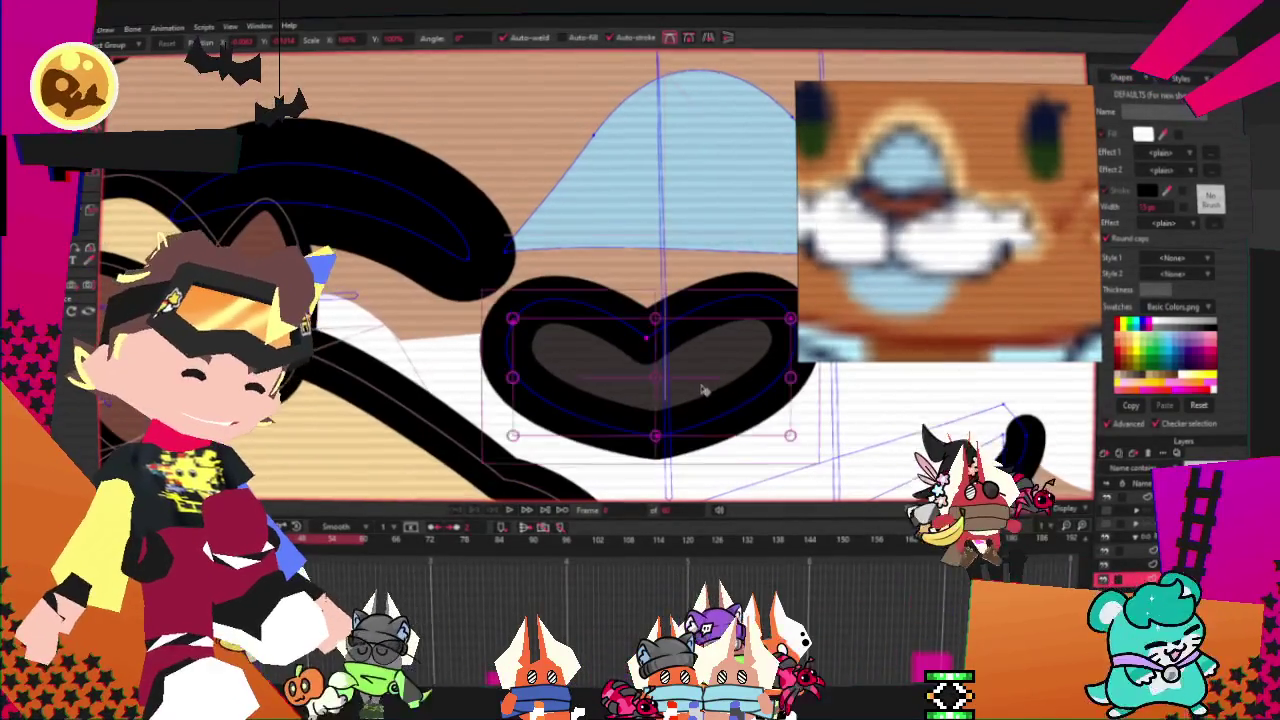
scroll(592, 311, "down", 1)
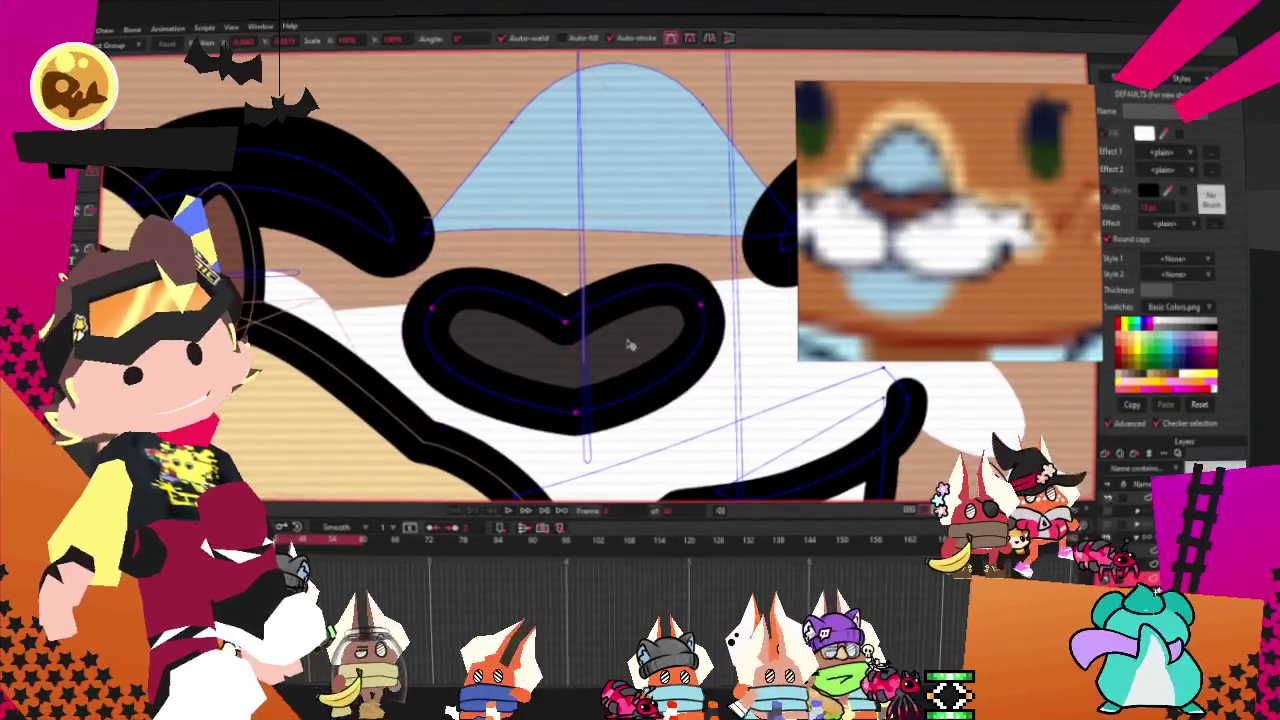
left_click(609, 341)
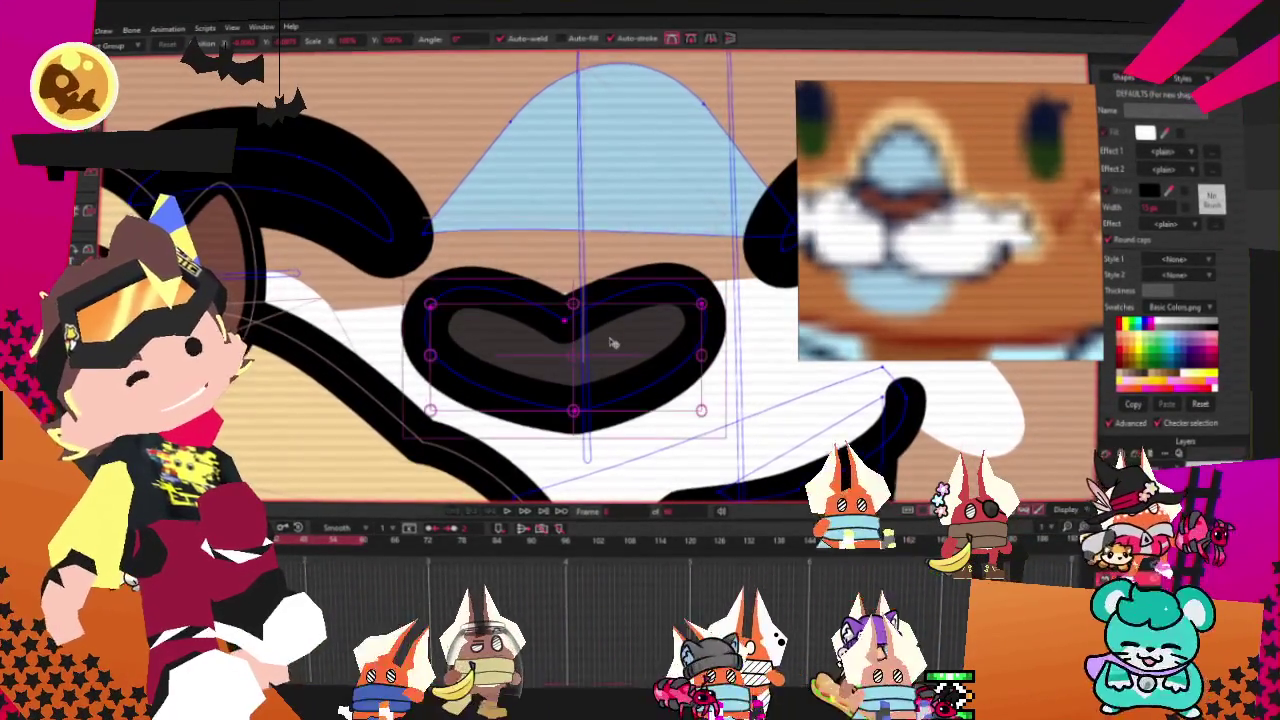
key("q")
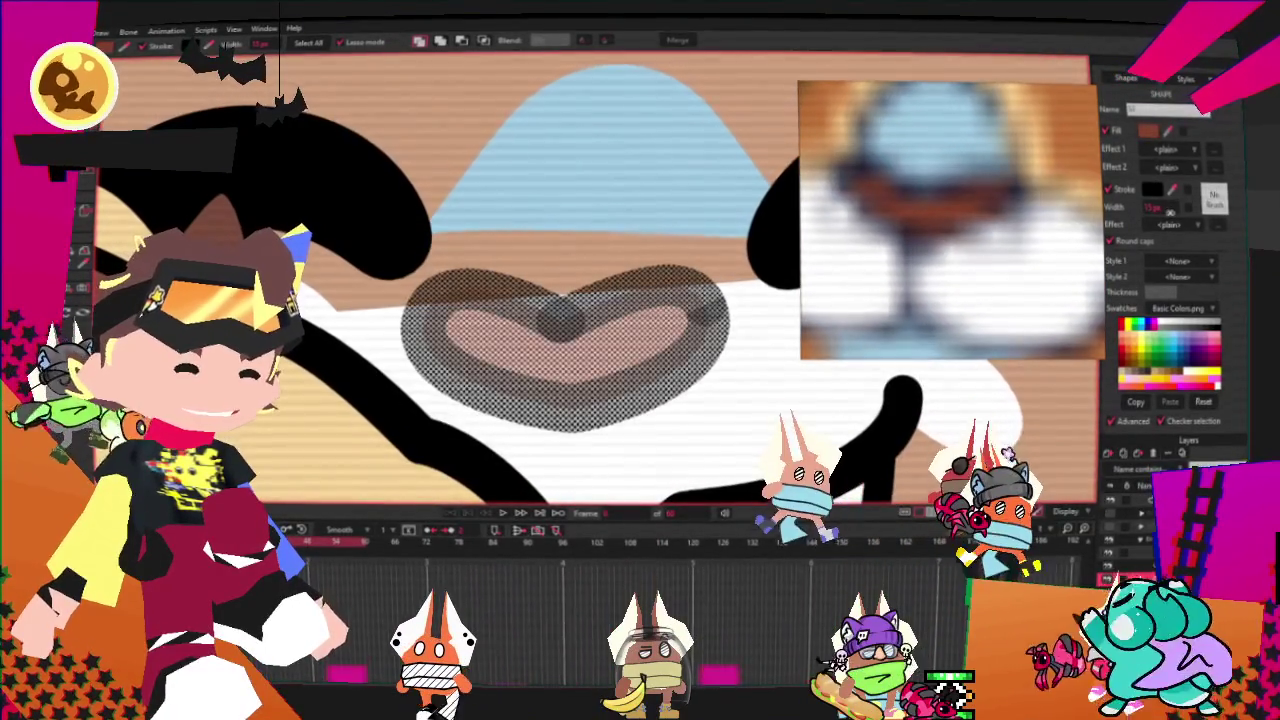
- Zoom around the face to check the reddish-brown heart nose, then return to Transform Points
scroll(690, 360, "down", 5)
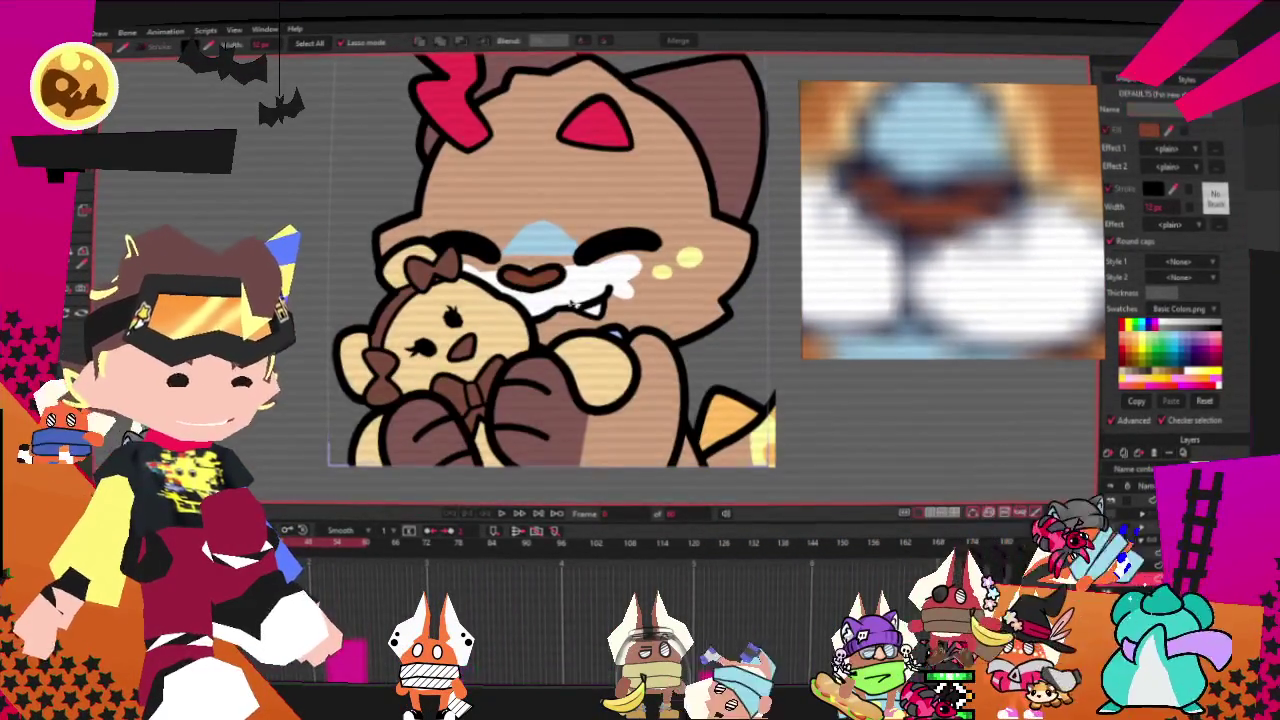
scroll(576, 302, "up", 3)
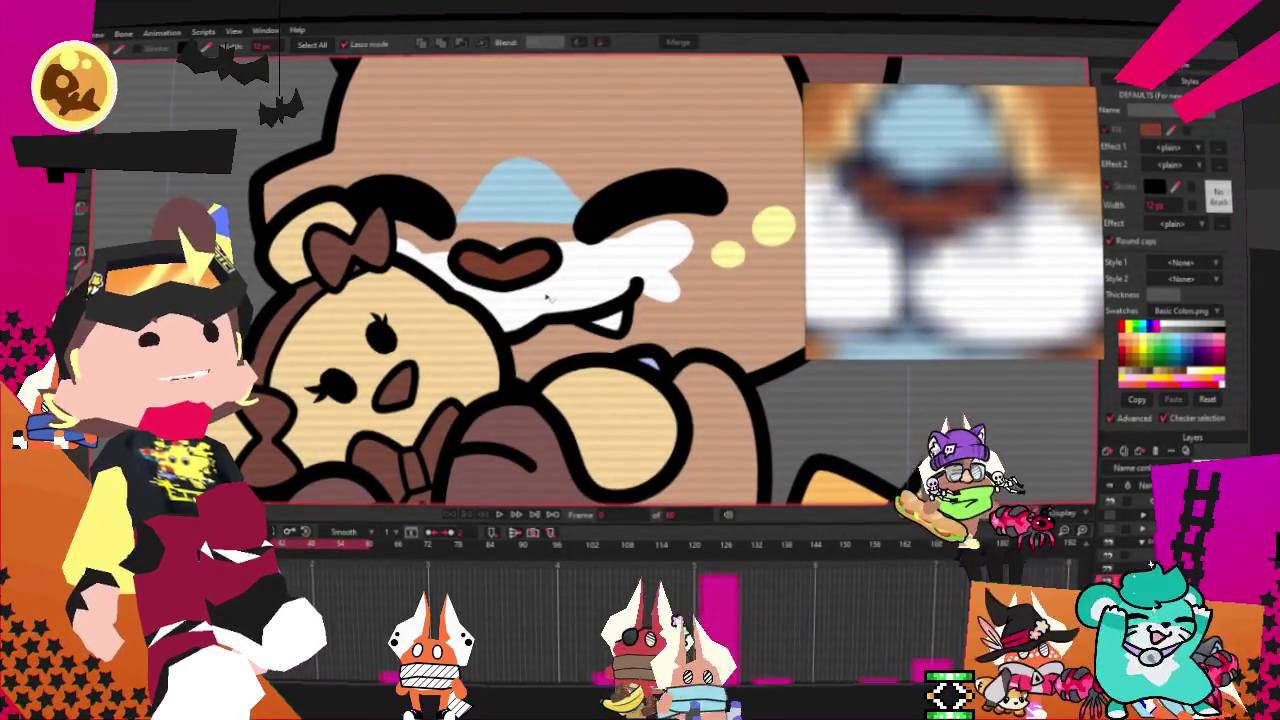
scroll(547, 294, "up", 2)
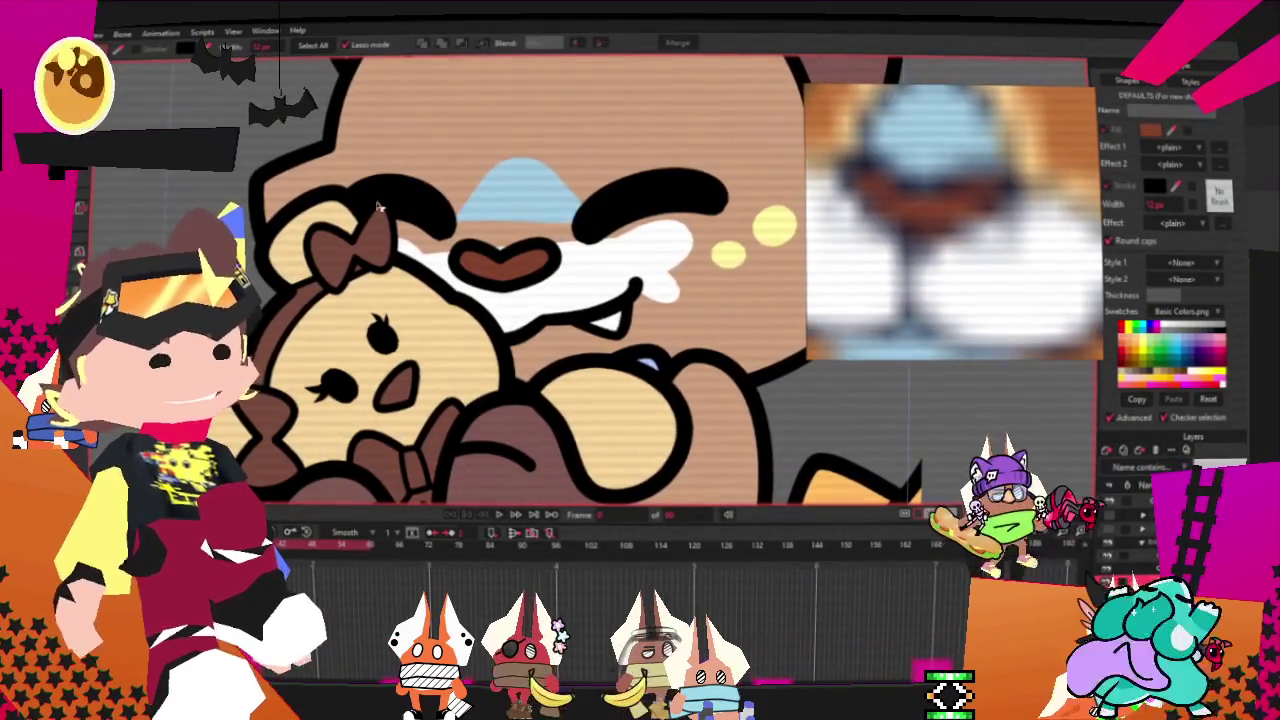
scroll(547, 294, "up", 2)
scroll(547, 294, "up", 2)
scroll(547, 294, "up", 2)
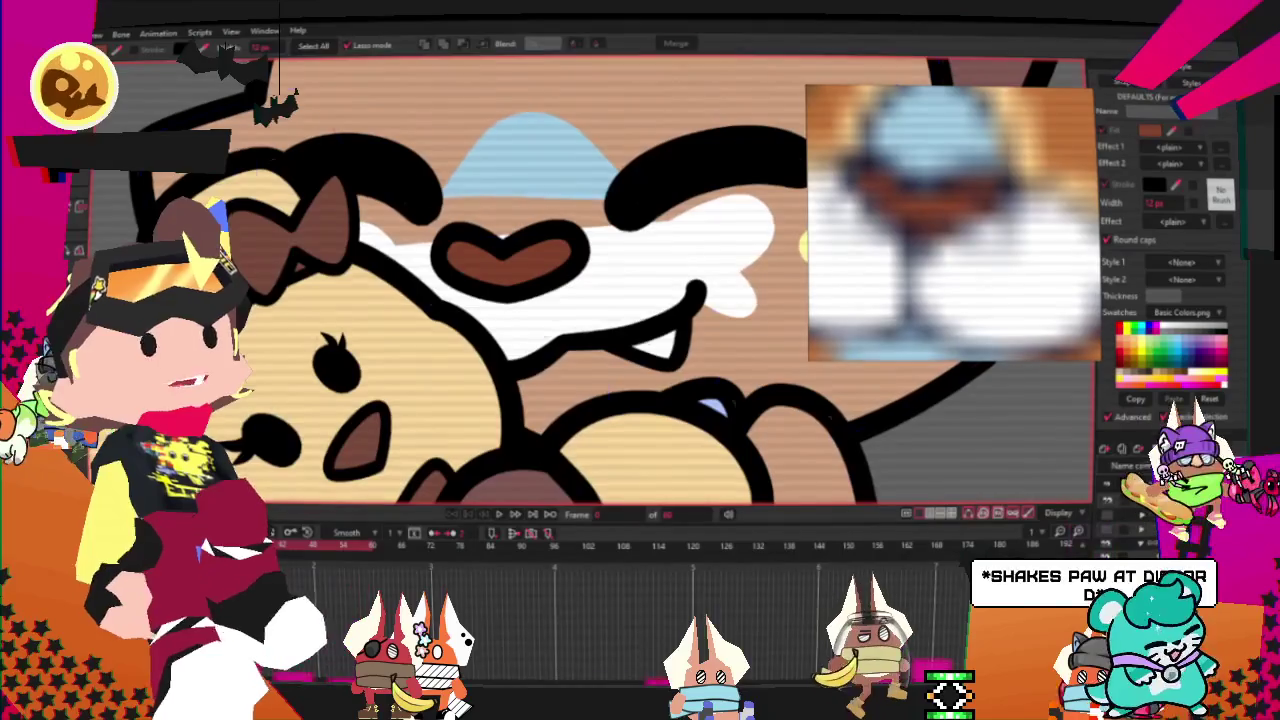
key("t")
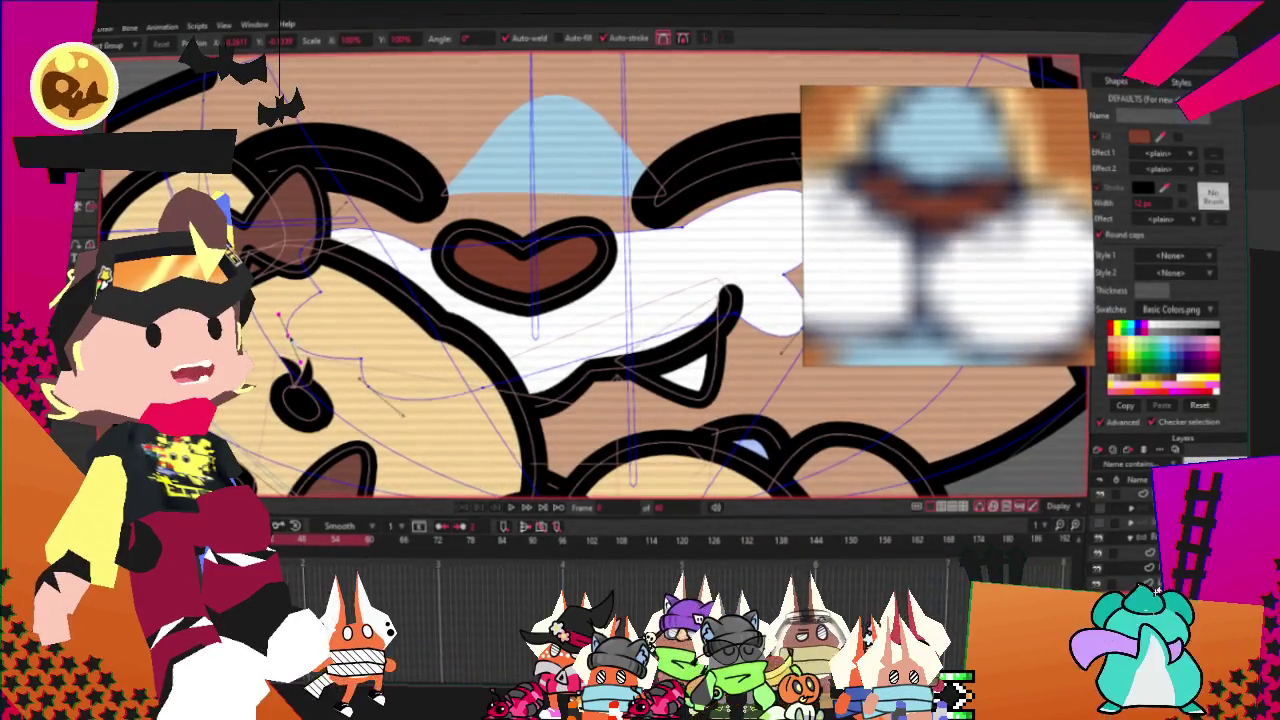
- Reshape the curve beside the cheek and select the two points on the muzzle's right lobe
left_click_drag(350, 346, 497, 381)
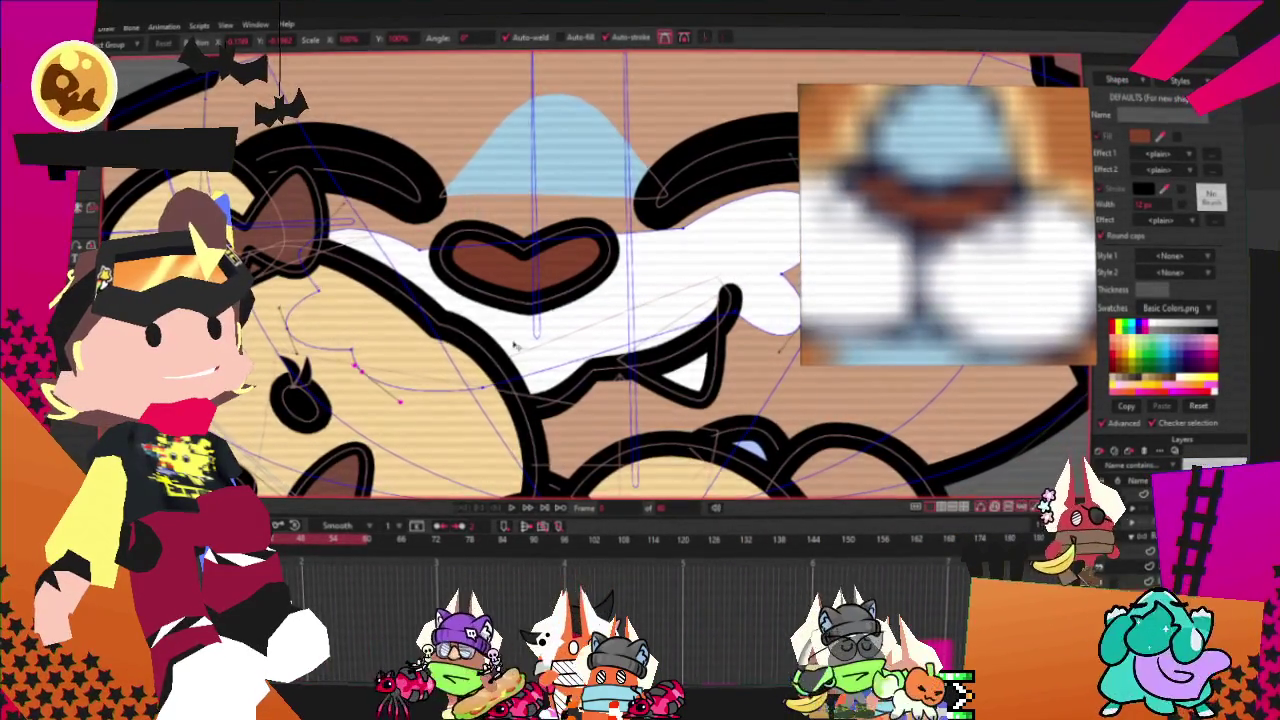
scroll(550, 394, "up", 2)
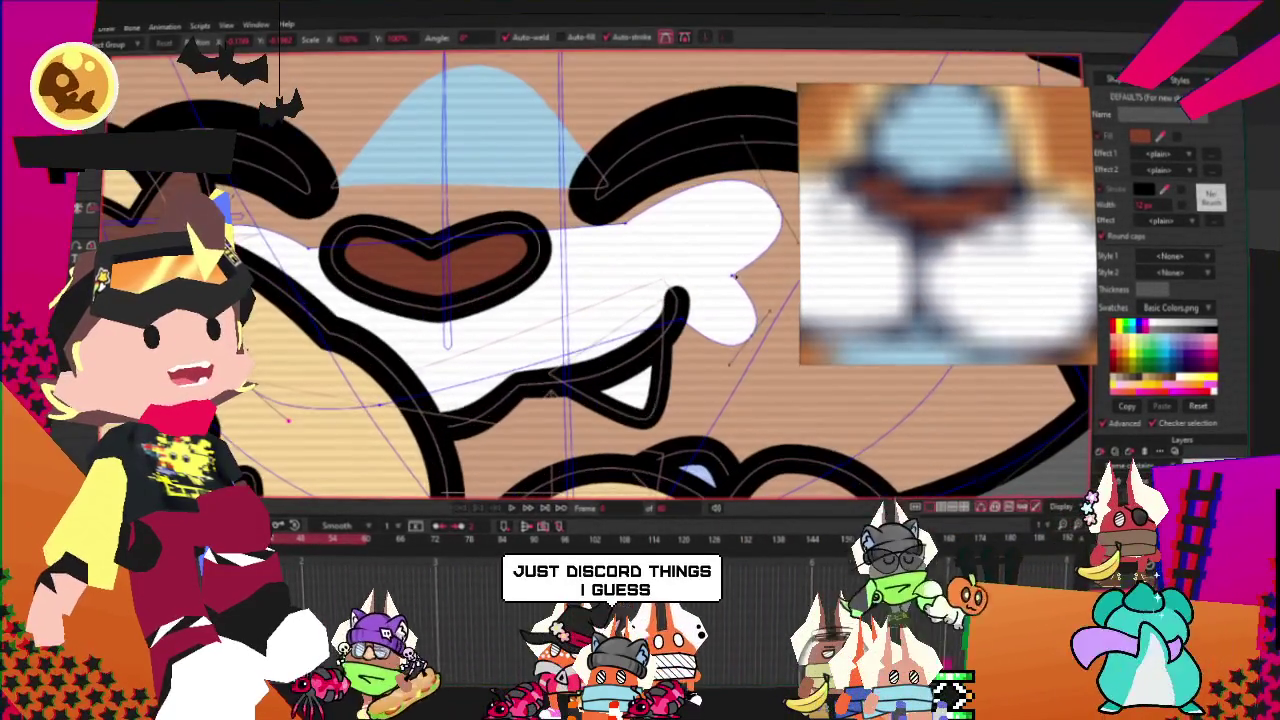
left_click(740, 266)
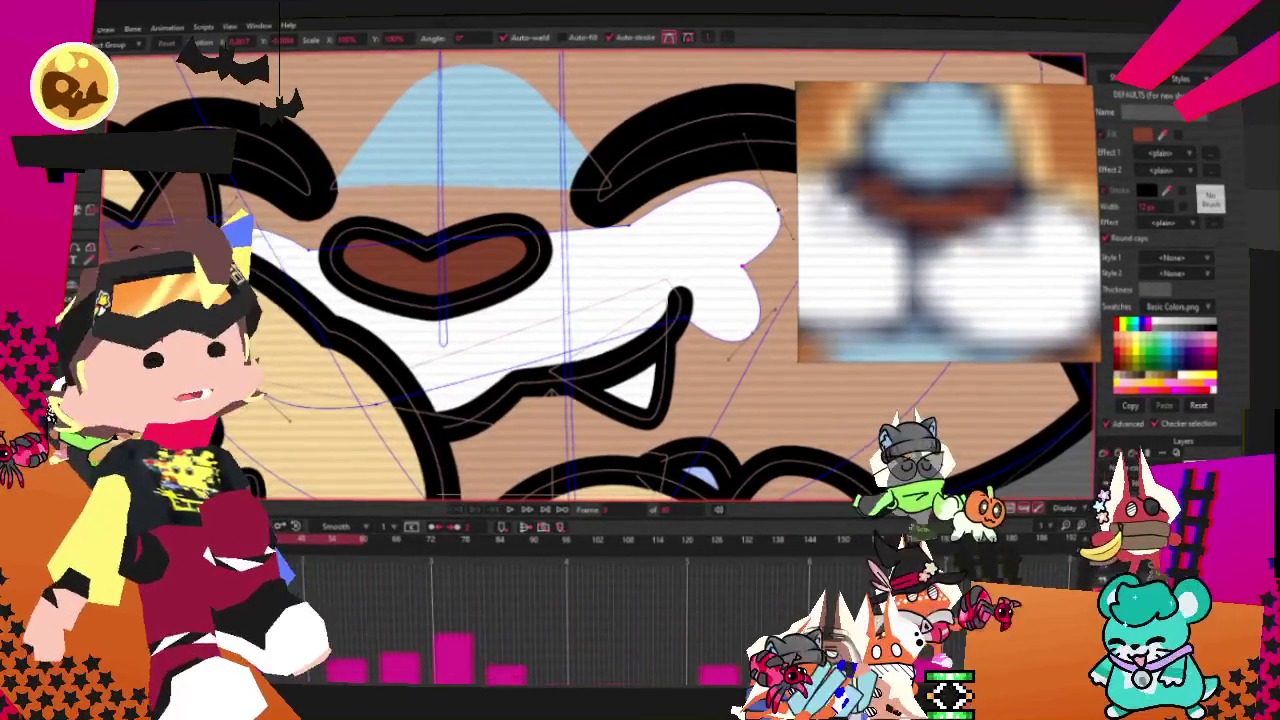
left_click(755, 324)
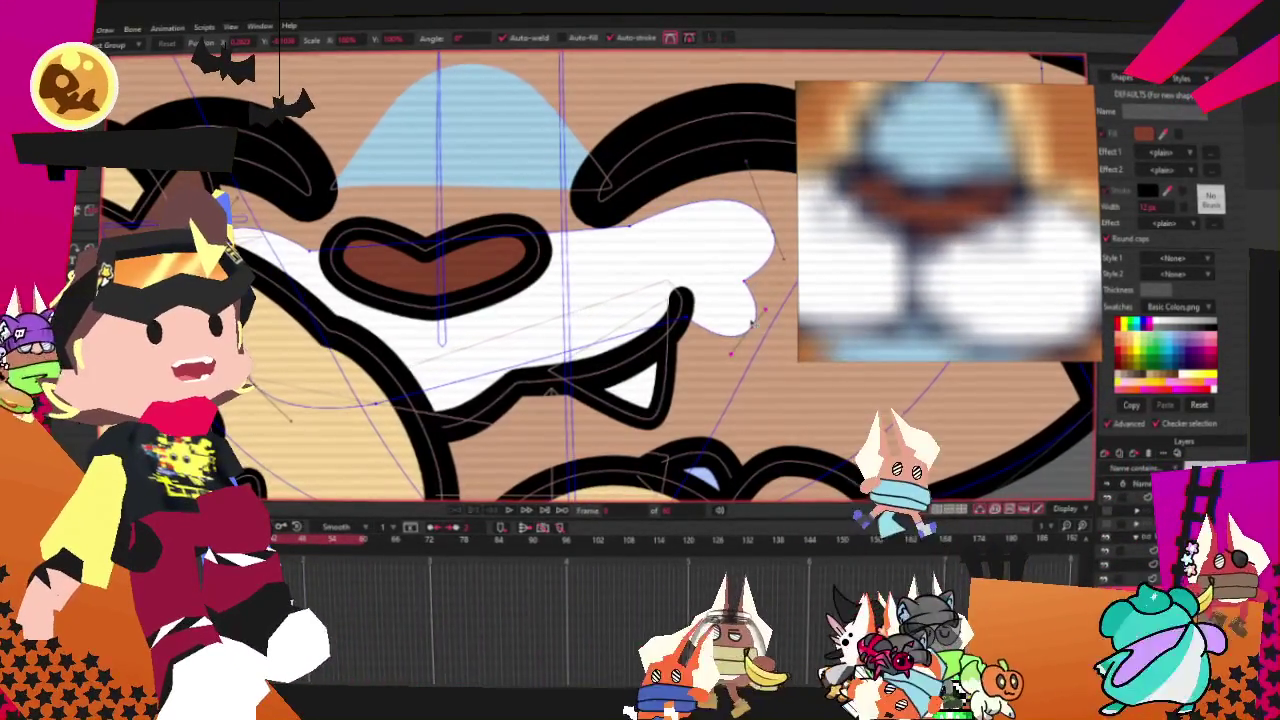
scroll(704, 316, "down", 3)
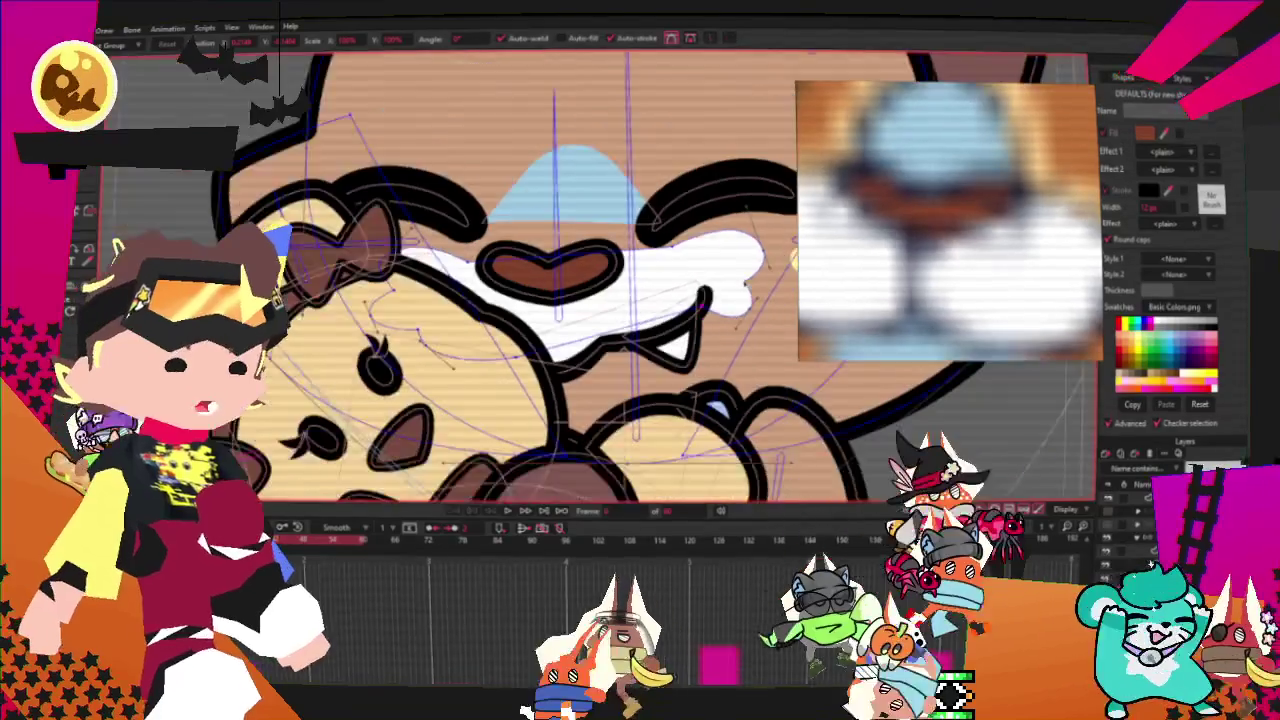
scroll(706, 290, "down", 2)
scroll(706, 290, "up", 2)
scroll(706, 290, "up", 1)
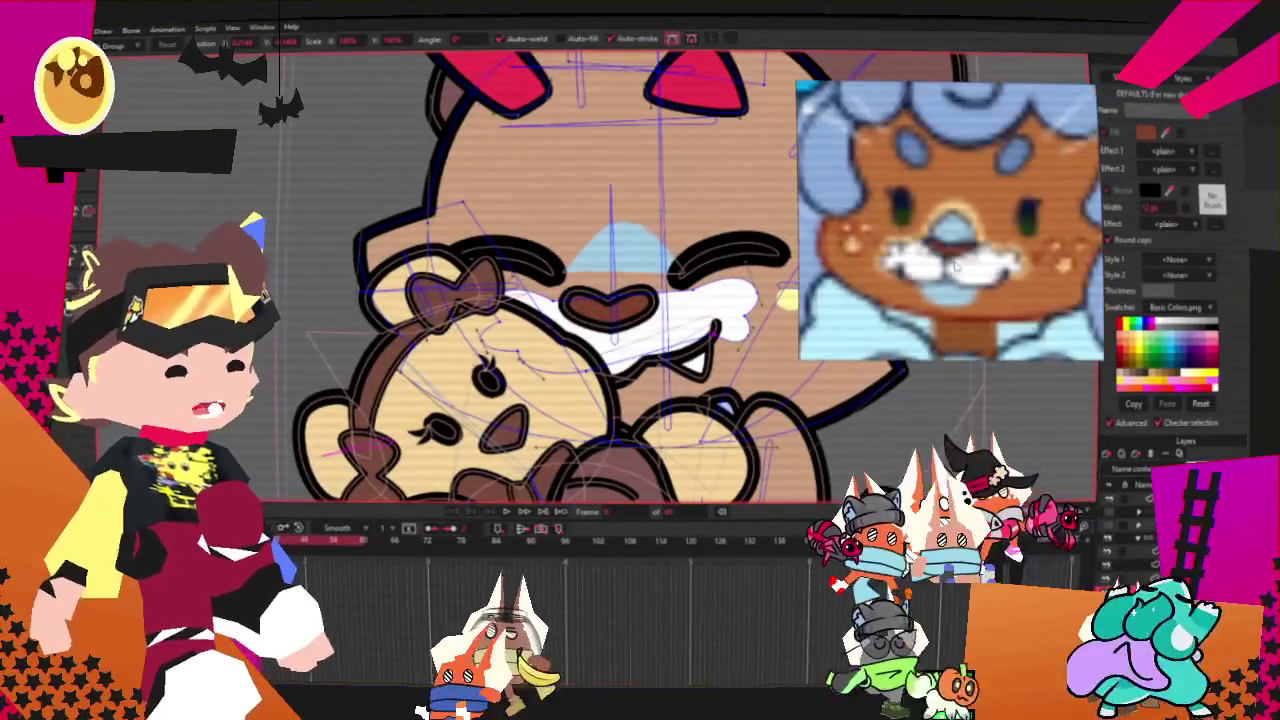
scroll(508, 273, "down", 2)
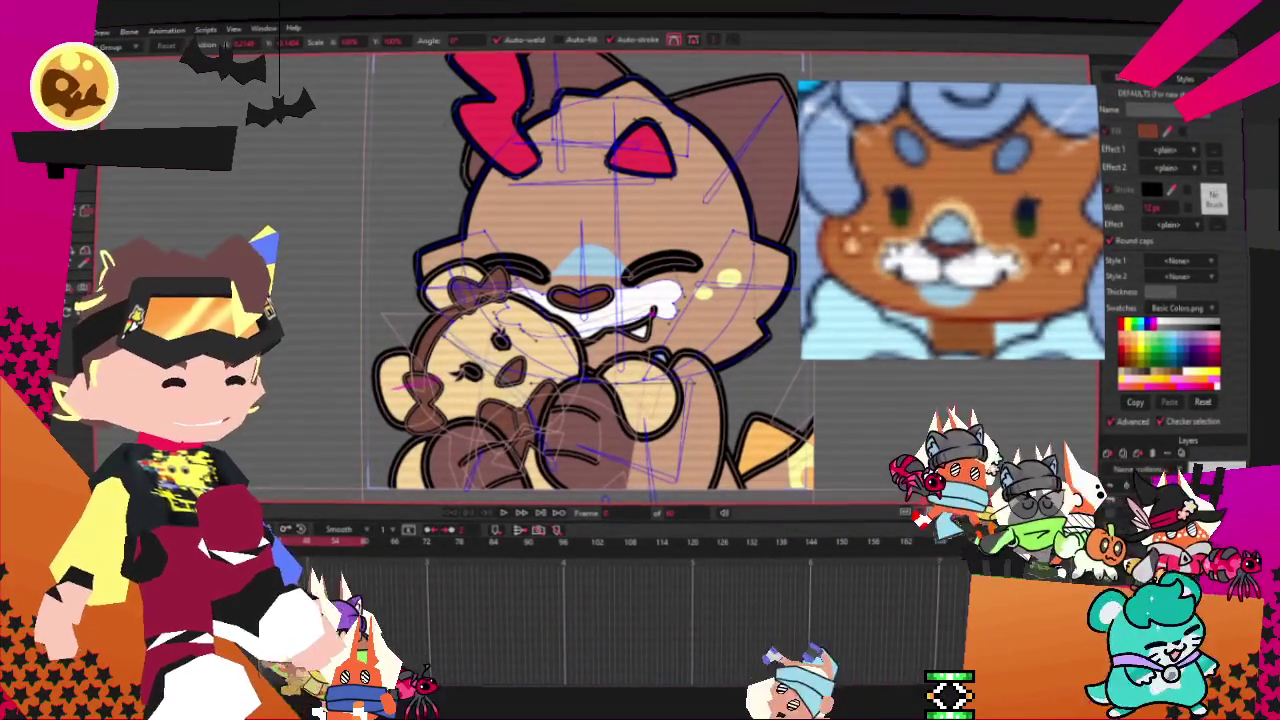
scroll(719, 318, "up", 2)
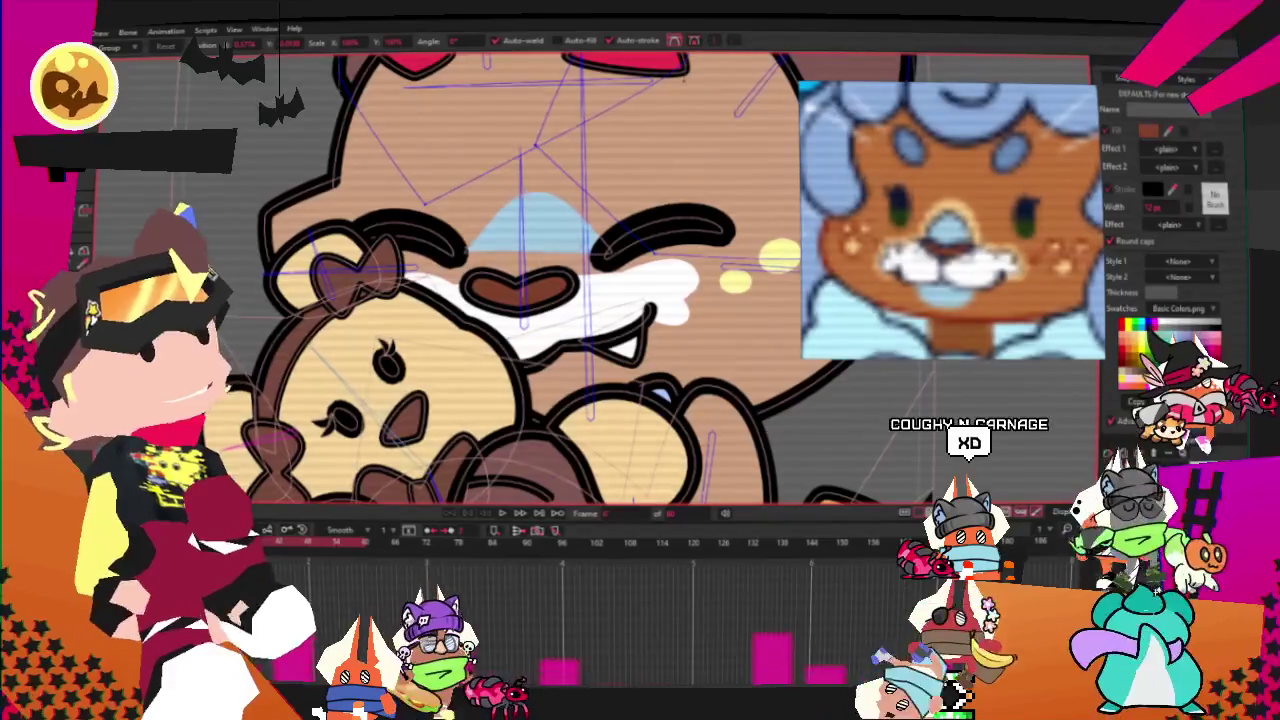
- Select the layer holding the cat's brows and mouth
left_click(628, 297)
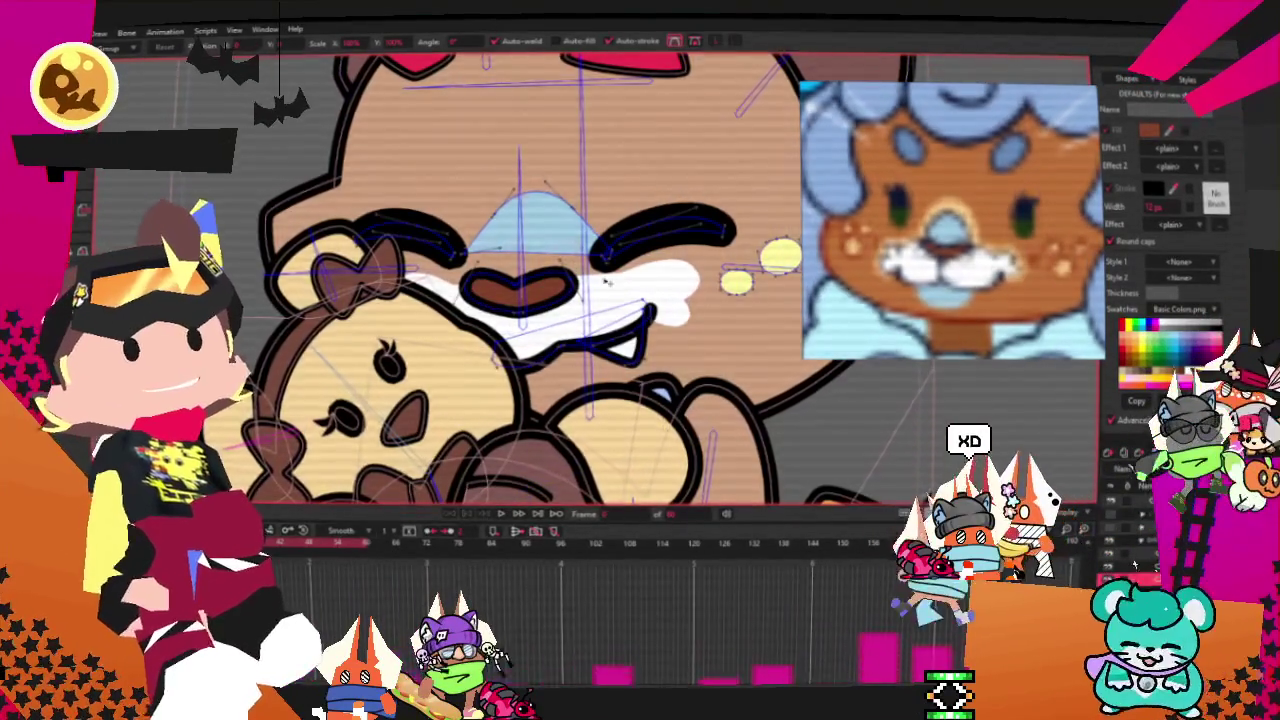
scroll(560, 260, "up", 2)
scroll(480, 260, "up", 1)
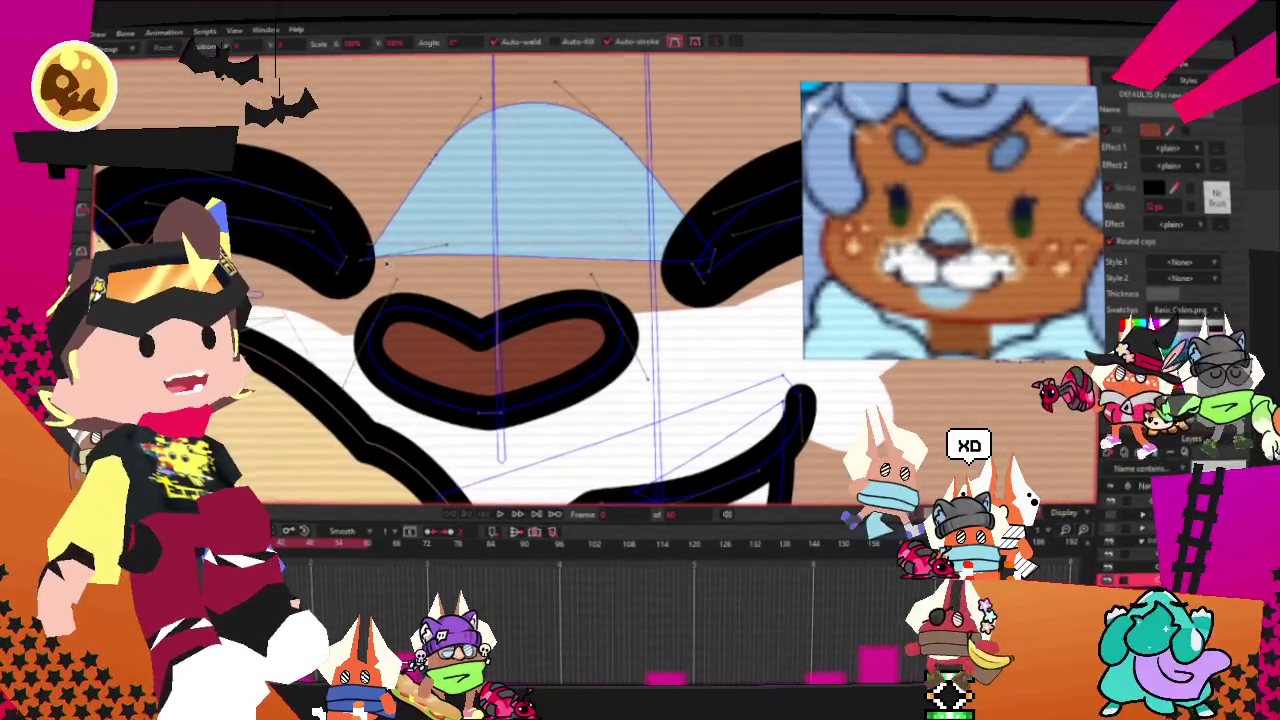
- Pull the blue nose-bridge patch down over the nose, scale it up, and select it for recolouring
left_click_drag(388, 260, 386, 290)
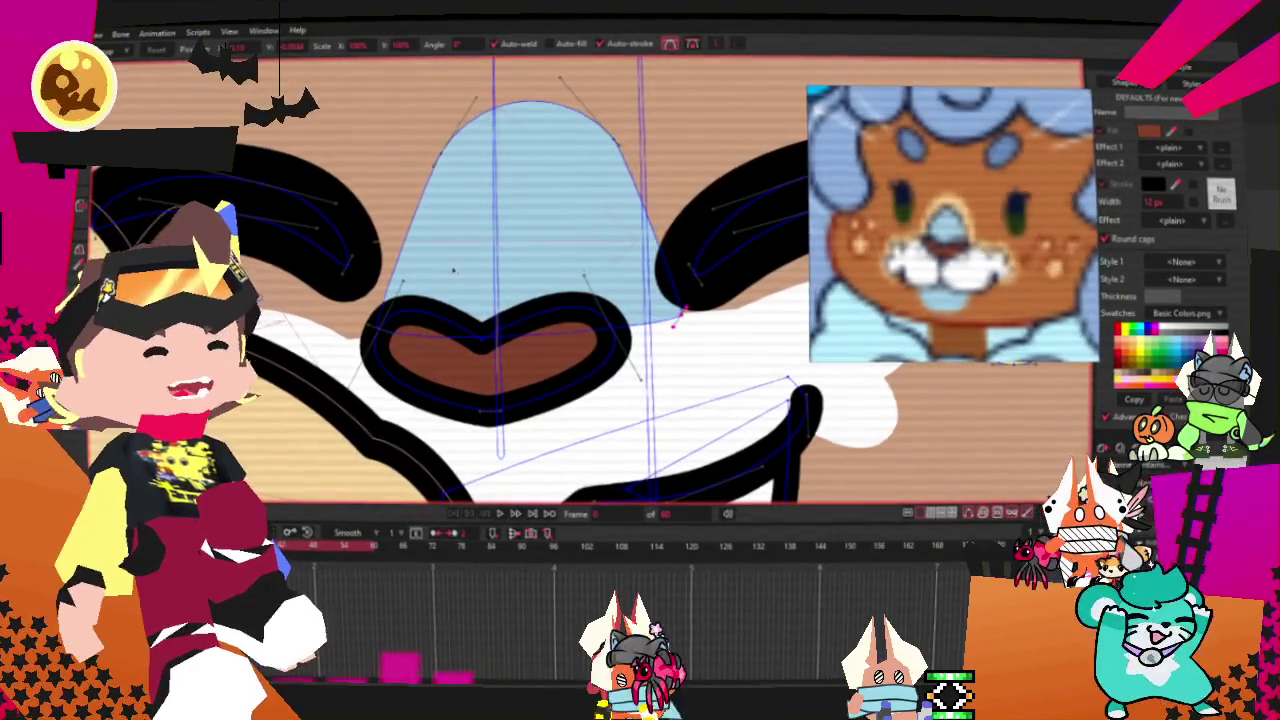
scroll(452, 270, "up", 1)
left_click(565, 210)
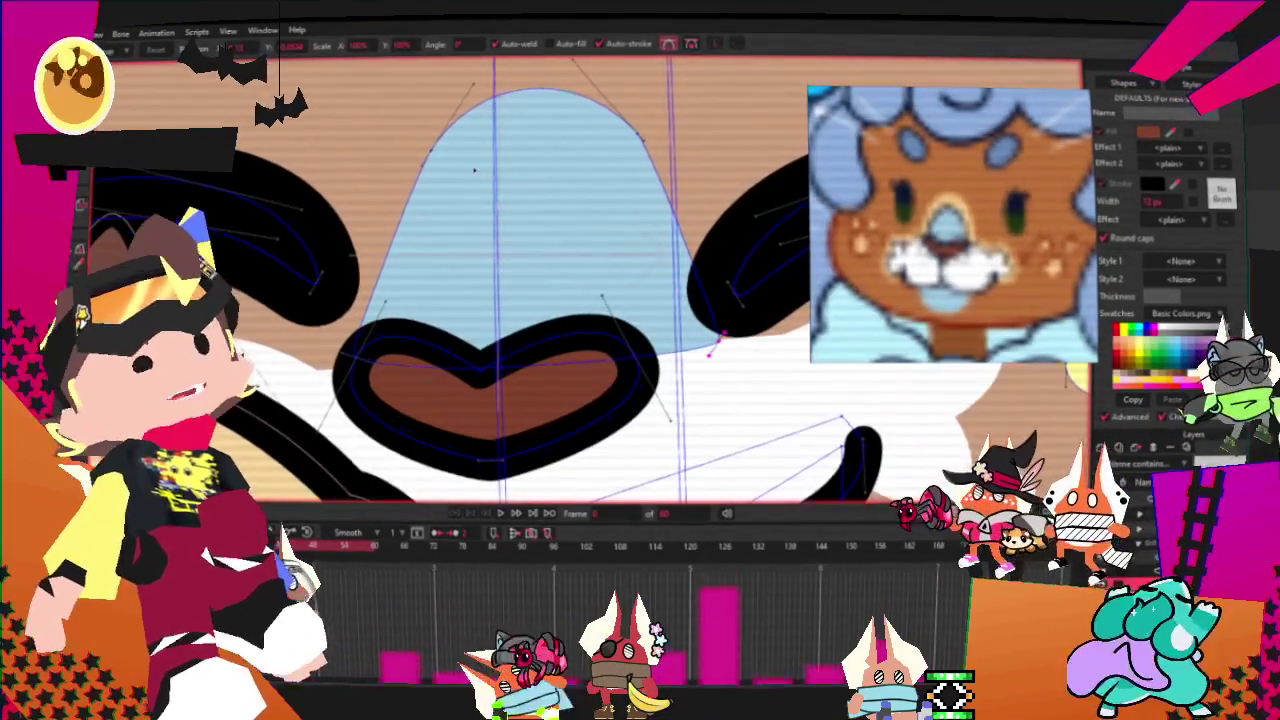
mouse_move(717, 134)
left_mouse_down()
mouse_move(789, 121)
mouse_move(795, 93)
left_mouse_up()
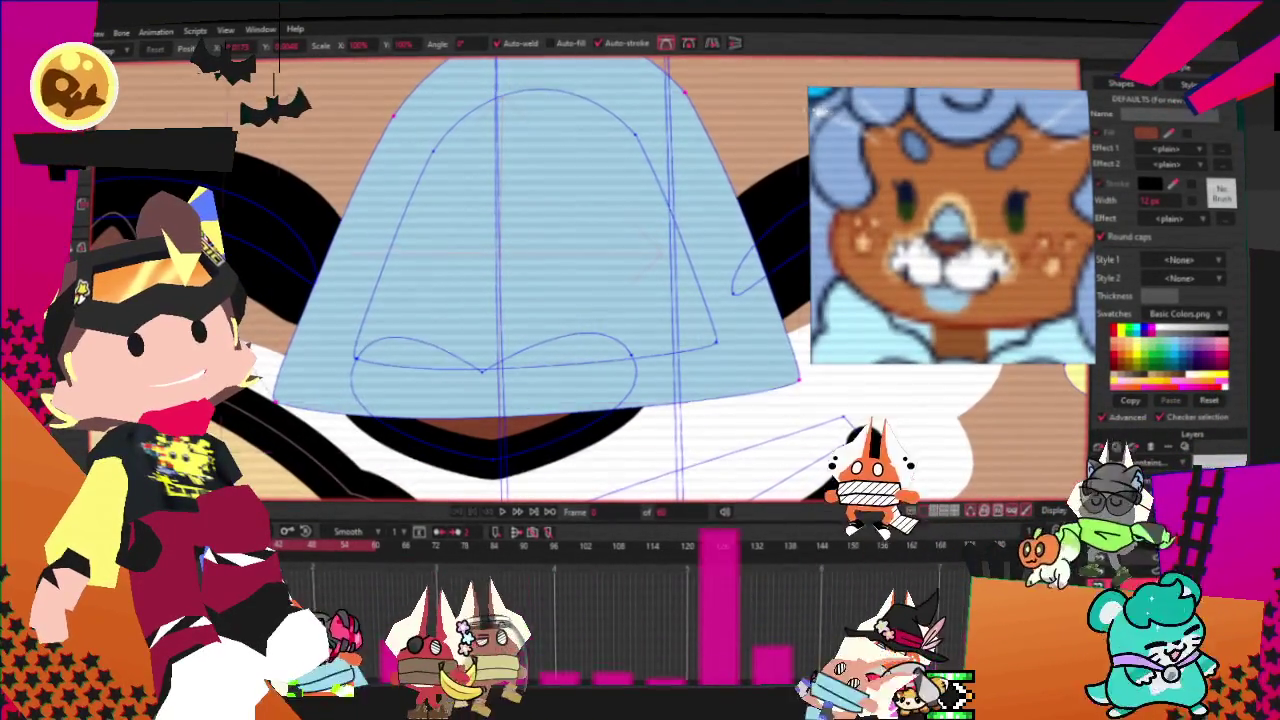
key("q")
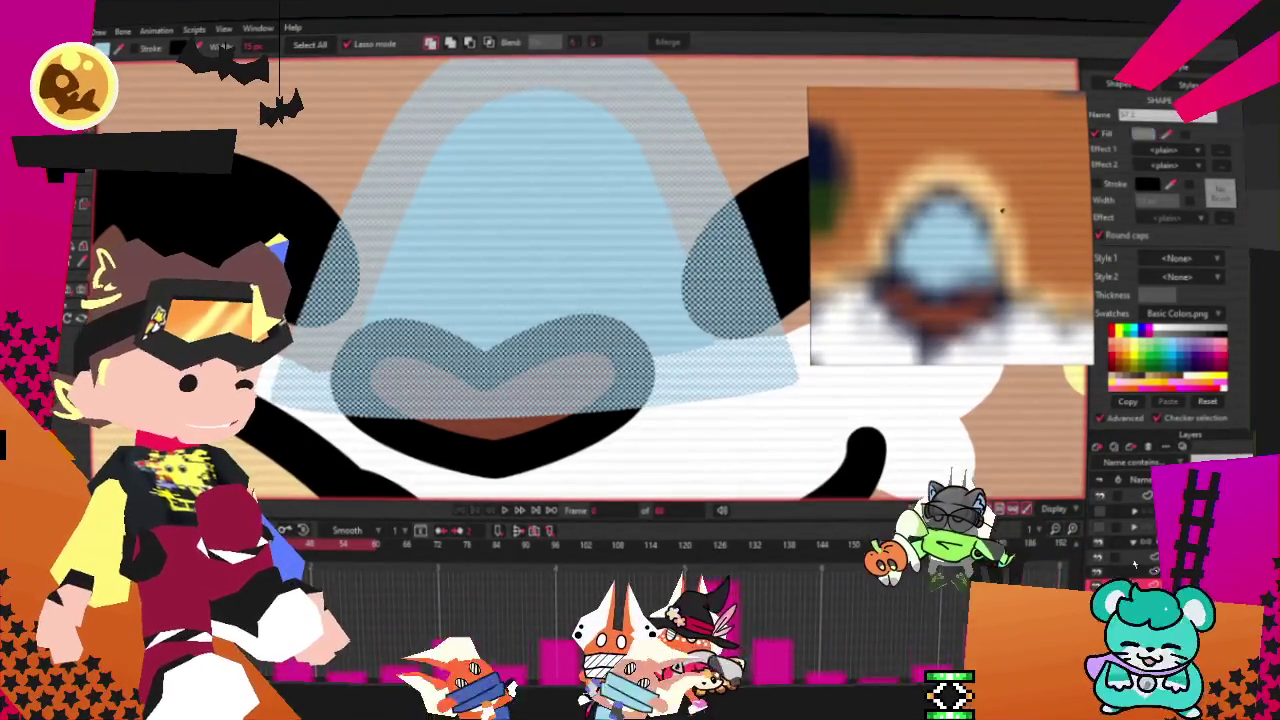
scroll(617, 297, "down", 3)
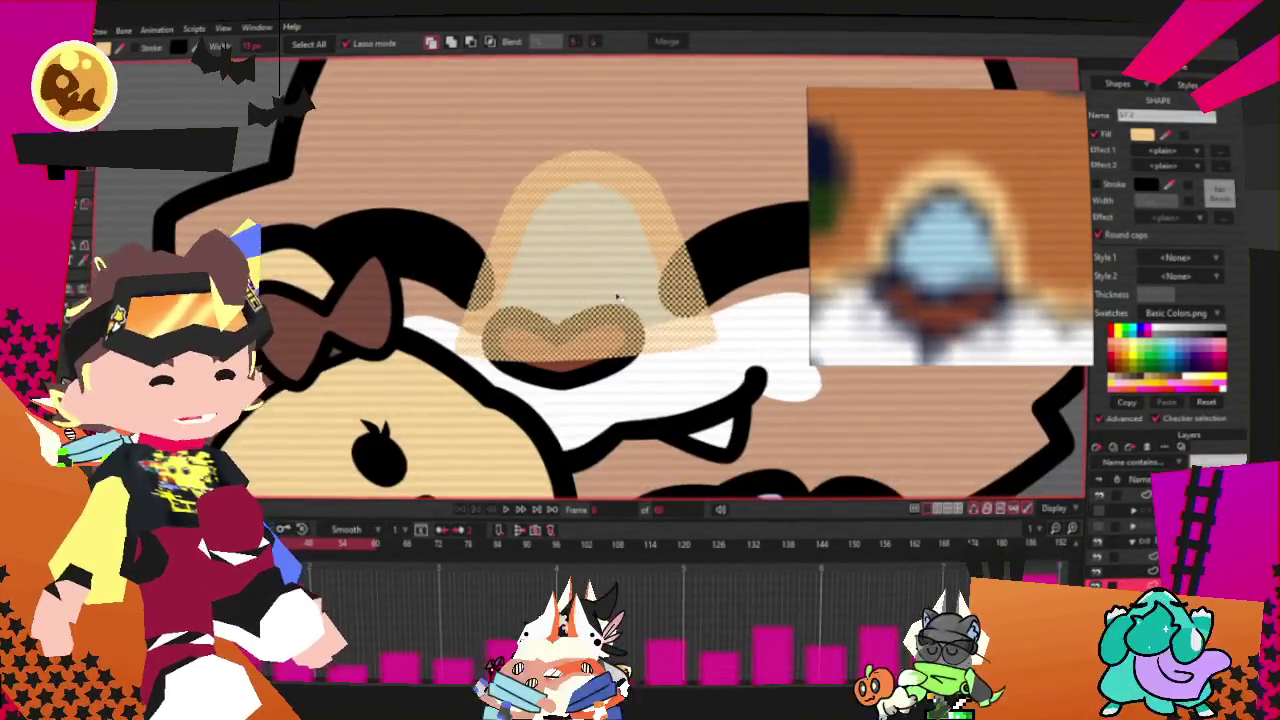